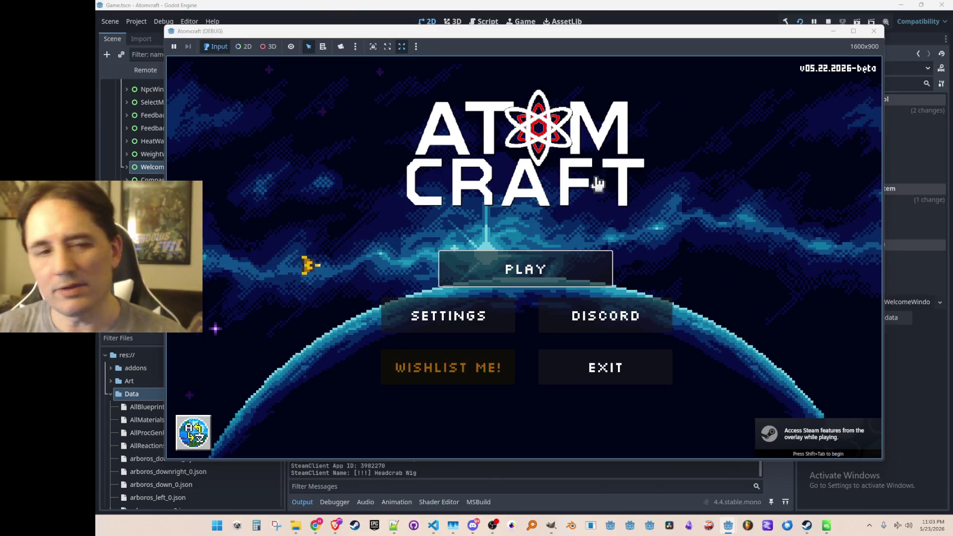
- With profile A TEST 6, create a new world, rerolling its name to Lost Horizon
left_click(549, 265)
scroll(555, 238, "down", 5)
scroll(565, 276, "up", 2)
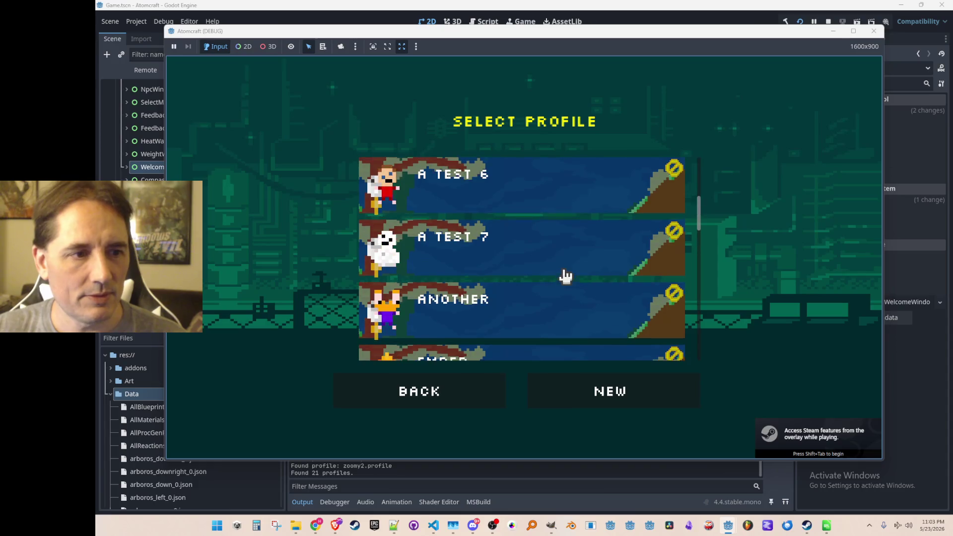
left_click(574, 187)
left_click(606, 390)
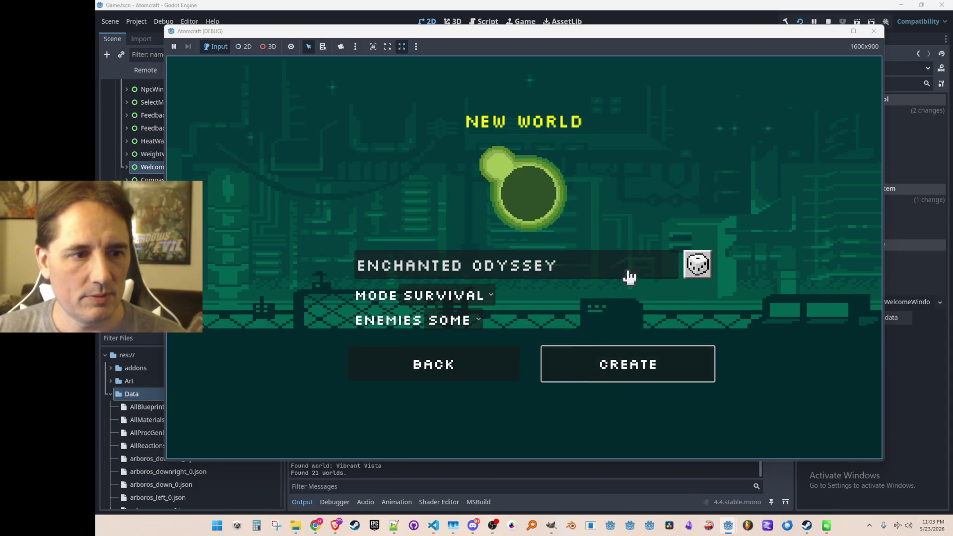
left_click(694, 264)
left_click(694, 265)
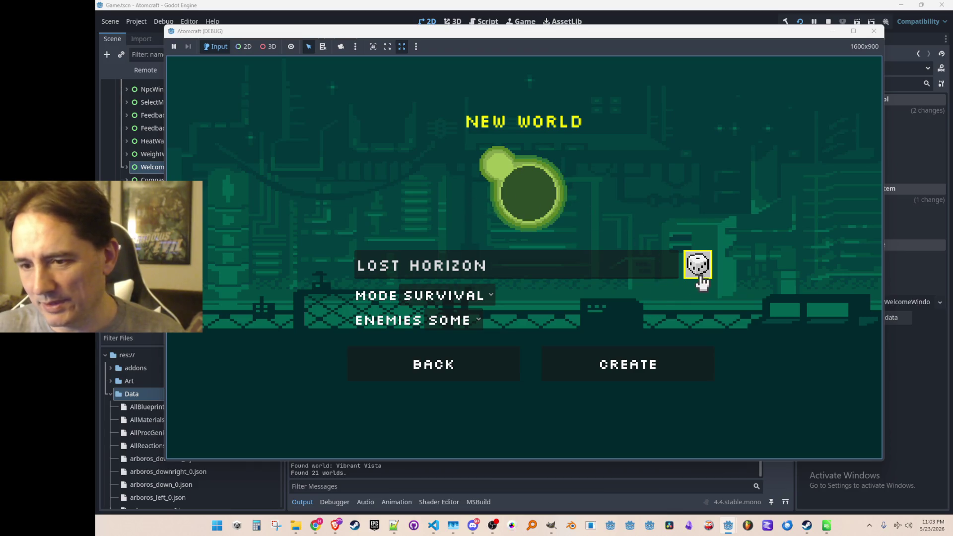
left_click(653, 366)
- Load the Lost Horizon world and dismiss the welcome message to start playing
scroll(611, 296, "down", 10)
scroll(596, 288, "down", 2)
scroll(587, 289, "up", 3)
left_click(571, 317)
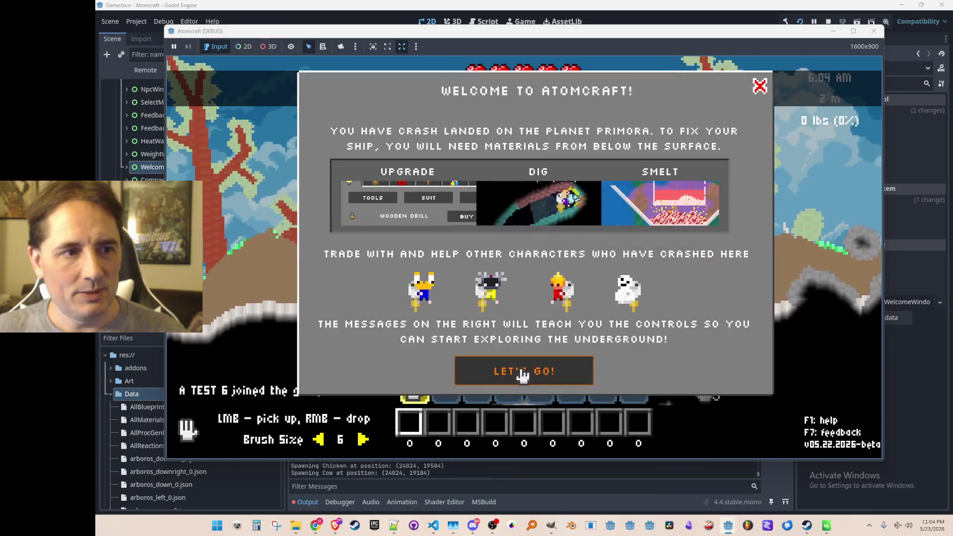
left_click(523, 375)
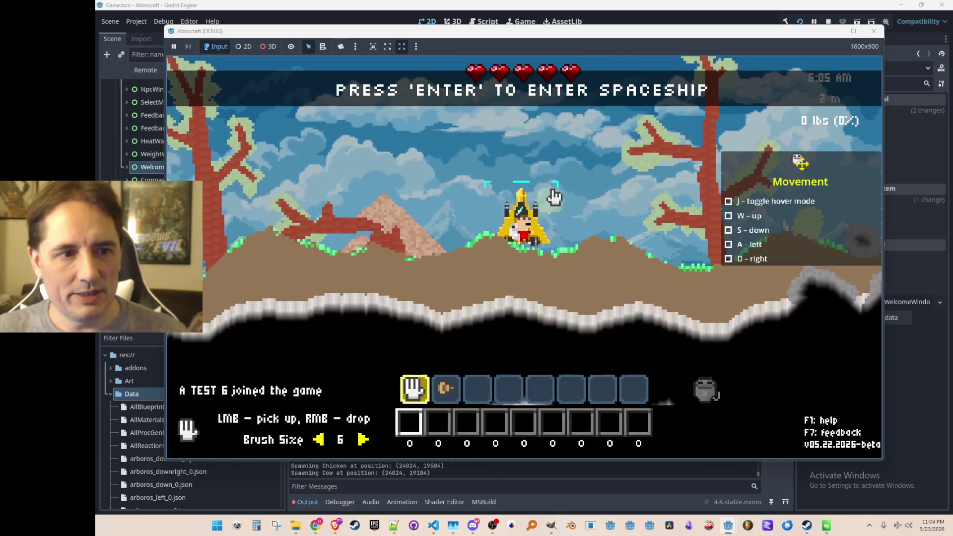
- Fly out of the ship, then uncheck Show Tutorials in Gameplay settings and apply
key("w")
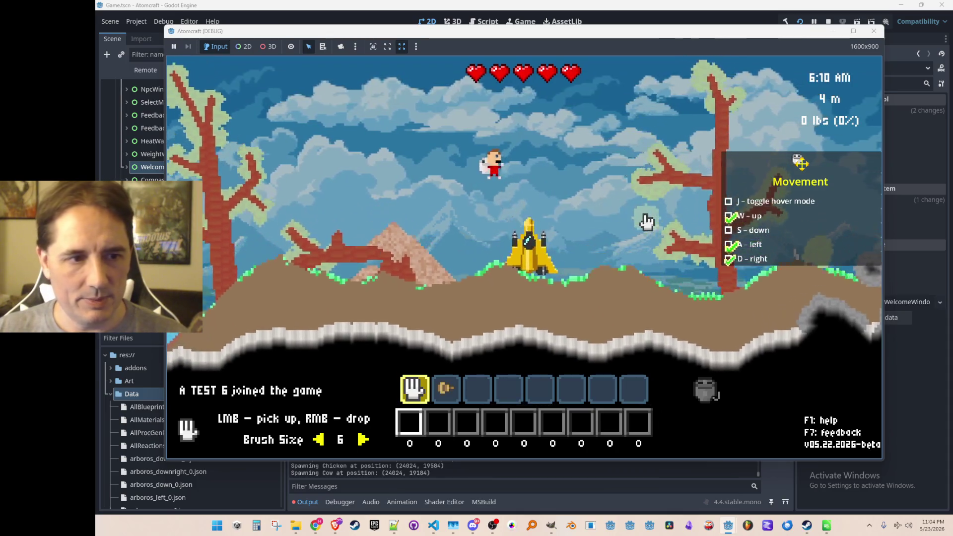
key("d")
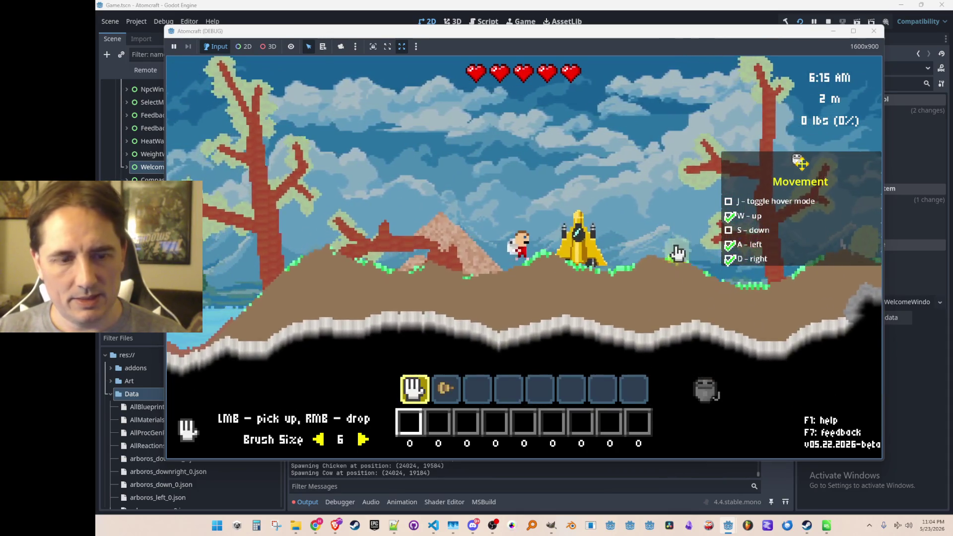
key("Escape")
left_click(512, 331)
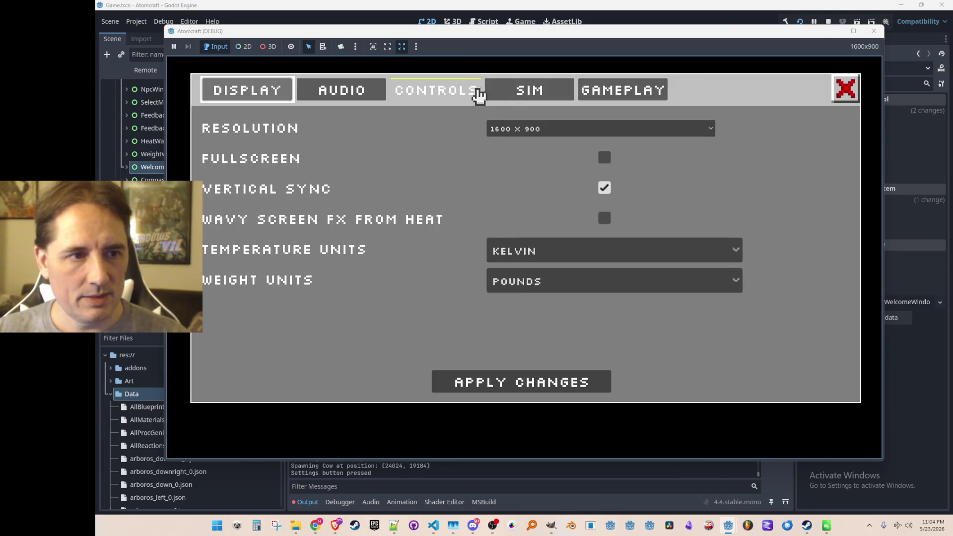
left_click(525, 94)
left_click(434, 99)
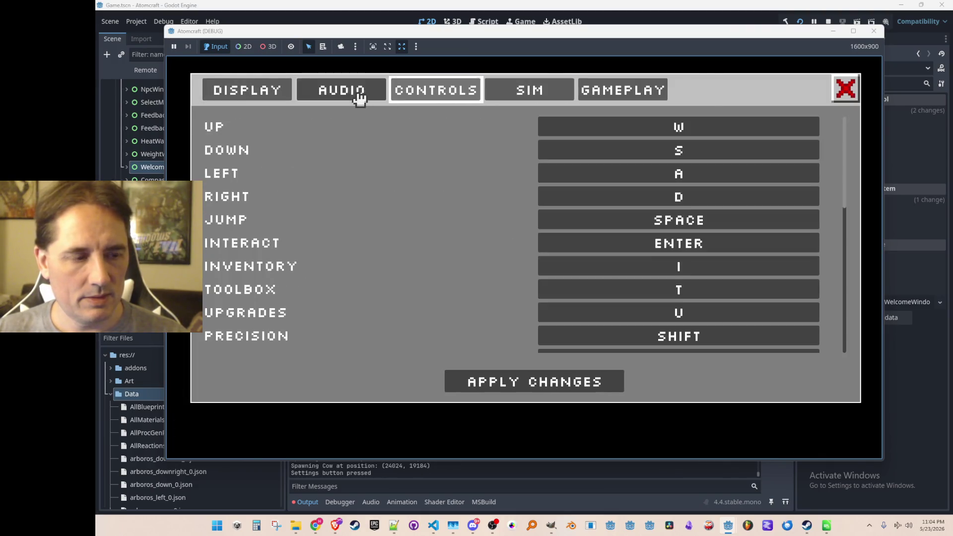
left_click(358, 94)
left_click(611, 99)
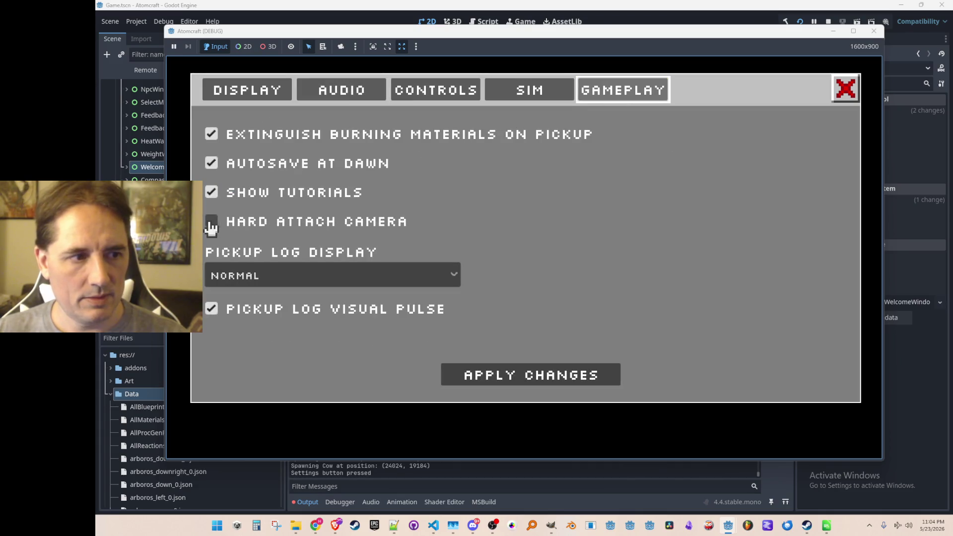
left_click(212, 193)
left_click(502, 377)
key("Escape")
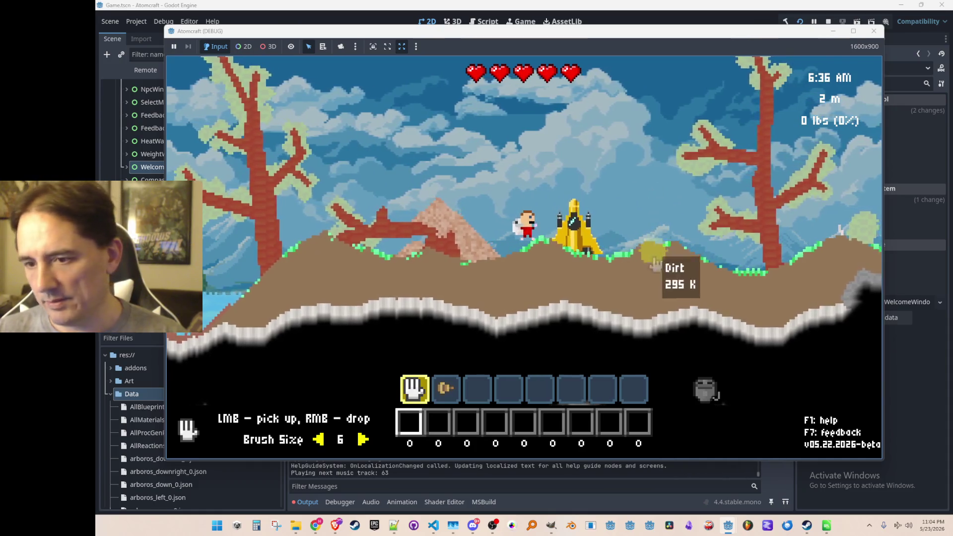
- Buy the Hammer upgrade in the tech tree and equip it from slot 3
key("grave")
type("fre")
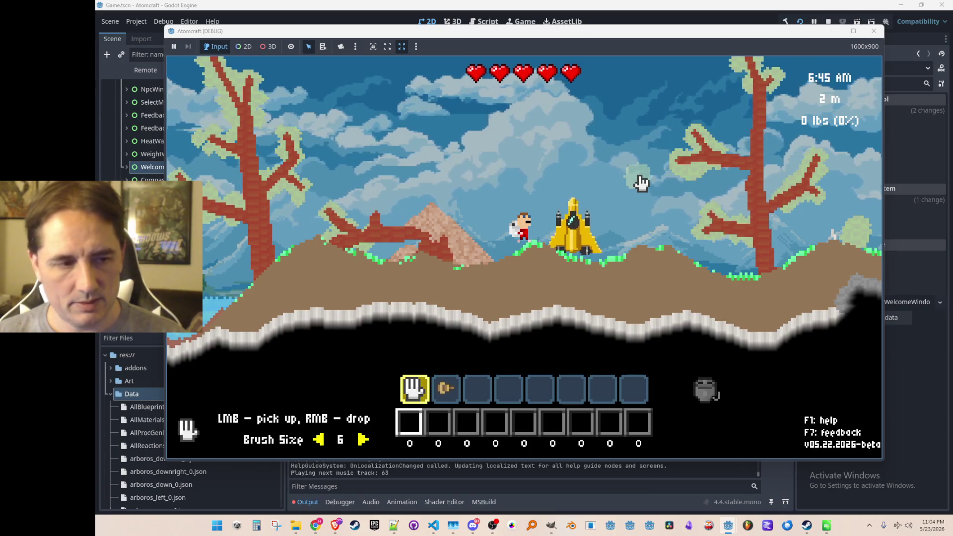
key("Tab")
left_click(443, 162)
key("Tab")
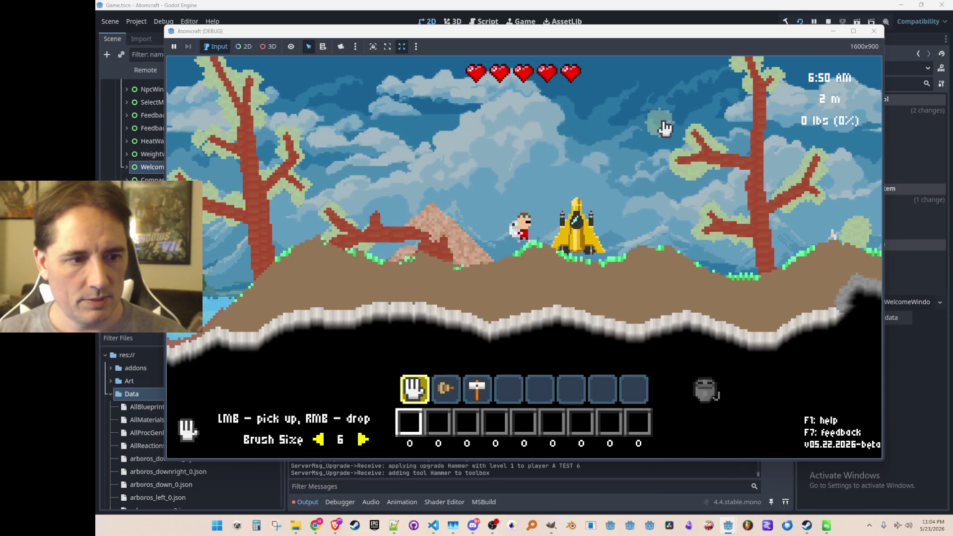
key("3")
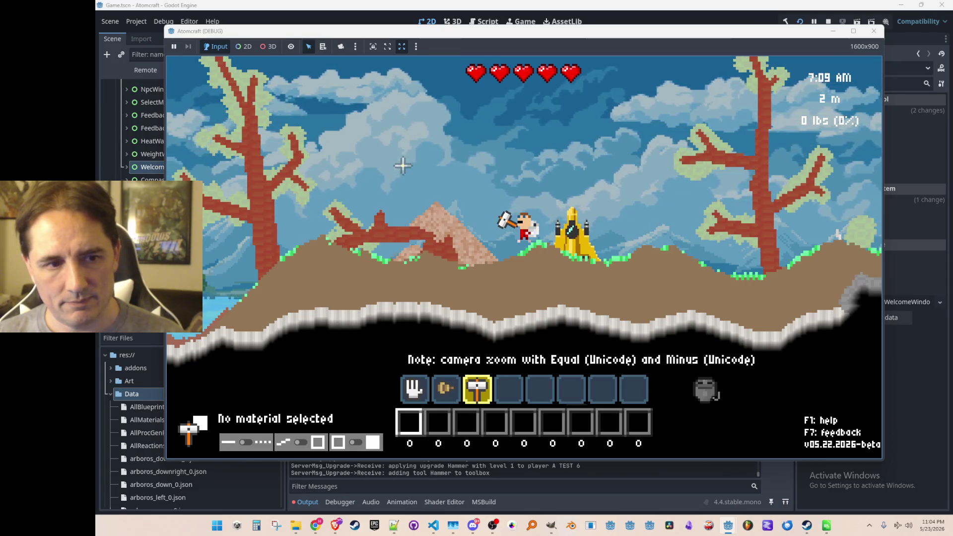
- Walk the character onto the spaceship and stop the debug session with F8
key("d")
key("d")
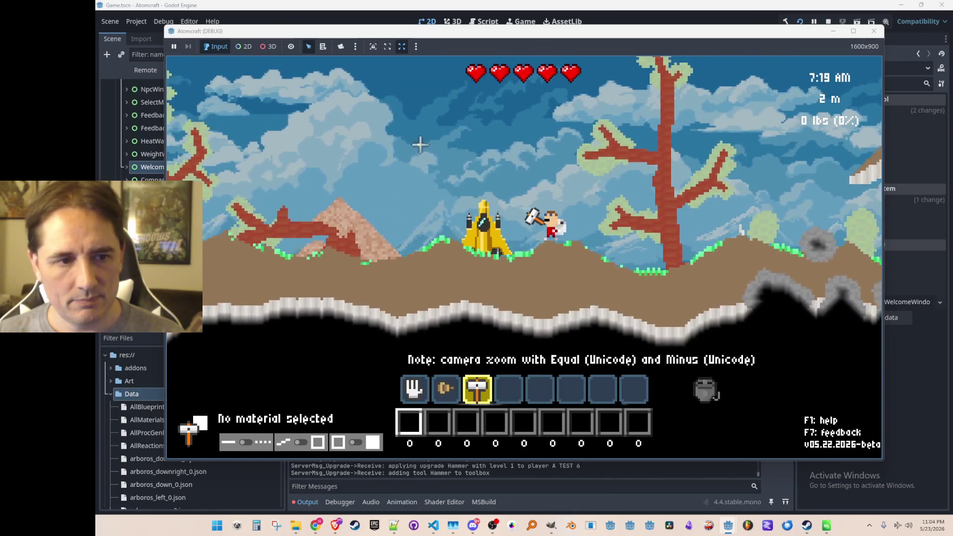
key("a")
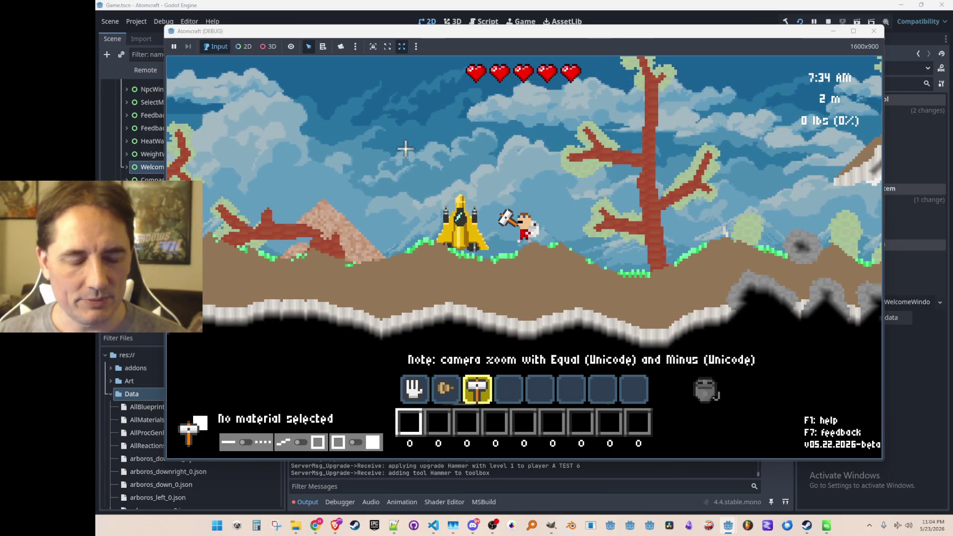
left_click(890, 23)
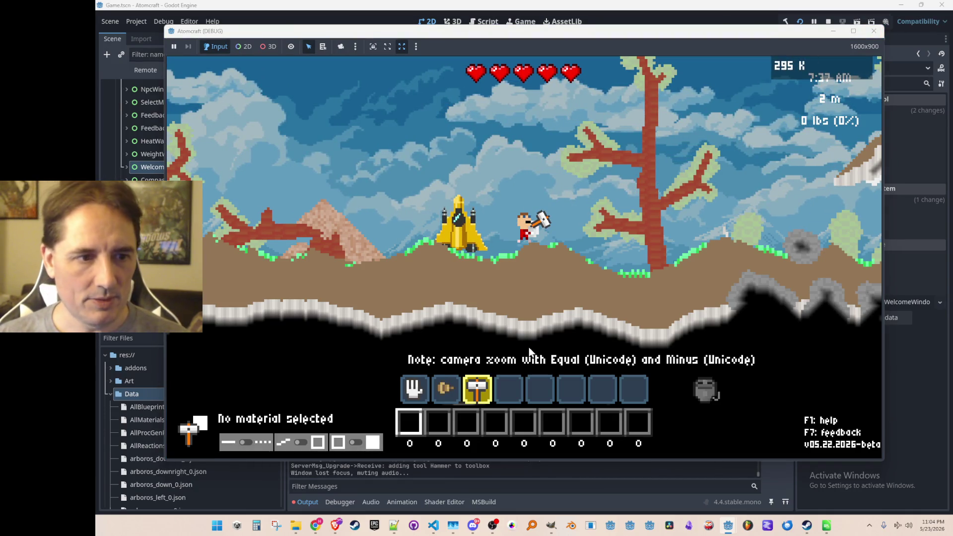
key("F8")
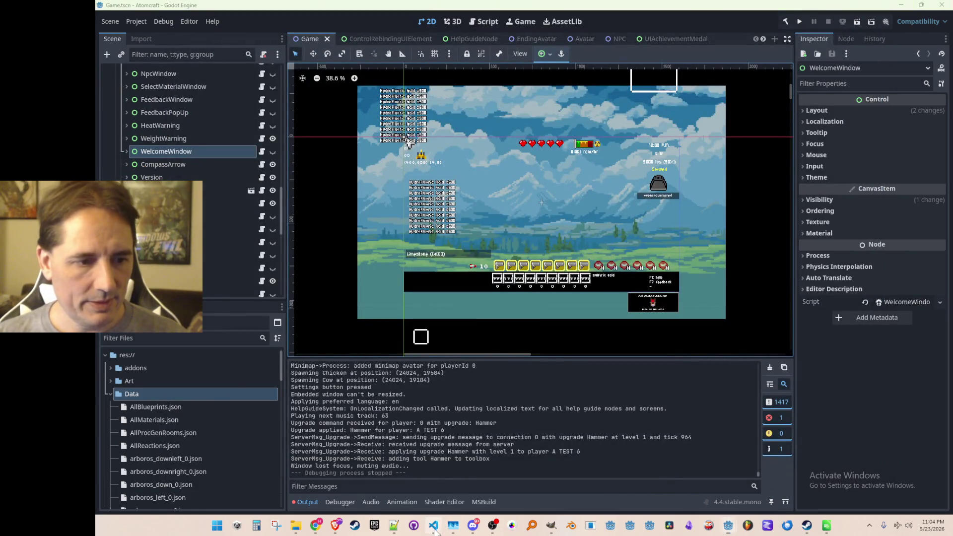
- Look over Simulation.cs in VS Code, then open Godot's Project Settings
left_click(433, 527)
left_click(530, 322)
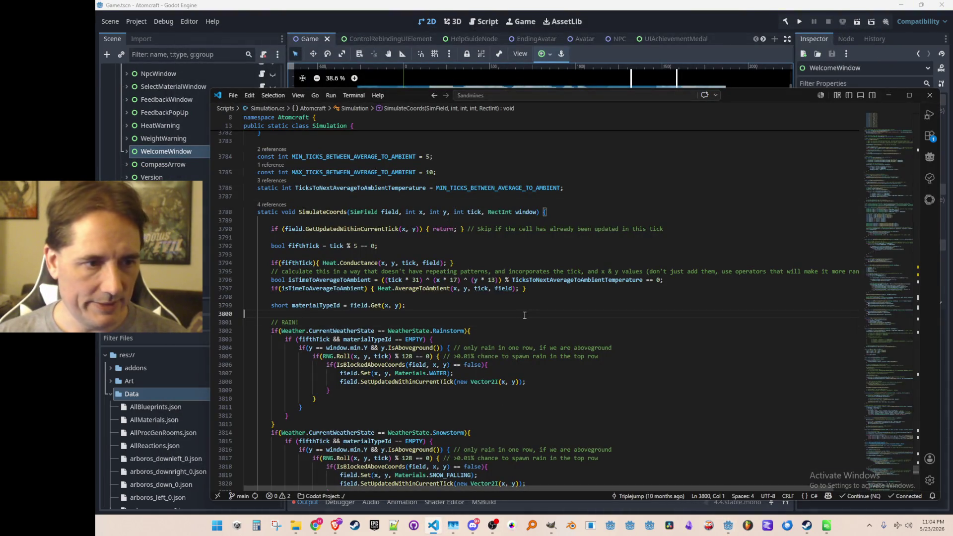
key("ctrl+p")
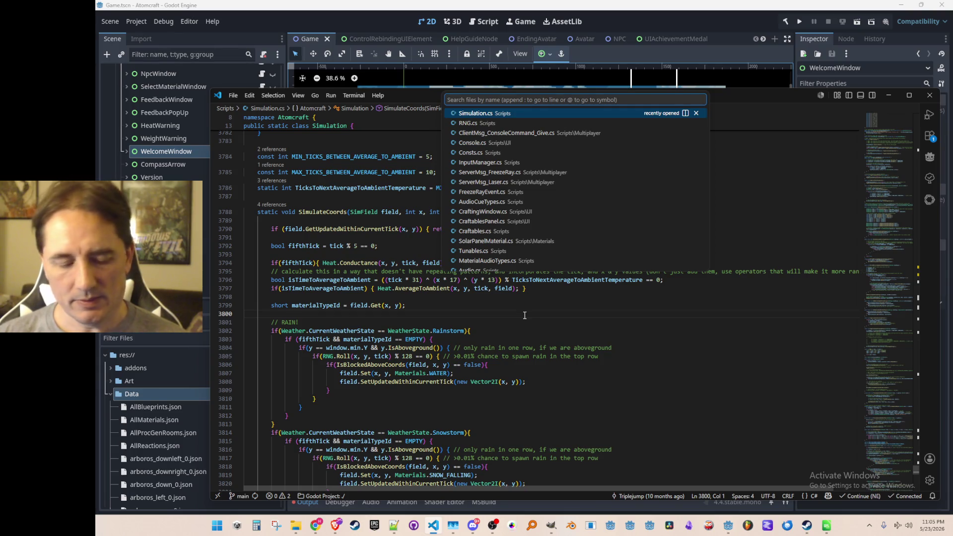
key("Escape")
scroll(417, 183, "up", 1)
left_click(438, 161)
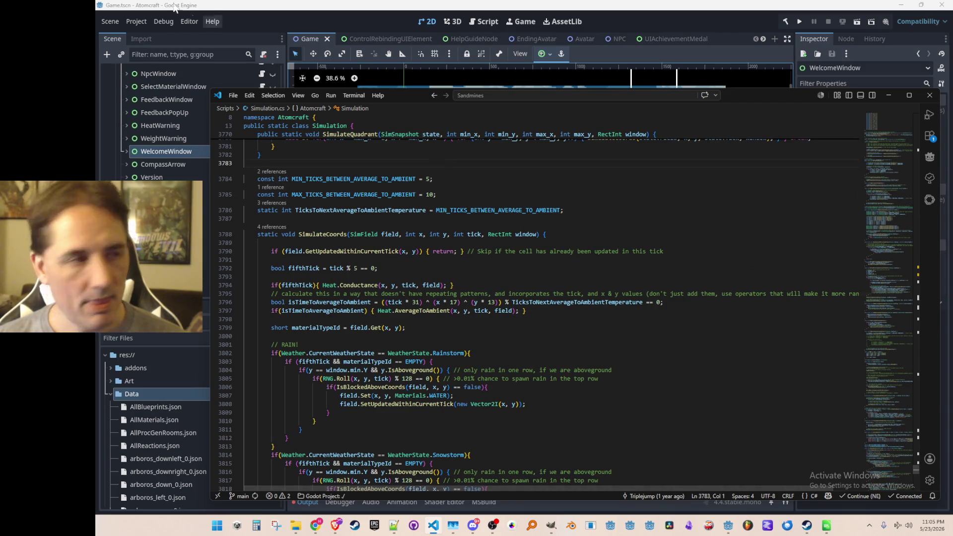
left_click(136, 21)
left_click(141, 36)
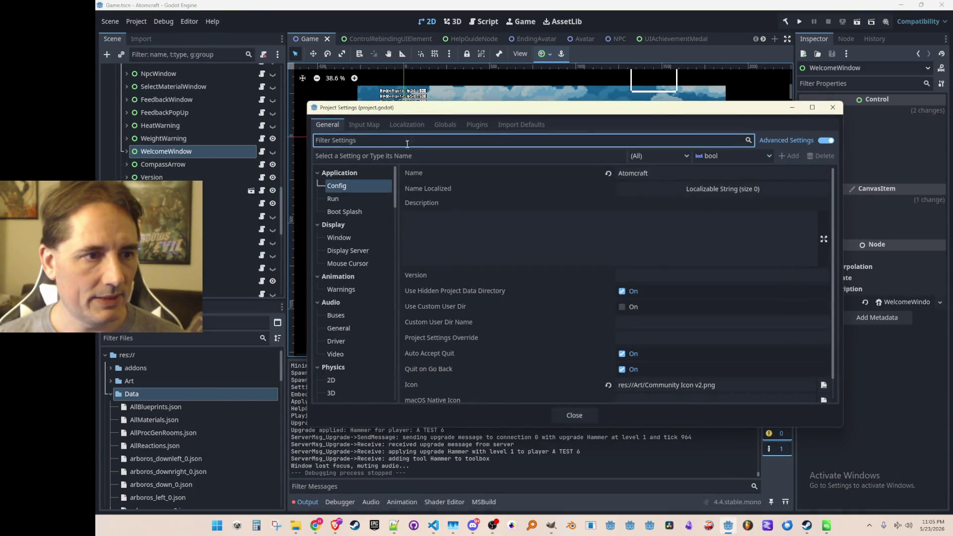
- Browse the Input Map actions to confirm TestSpawn uses F6, then close Project Settings
left_click(369, 122)
scroll(564, 203, "down", 10)
scroll(674, 279, "down", 15)
scroll(653, 288, "down", 10)
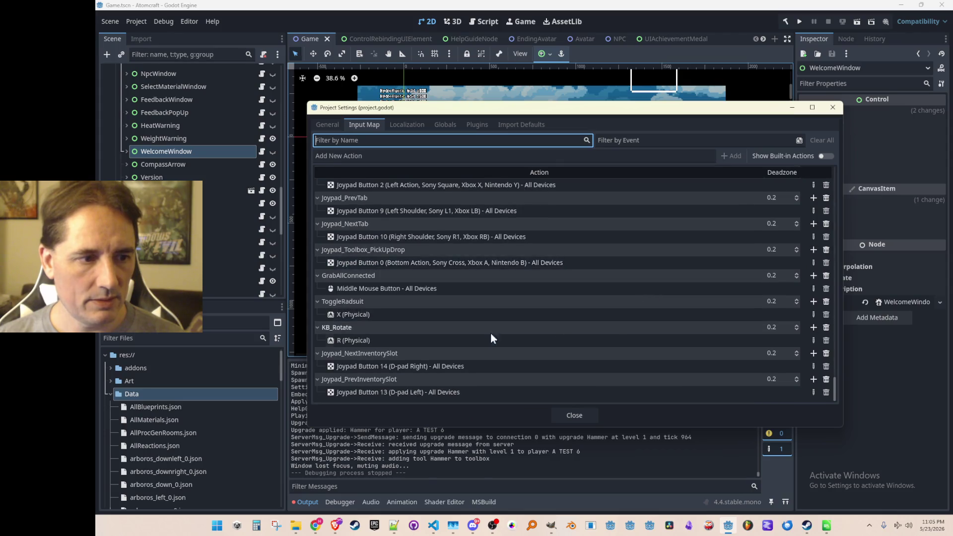
scroll(415, 305, "up", 10)
scroll(351, 314, "up", 5)
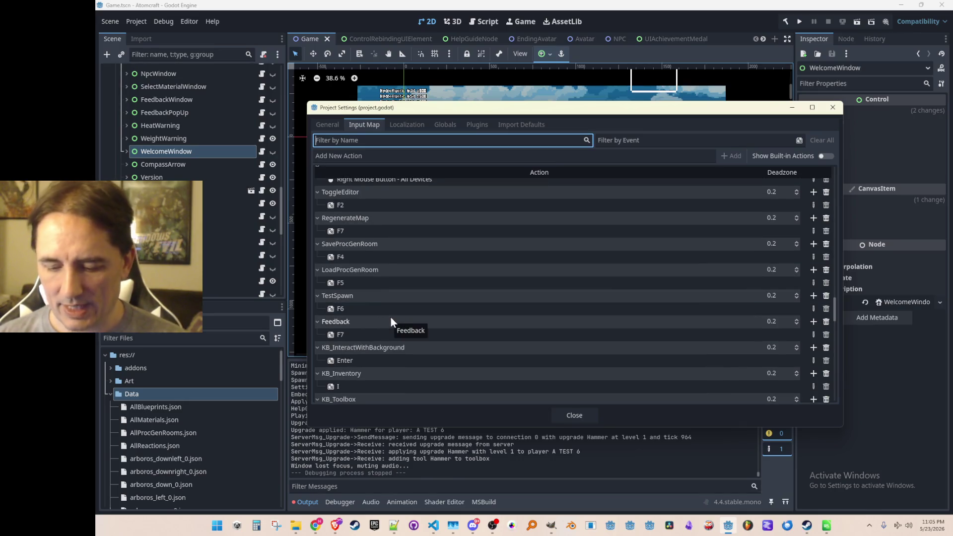
scroll(413, 302, "up", 2)
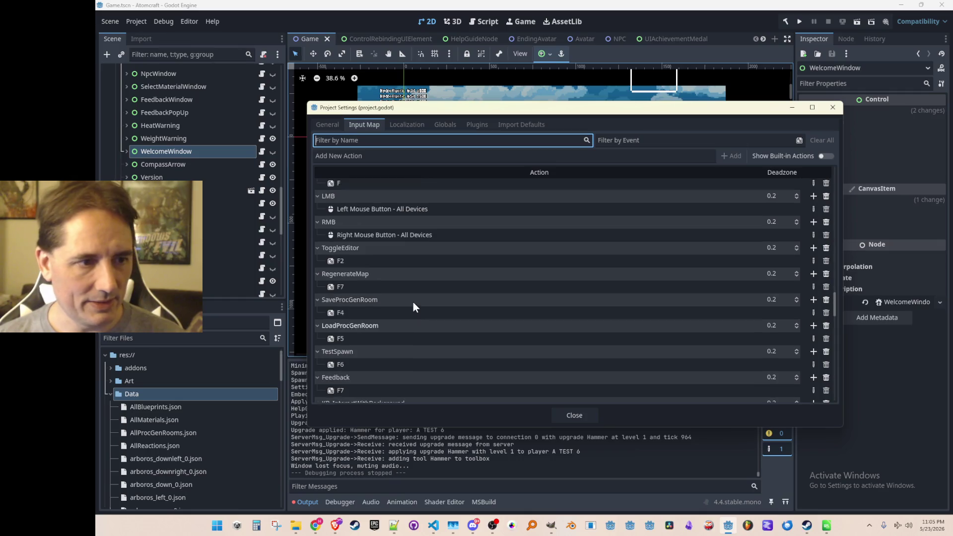
scroll(413, 302, "down", 2)
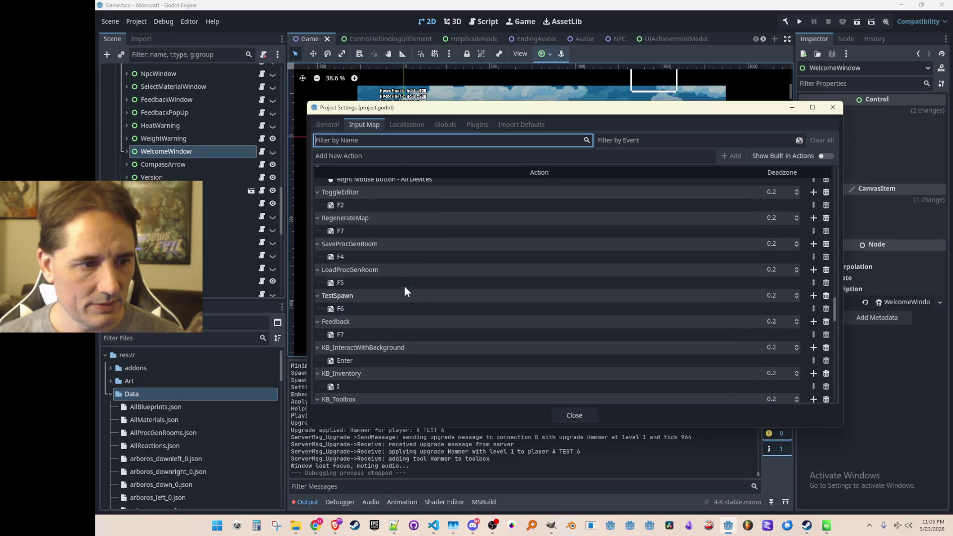
scroll(404, 323, "up", 5)
scroll(413, 319, "up", 10)
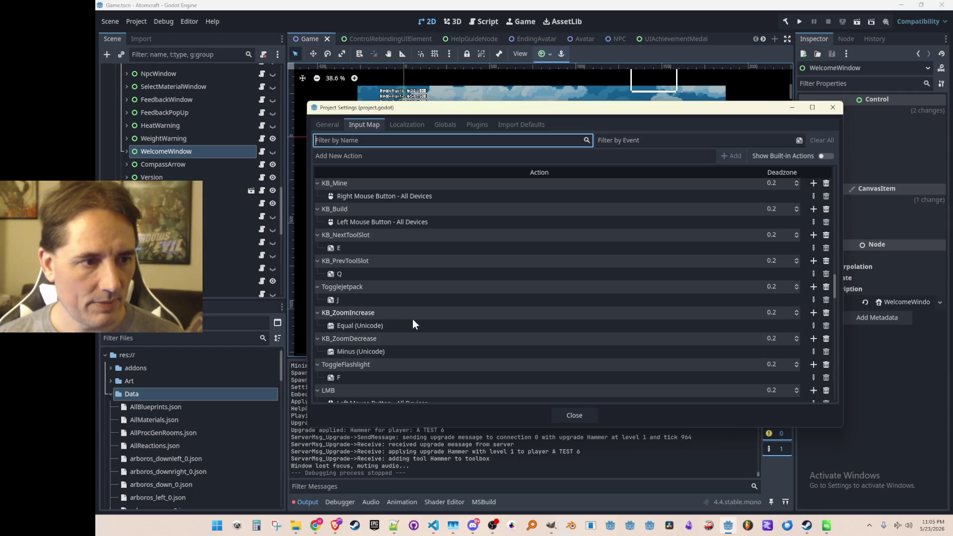
scroll(414, 320, "up", 10)
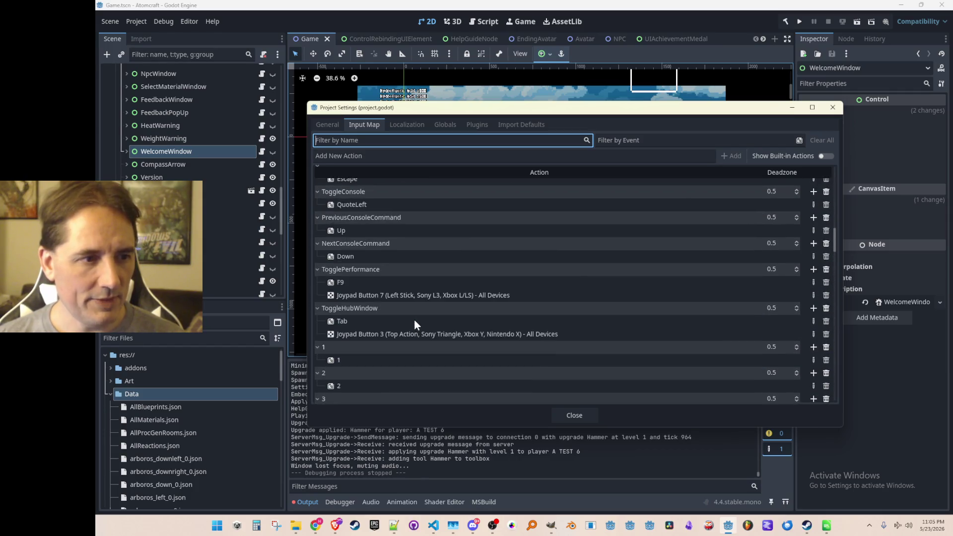
scroll(415, 323, "up", 10)
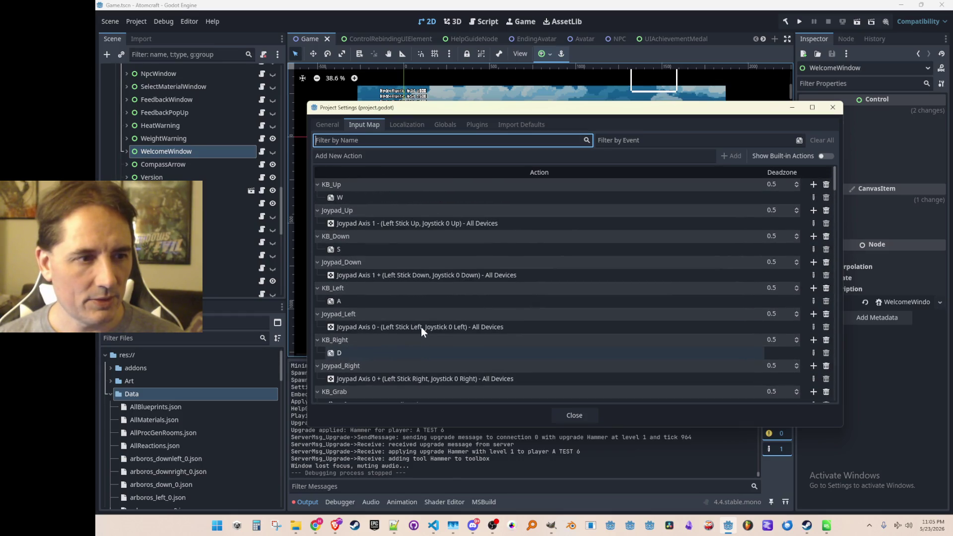
scroll(430, 311, "down", 10)
scroll(432, 306, "down", 10)
scroll(438, 298, "up", 5)
scroll(408, 263, "up", 2)
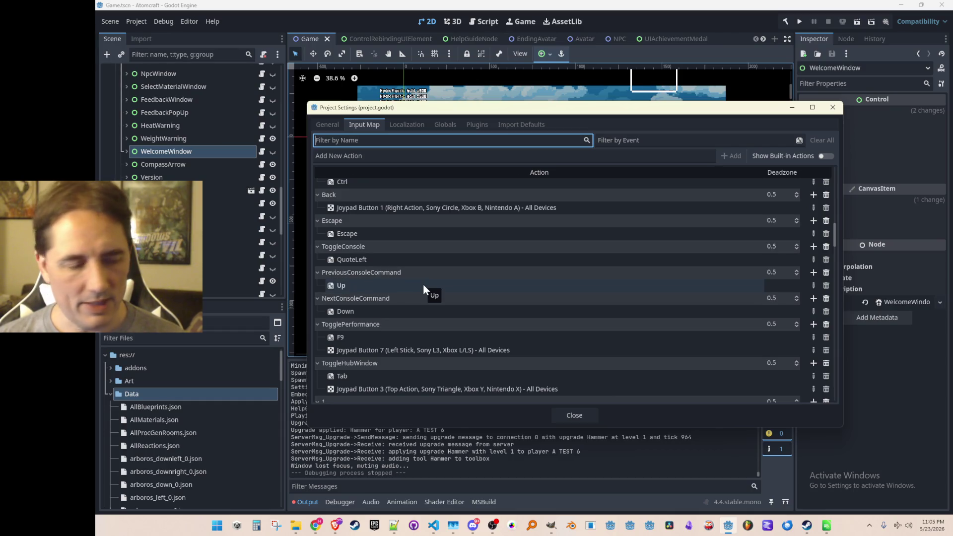
scroll(422, 284, "down", 10)
scroll(426, 278, "down", 10)
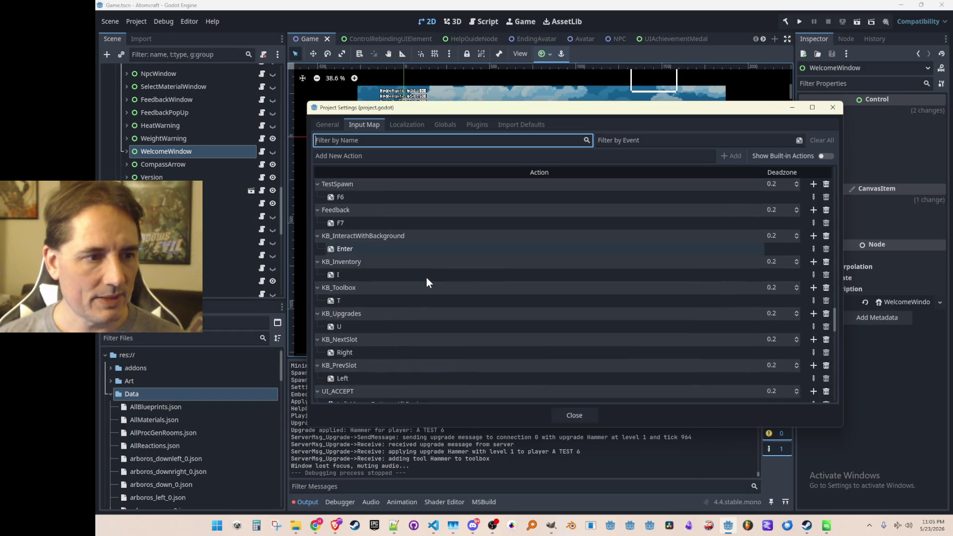
scroll(428, 278, "down", 10)
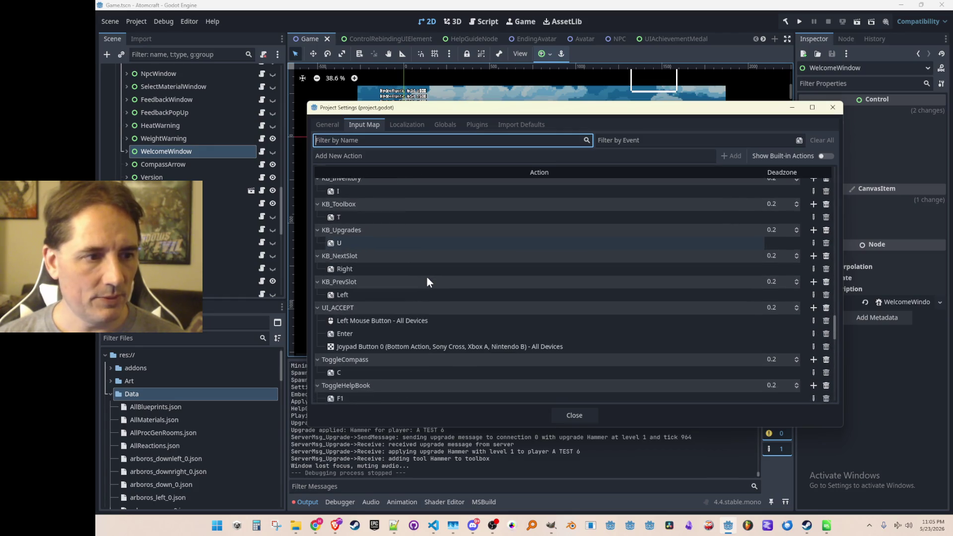
scroll(427, 277, "down", 10)
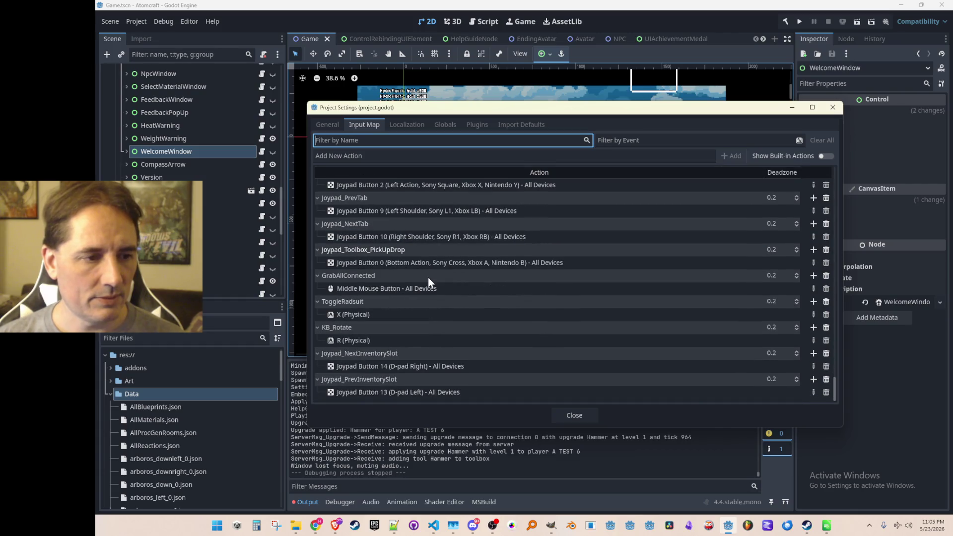
scroll(431, 278, "up", 4)
scroll(435, 278, "up", 8)
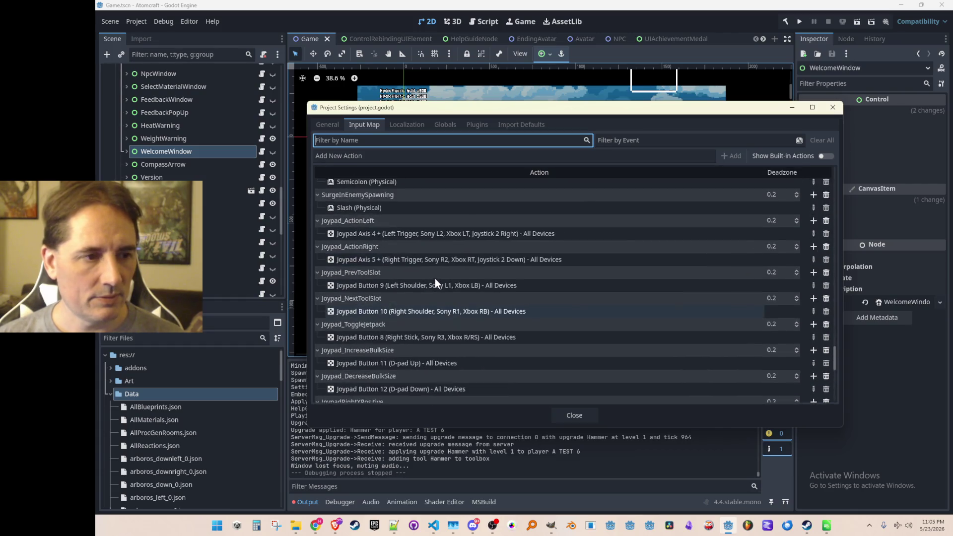
scroll(436, 279, "up", 10)
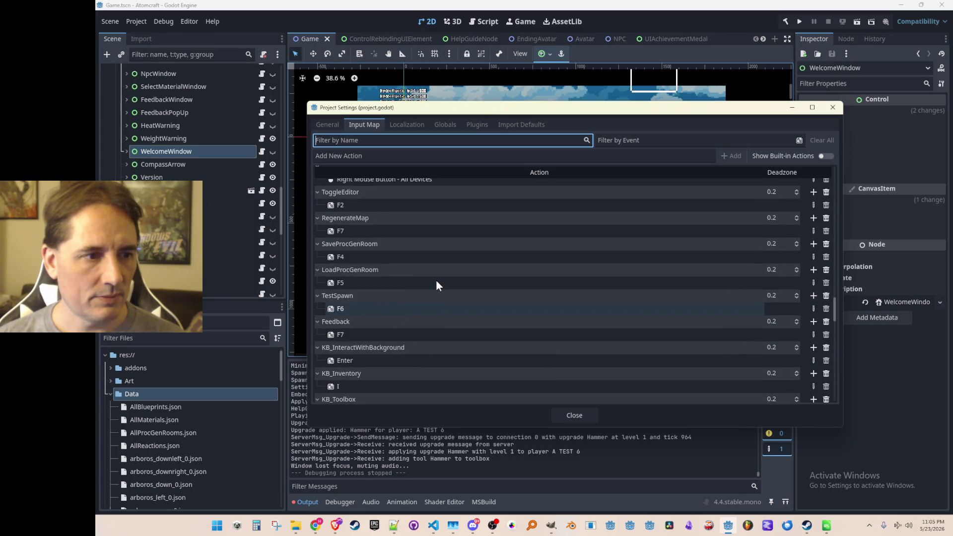
scroll(436, 279, "up", 5)
scroll(436, 280, "down", 3)
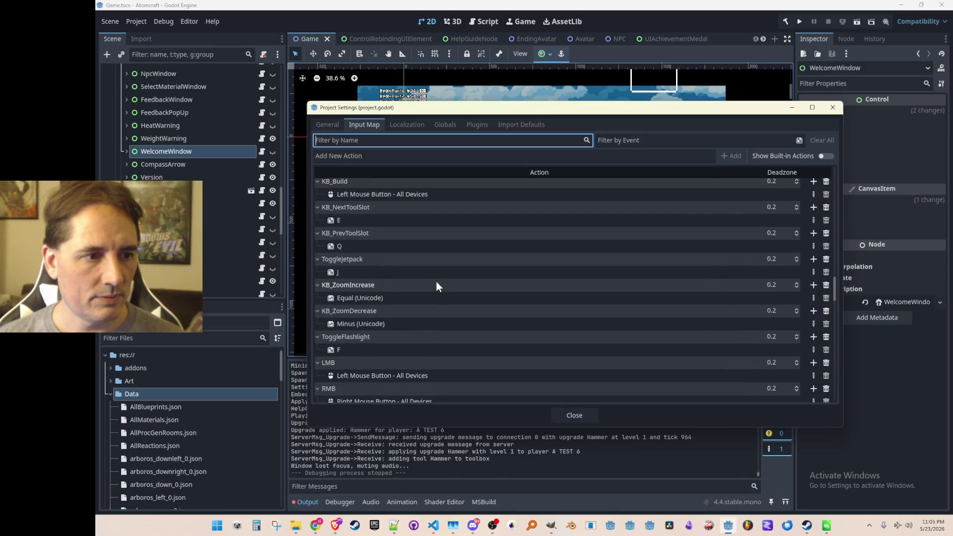
scroll(437, 281, "up", 3)
scroll(446, 283, "down", 4)
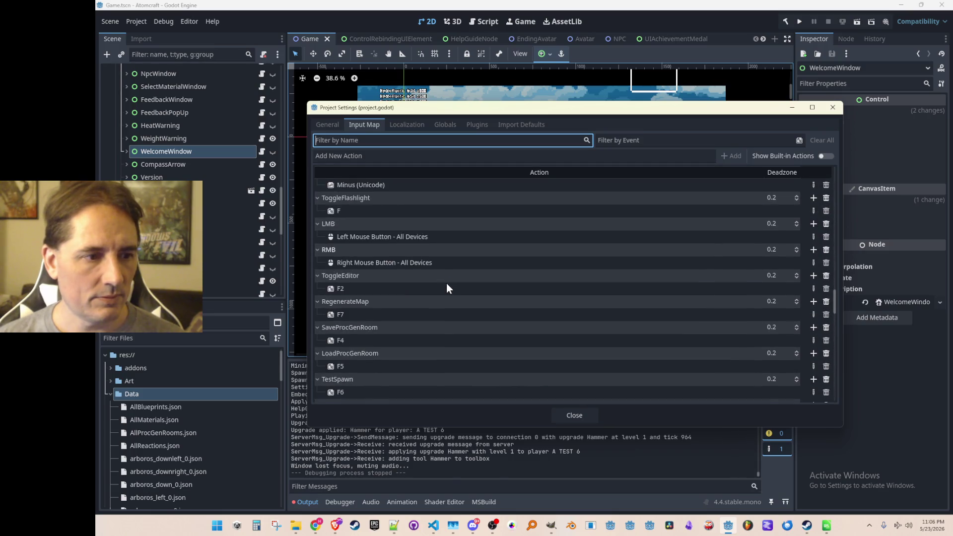
scroll(447, 288, "down", 2)
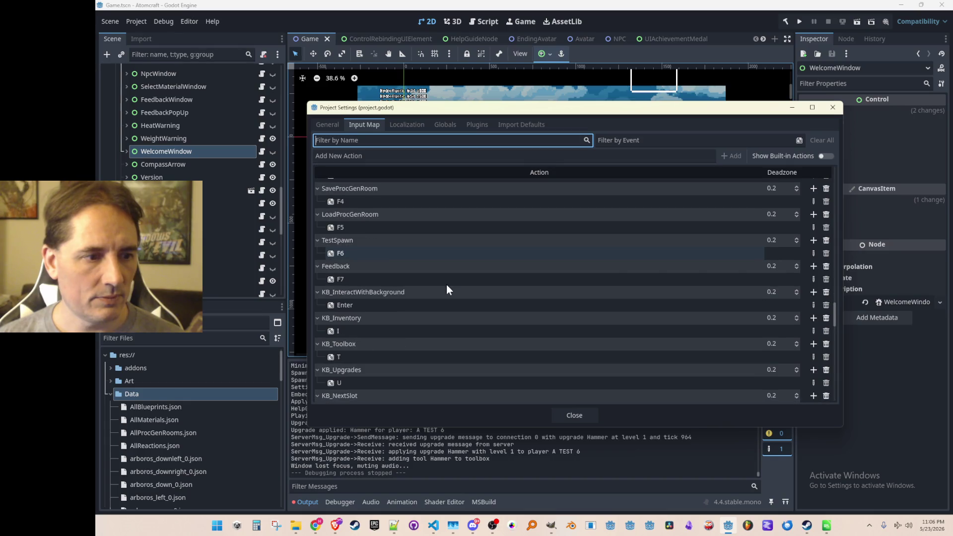
scroll(446, 285, "down", 12)
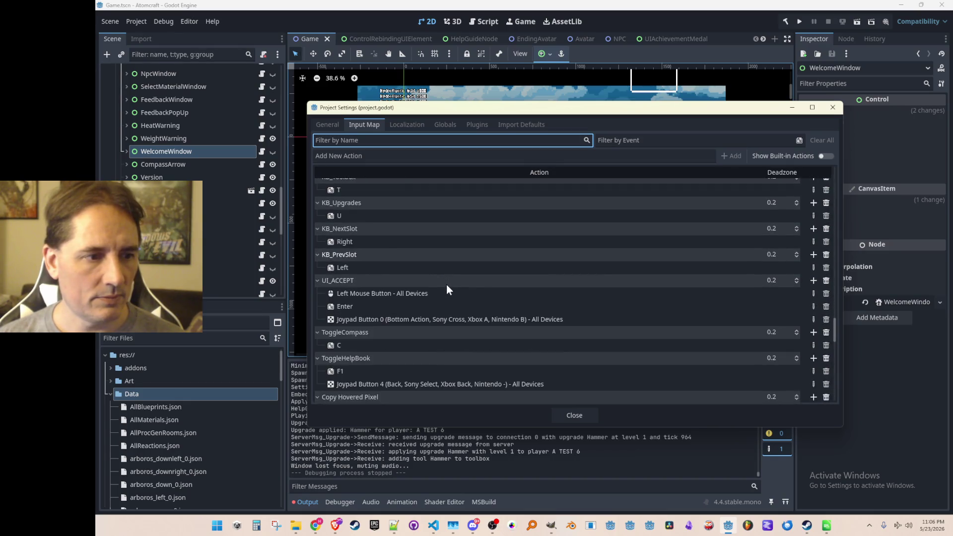
scroll(446, 284, "down", 4)
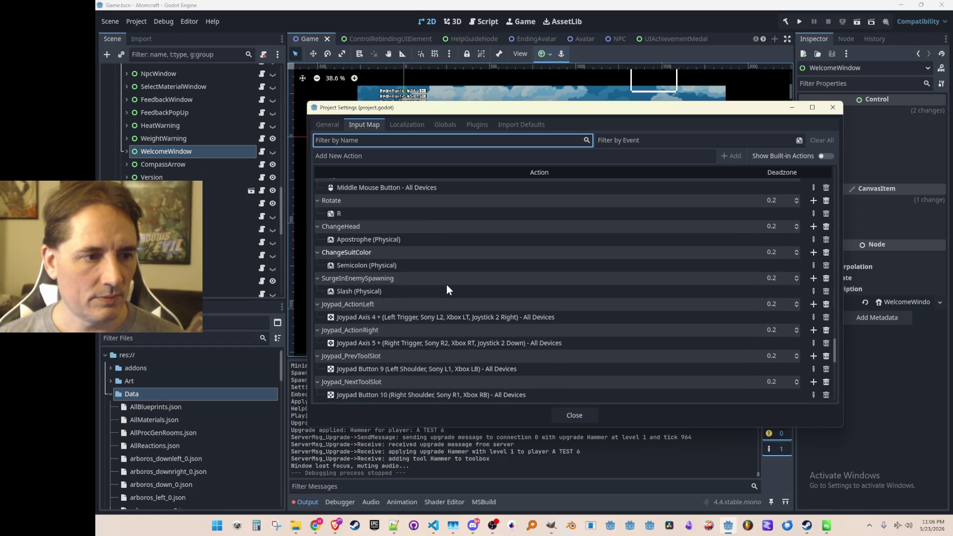
scroll(445, 284, "down", 8)
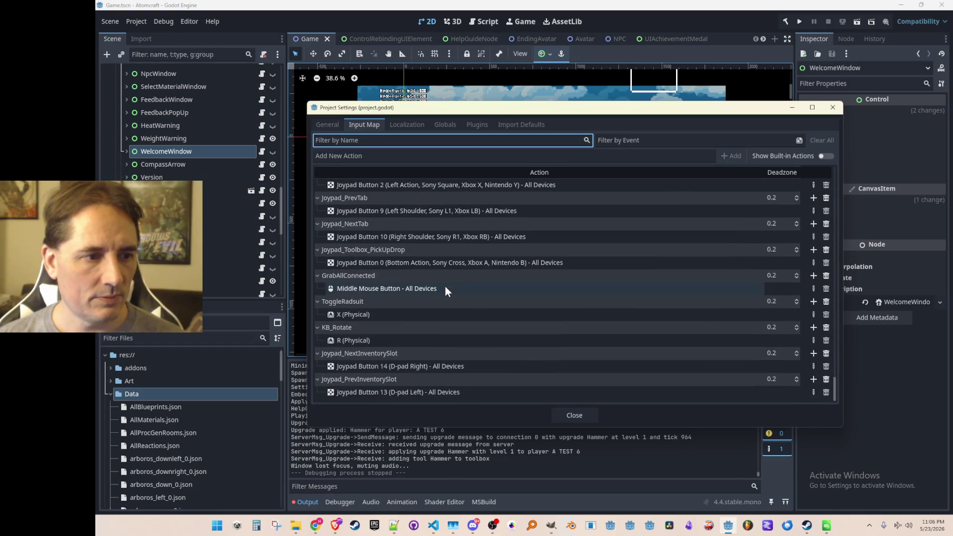
scroll(449, 290, "up", 10)
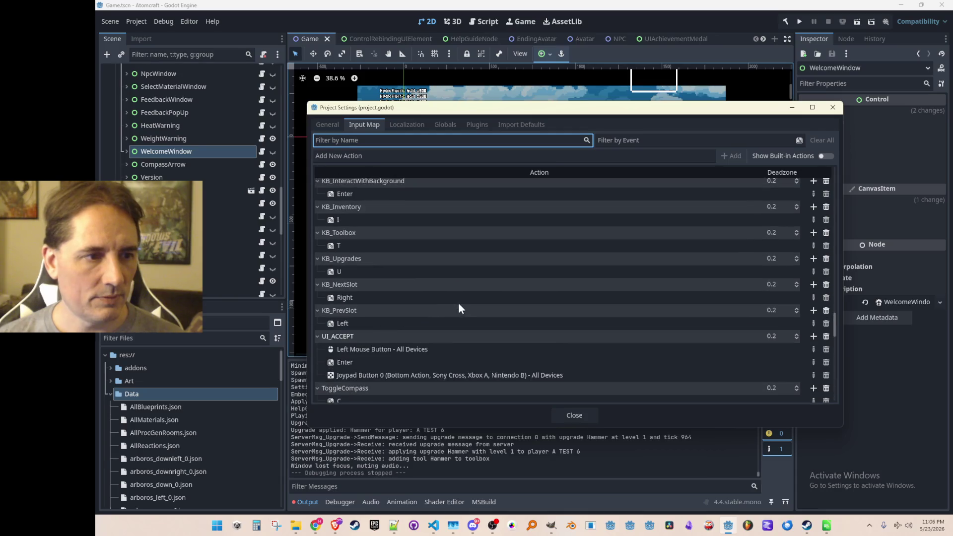
scroll(455, 299, "up", 6)
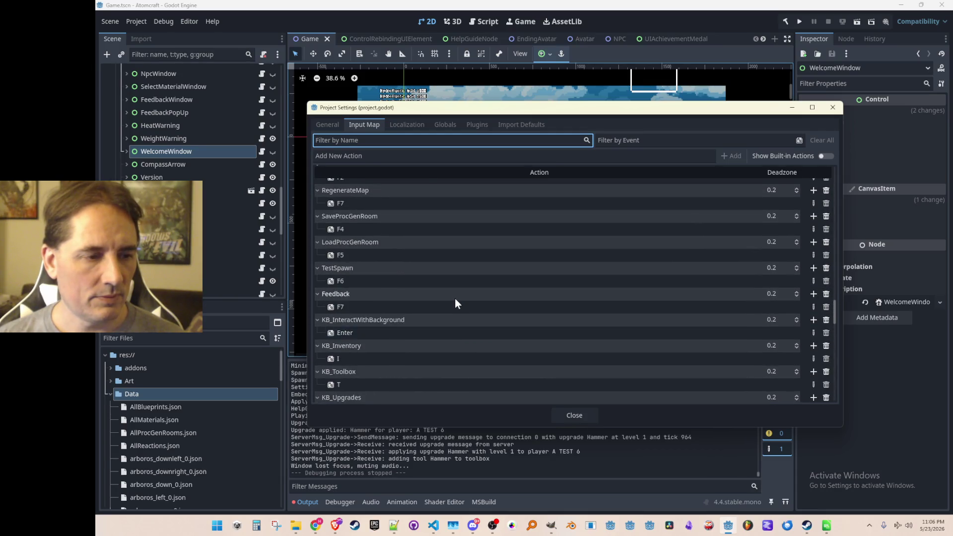
scroll(455, 299, "up", 4)
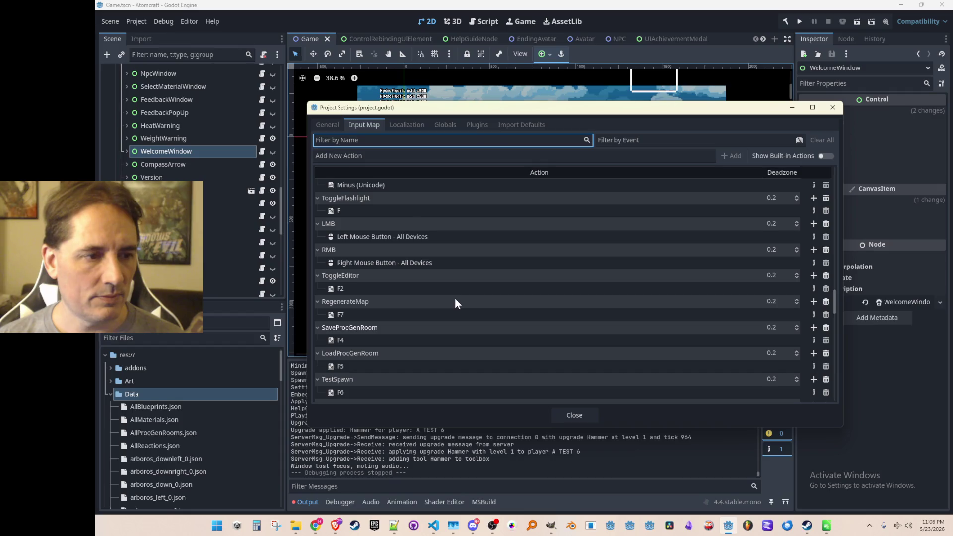
scroll(455, 299, "up", 6)
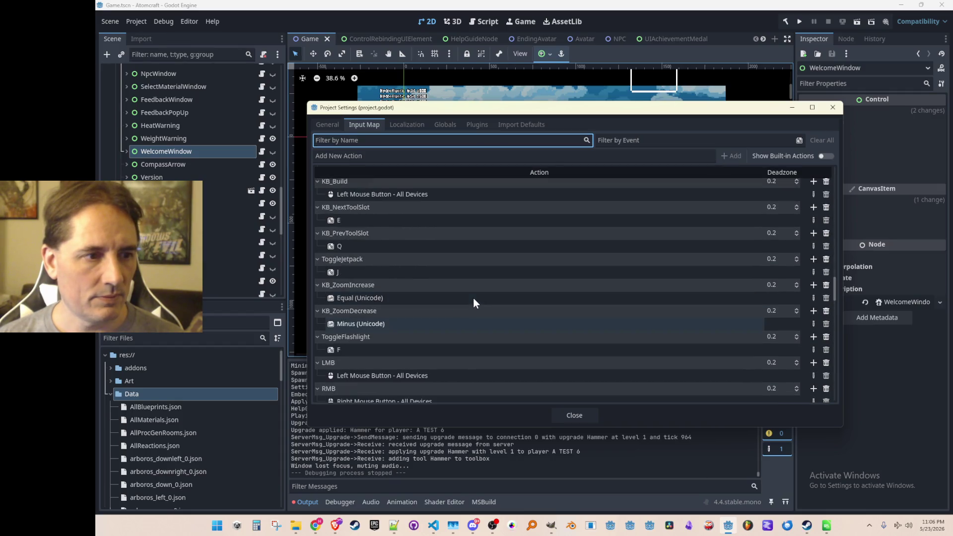
scroll(474, 303, "up", 3)
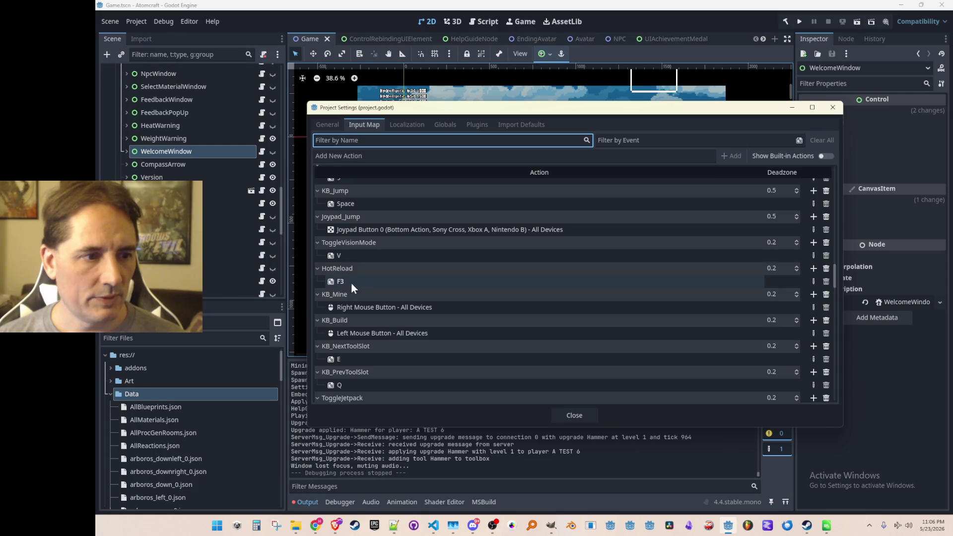
scroll(431, 281, "down", 10)
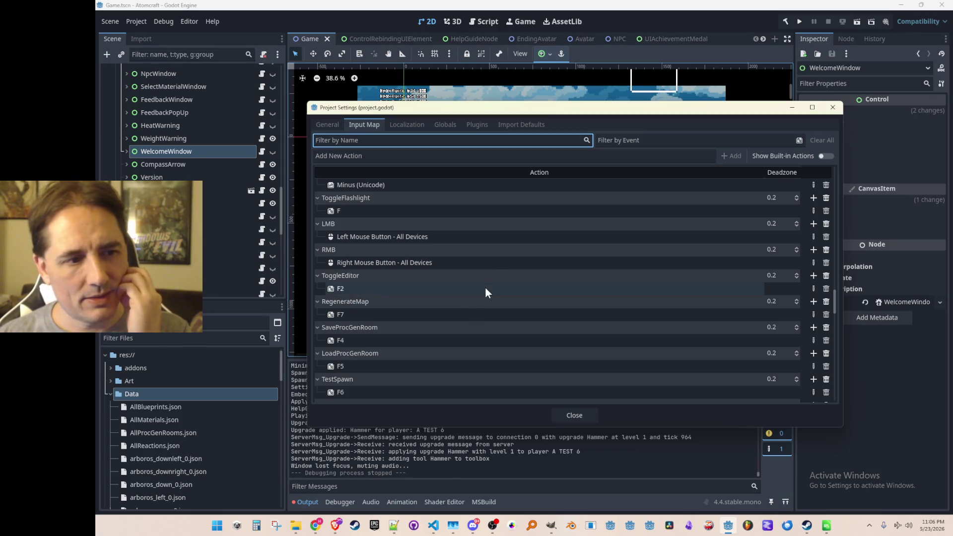
scroll(487, 269, "down", 1)
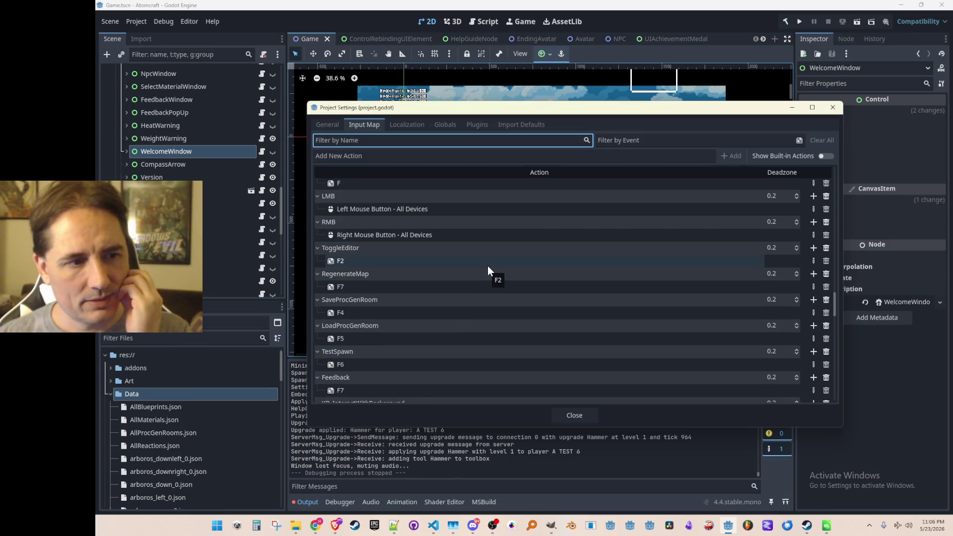
scroll(487, 266, "down", 2)
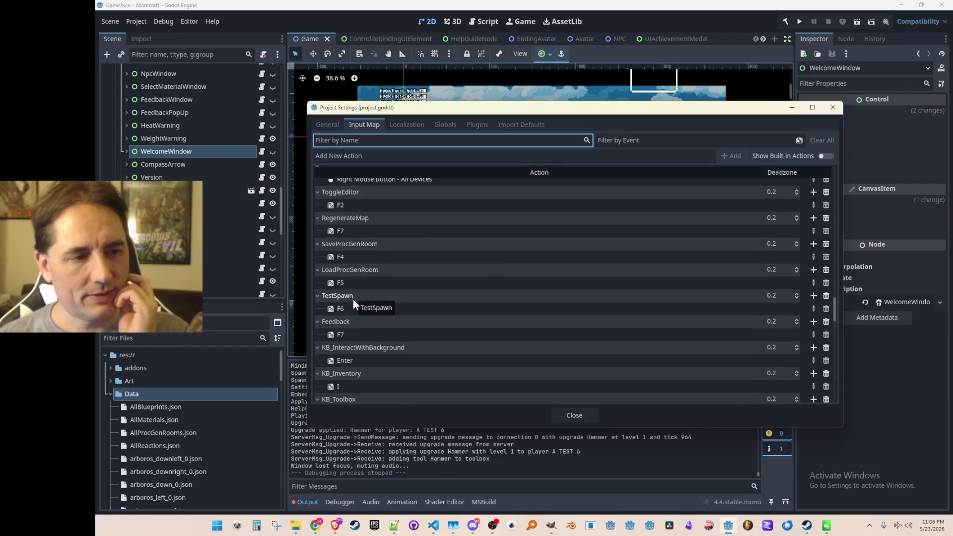
left_click(833, 107)
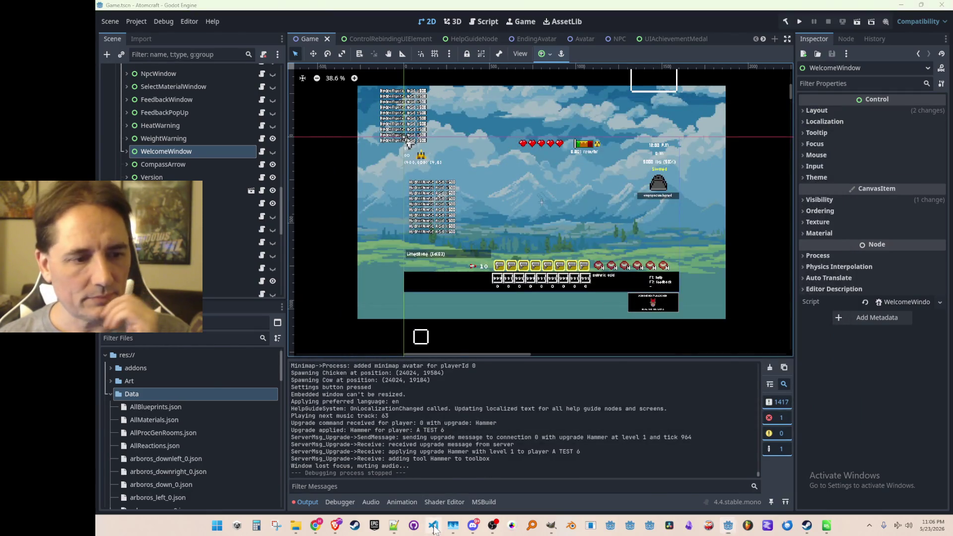
- Open InputManager.cs and find the TestSpawn check
left_click(434, 527)
key("ctrl+p")
type("inputman")
left_click(606, 117)
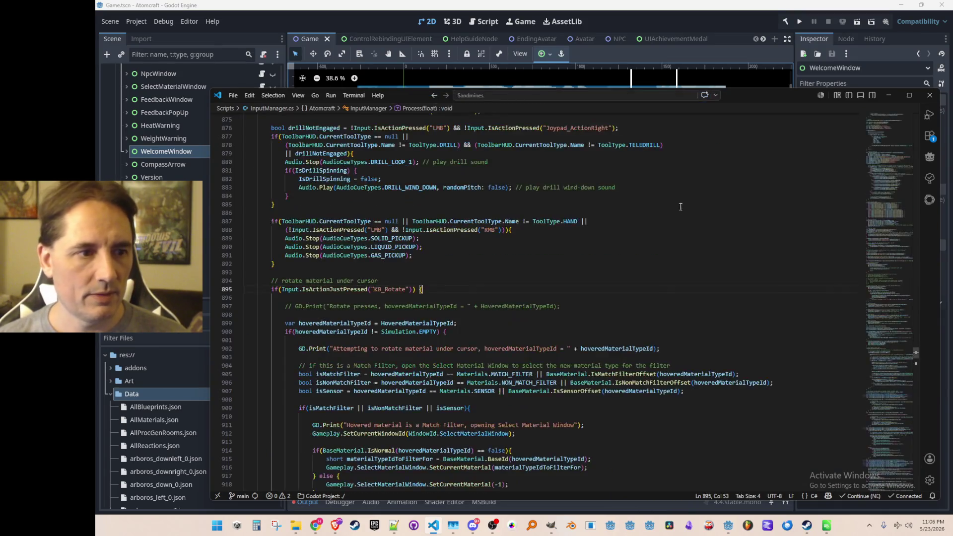
key("ctrl+f")
type("TestSp")
key("Escape")
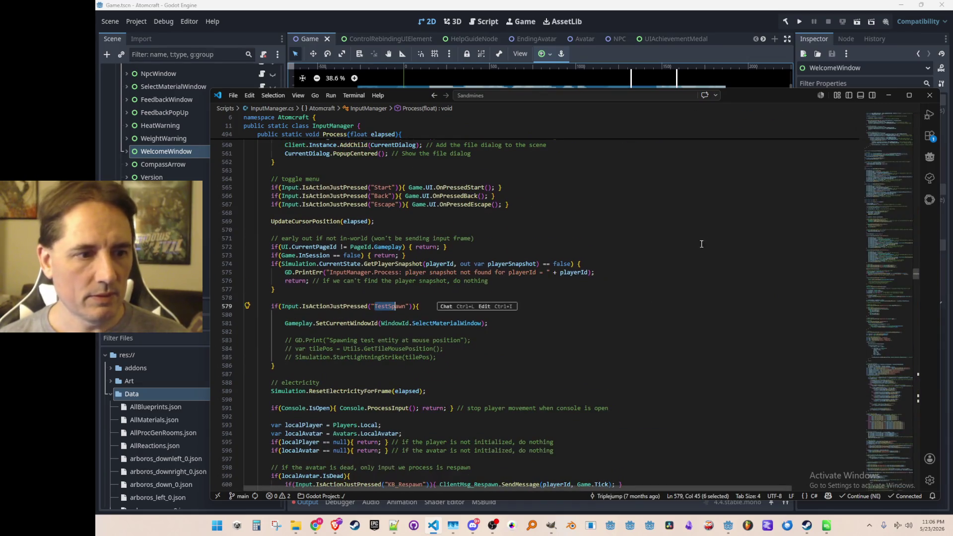
- Comment out line 581's SetCurrentWindowId(SelectMaterialWindow) call, add blank lines, then search files for HUD
scroll(702, 243, "down", 3)
left_click(704, 255)
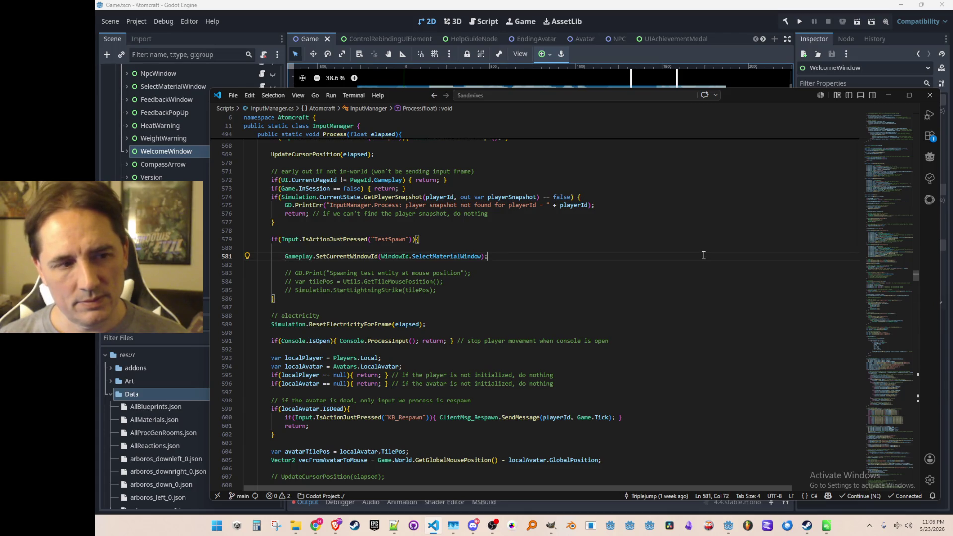
key("Home")
key("shift+Down")
key("ctrl+slash")
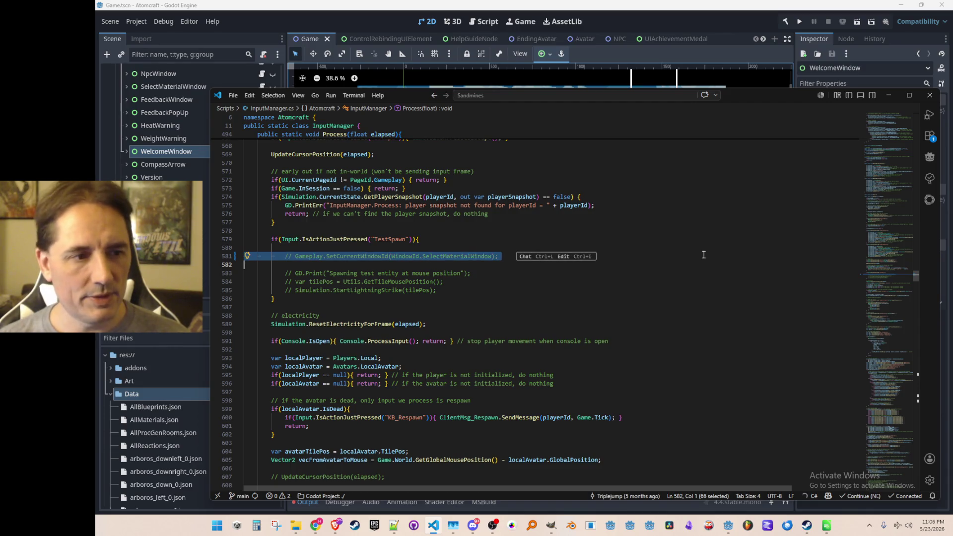
key("Escape")
key("Return")
key("Return")
key("Up")
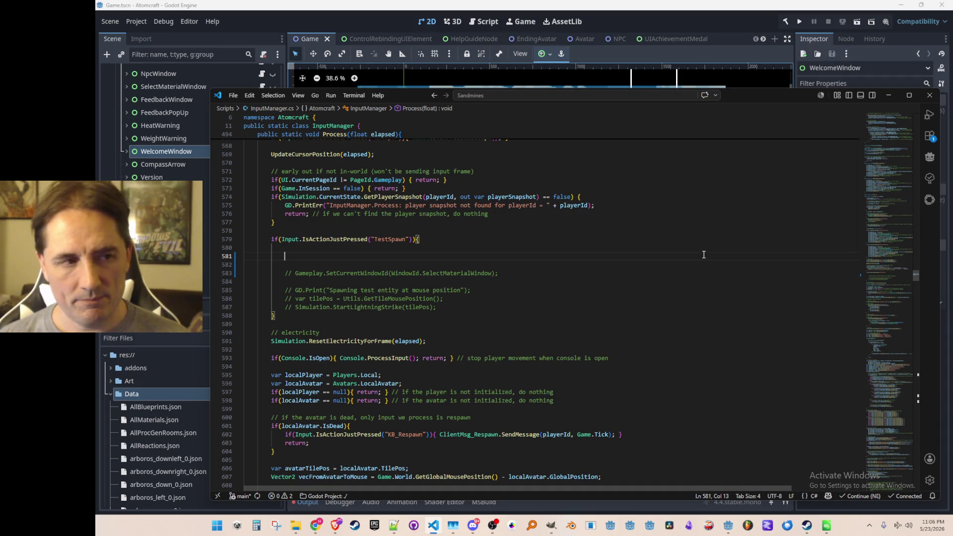
key("ctrl+p")
type("HU")
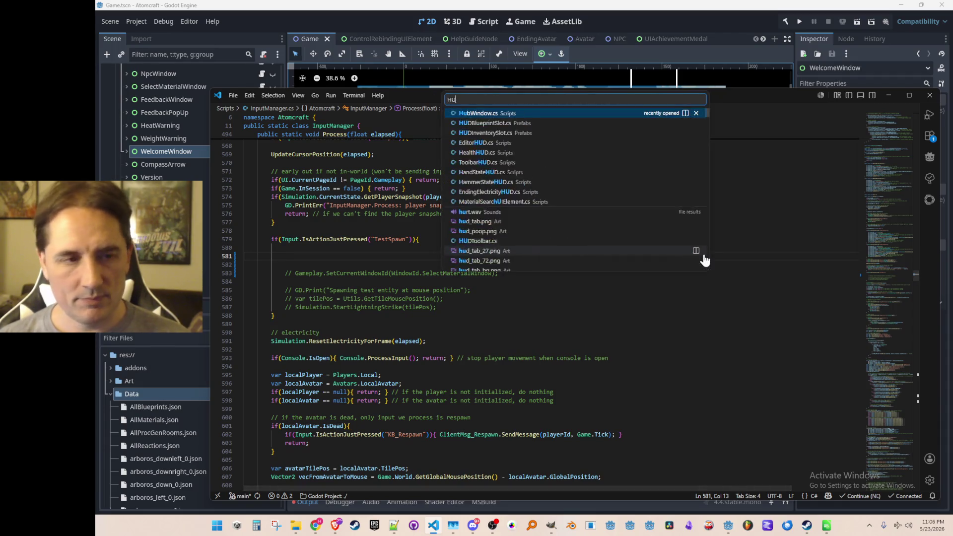
- Open Gameplay.cs and place the caret on the blank line under ZoomFactor, near line 220
key("BackSpace")
key("BackSpace")
type("Gamepl")
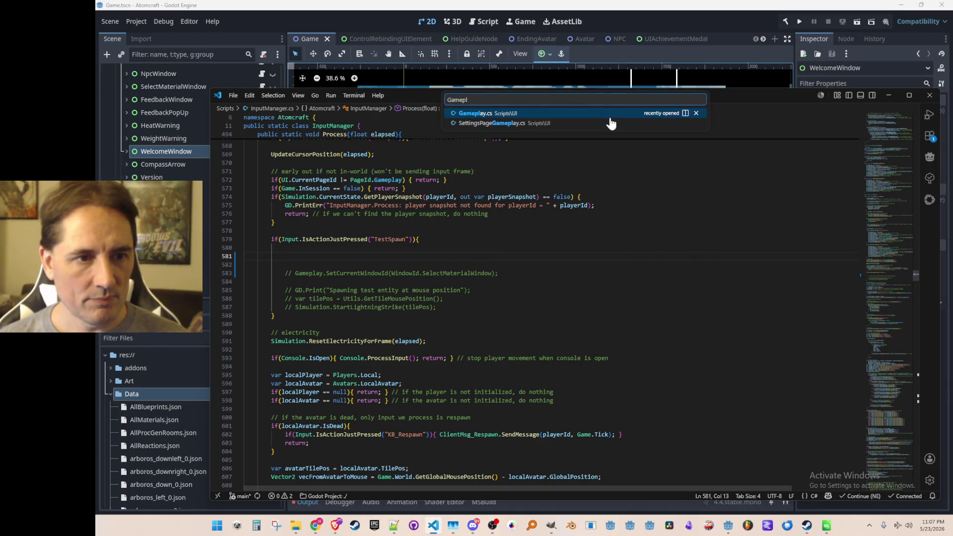
key("Return")
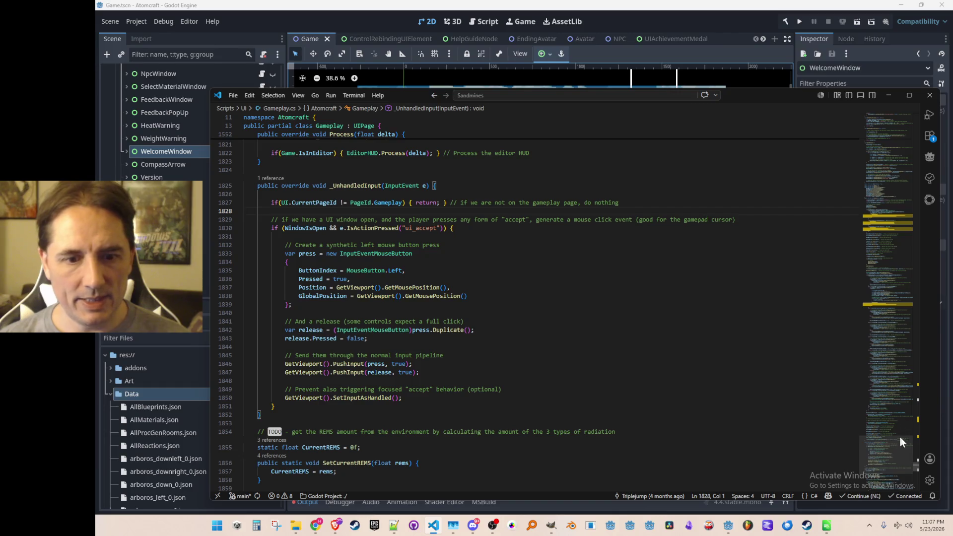
left_click_drag(900, 437, 883, 124)
scroll(758, 262, "down", 5)
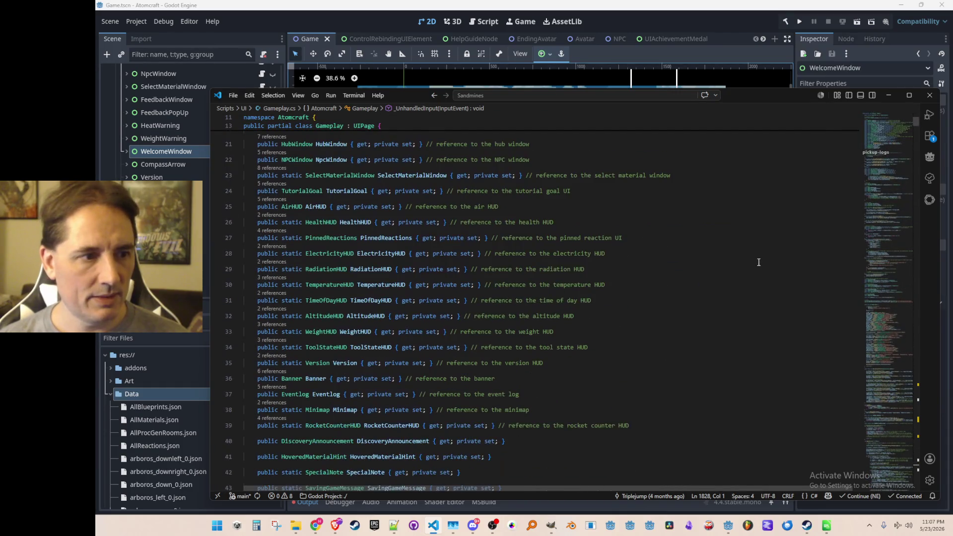
scroll(758, 262, "down", 8)
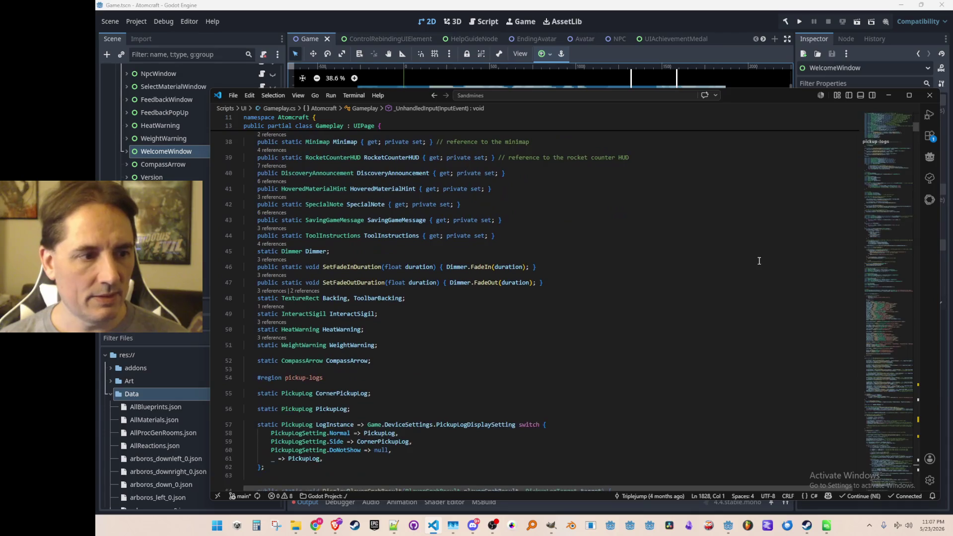
scroll(759, 261, "down", 15)
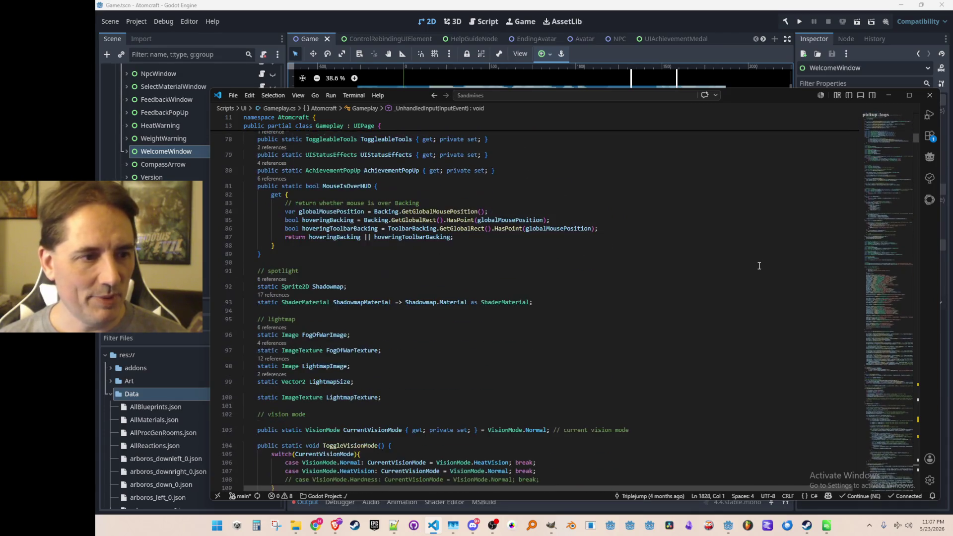
scroll(759, 290, "down", 16)
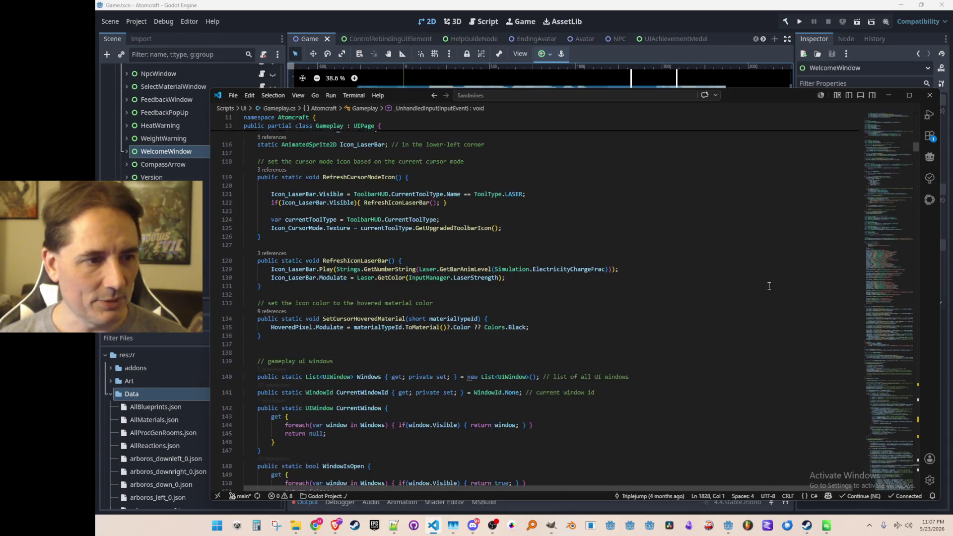
scroll(760, 296, "down", 17)
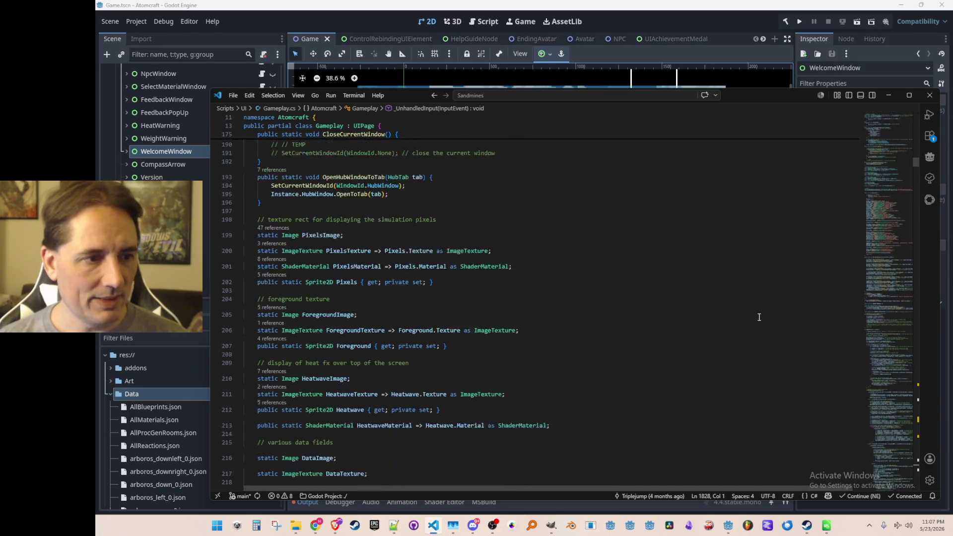
scroll(755, 342, "down", 3)
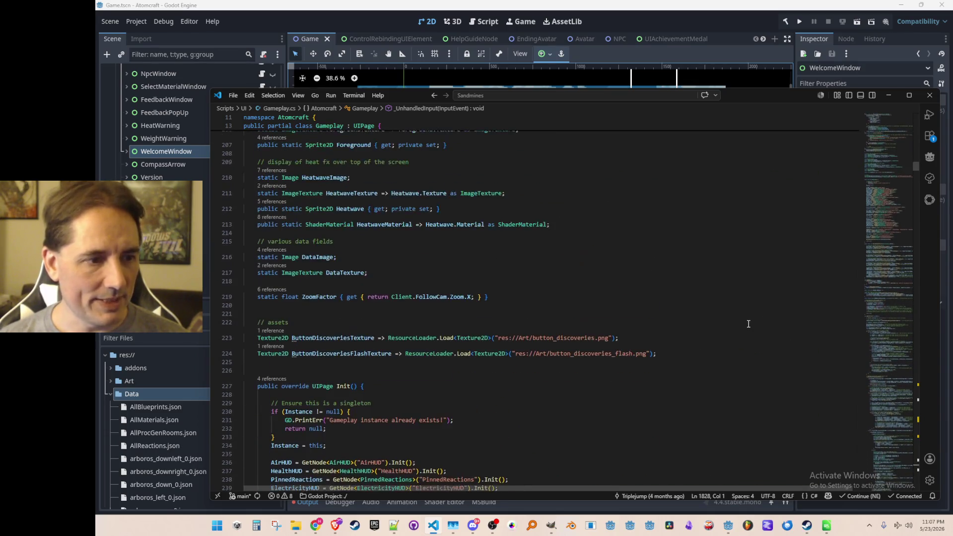
scroll(747, 243, "up", 1)
left_click(761, 256)
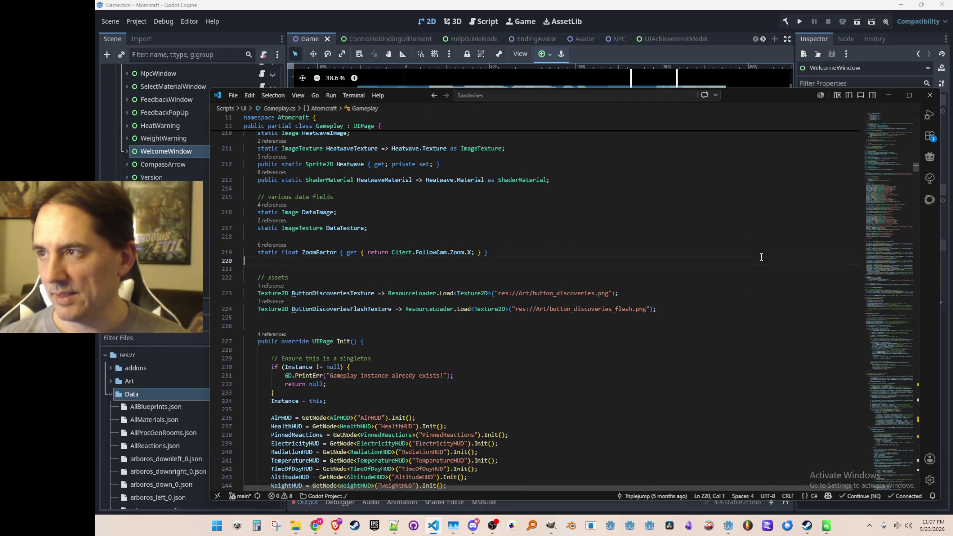
- Type an empty ToggleHUD() method below ZoomFactor, keeping the opening brace on the declaration line
key("Up")
key("Up")
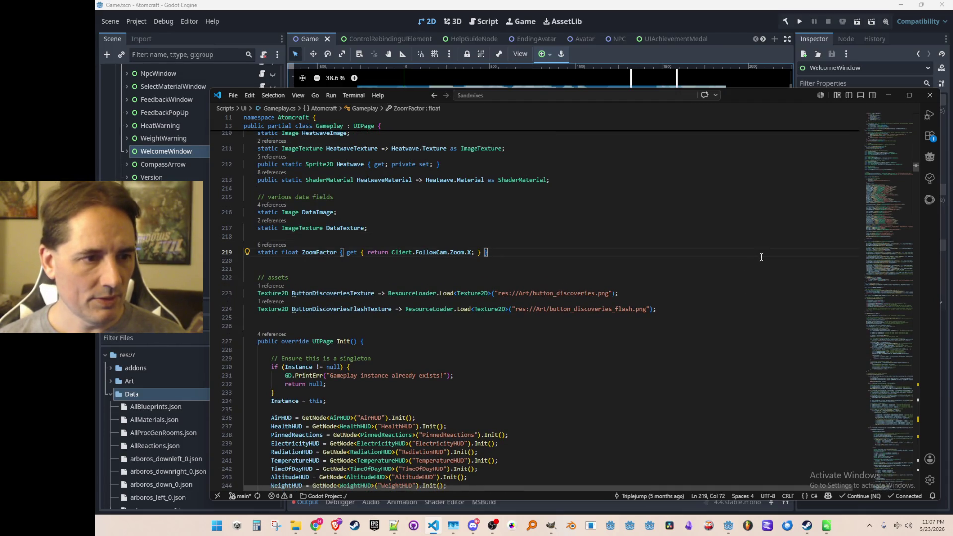
key("Return")
key("Return")
key("Up")
type("public ")
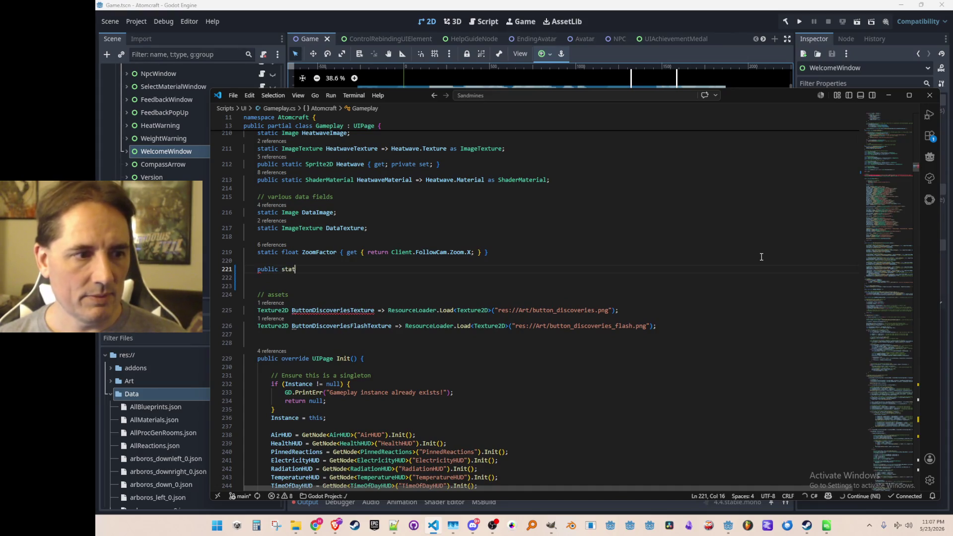
type("void To")
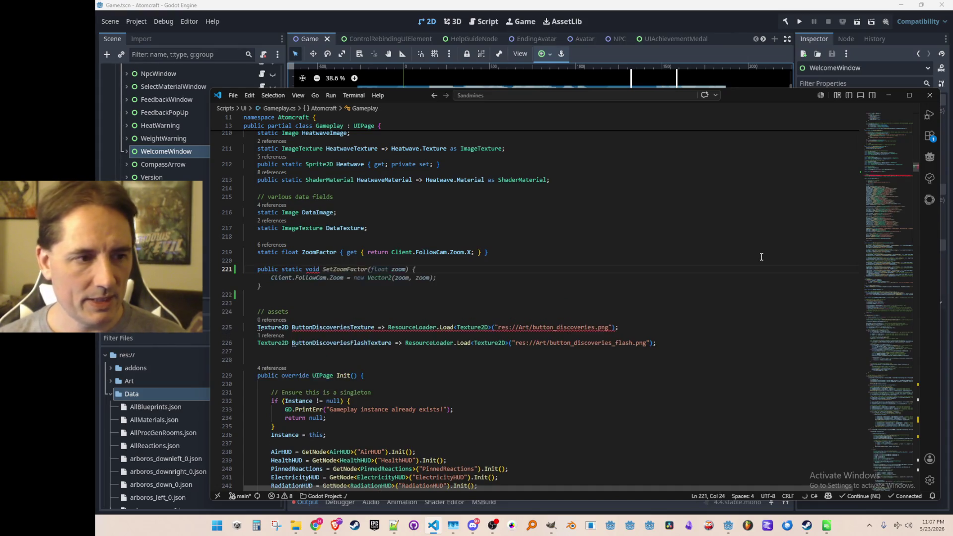
type("(){")
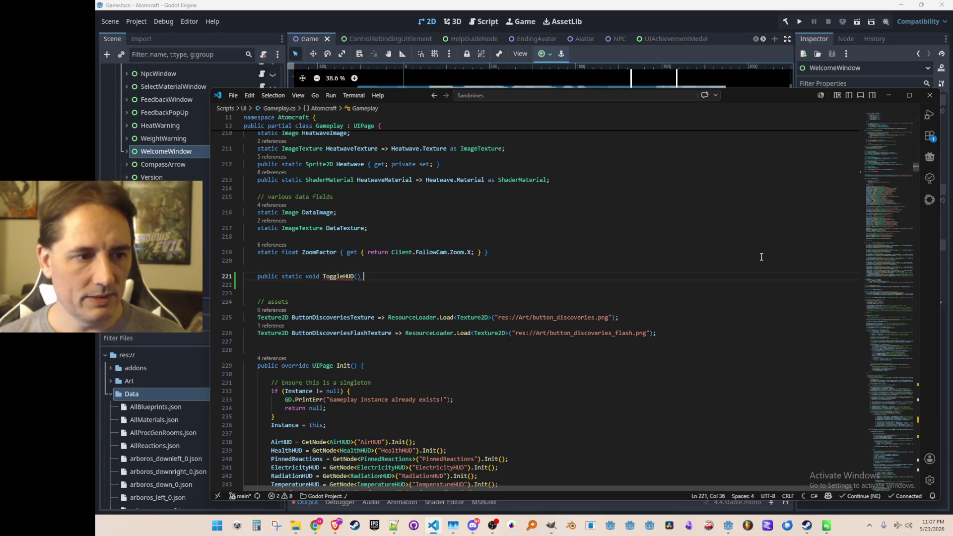
key("Return")
key("ctrl+z")
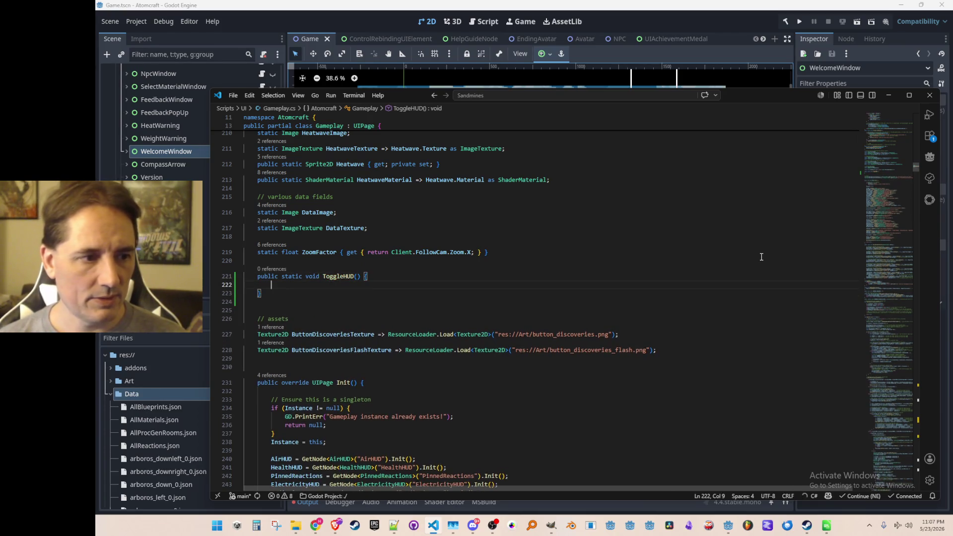
- Search the project for ToggleHUD, then close the Search sidebar and review the stub
key("ctrl+d")
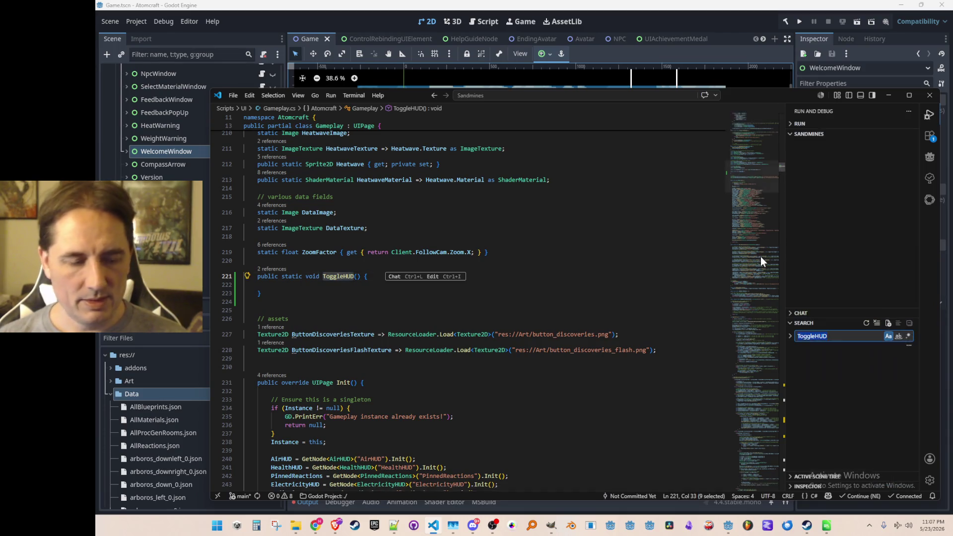
key("ctrl+shift+f")
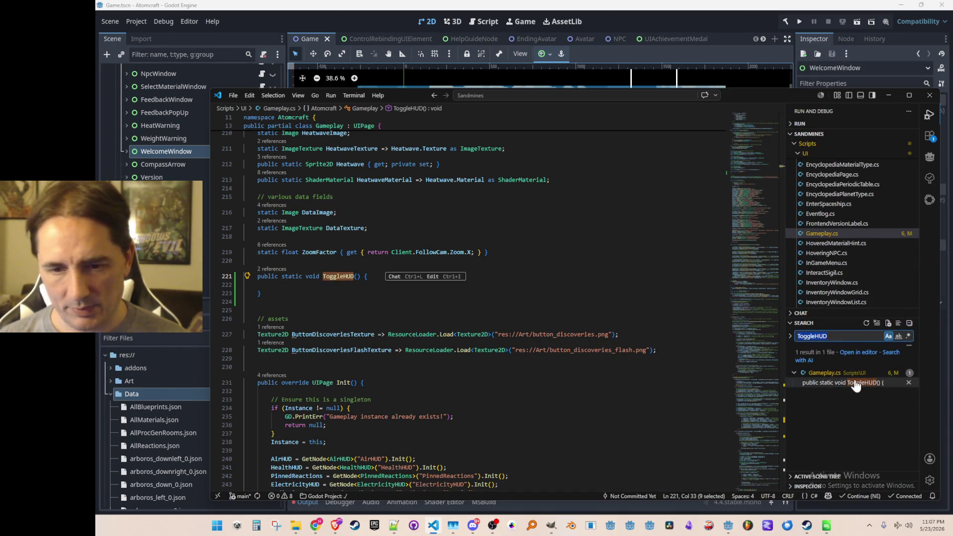
key("ctrl+b")
key("Down")
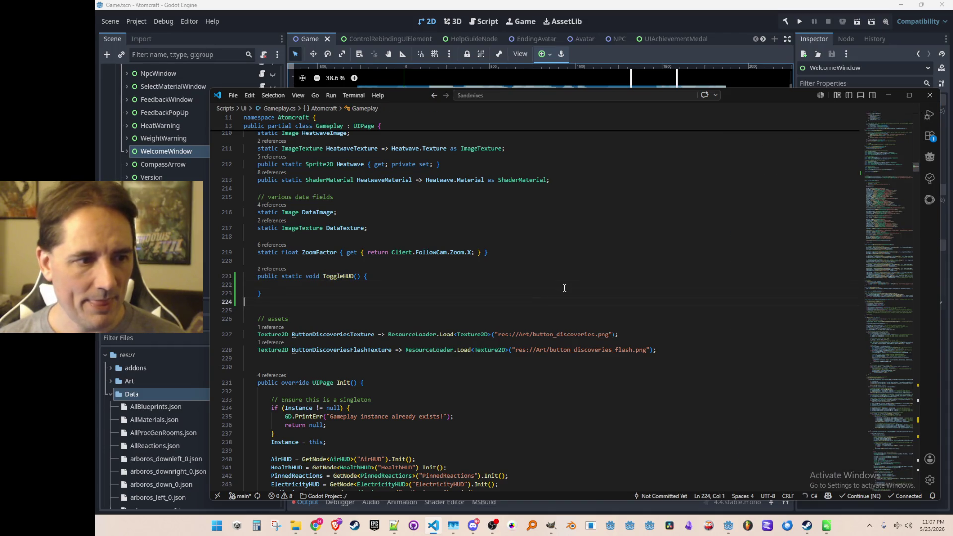
scroll(618, 290, "up", 5)
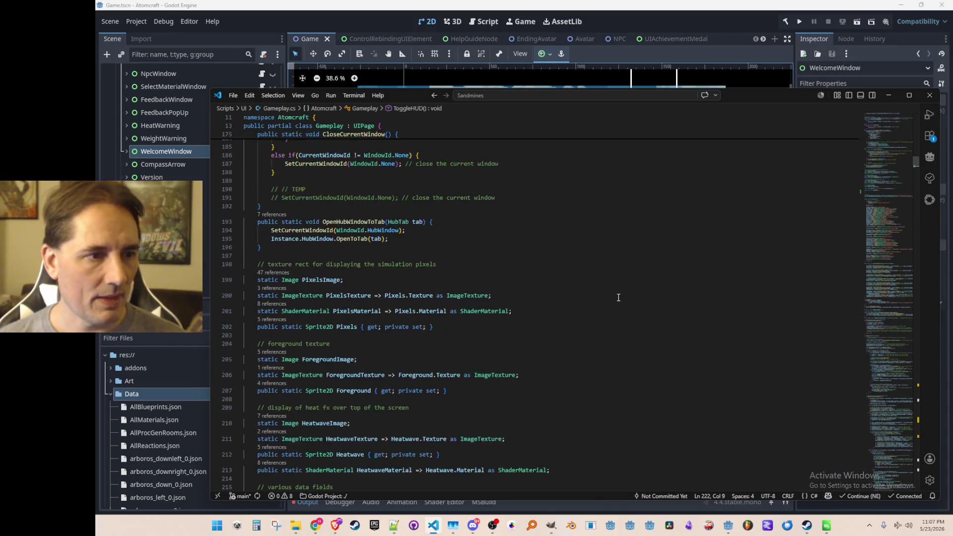
scroll(619, 298, "up", 2)
scroll(618, 297, "down", 6)
scroll(616, 300, "up", 5)
scroll(616, 300, "up", 4)
left_click_drag(881, 173, 881, 117)
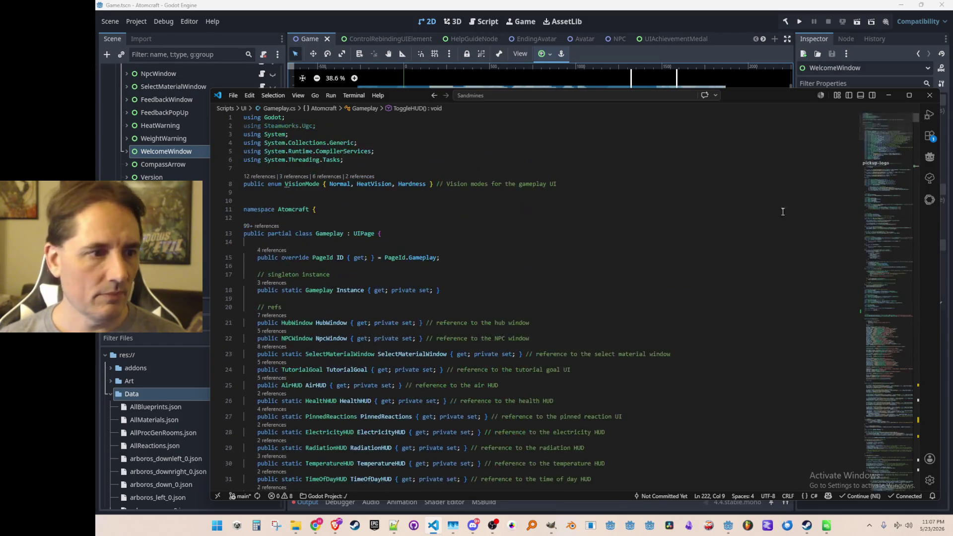
- Start a list of HUD names below the declarations, copying in AirHUD and HealthHUD
scroll(798, 219, "down", 2)
left_click(798, 219)
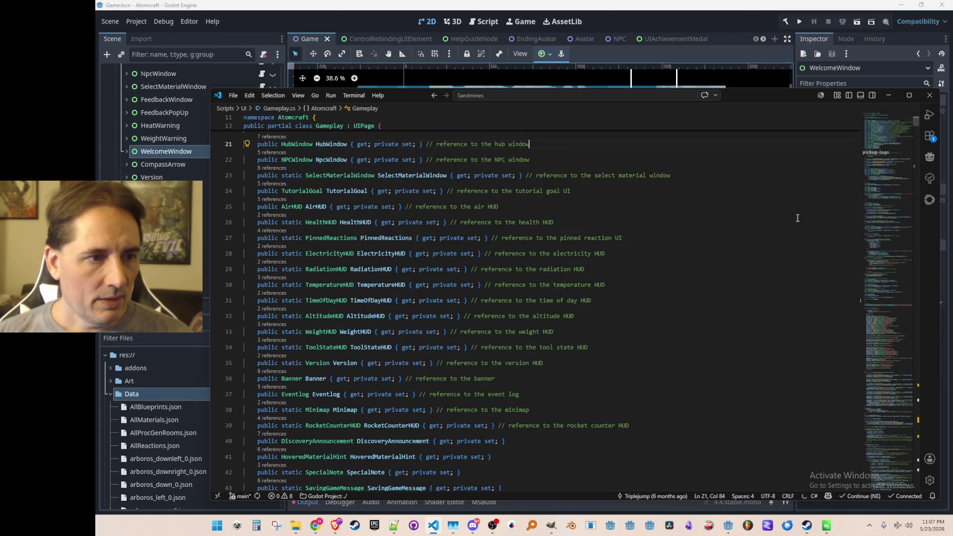
key("Down")
key("Down")
key("Down")
key("Home")
key("ctrl+Right")
key("ctrl+Right")
key("ctrl+d")
key("Down")
key("End")
key("Return")
key("ctrl+v")
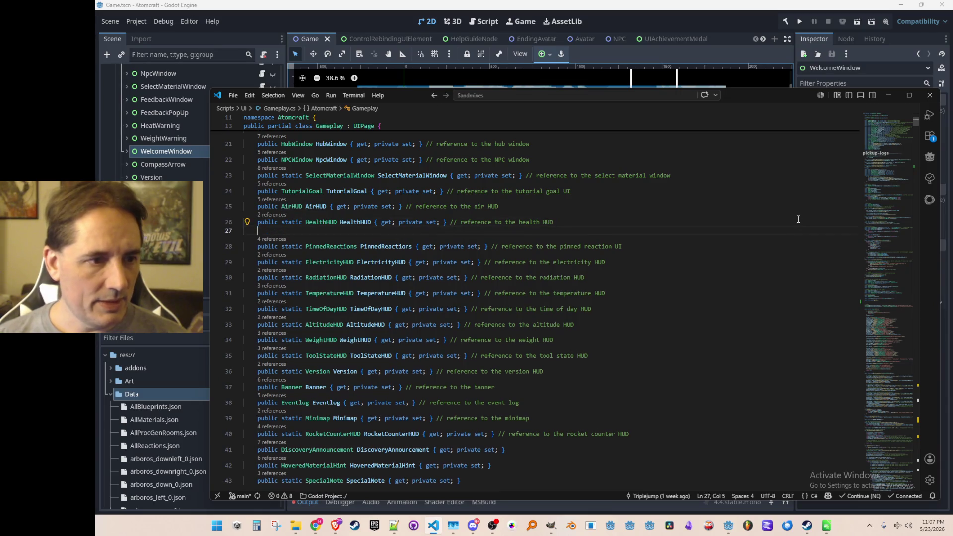
key("Up")
key("ctrl+Right")
key("Right")
key("ctrl+d")
key("ctrl+c")
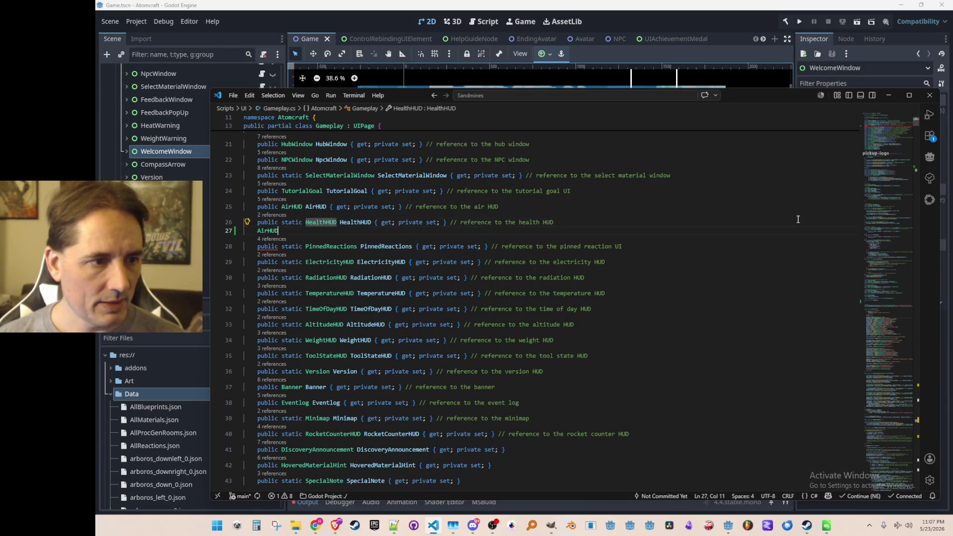
key("Down")
key("End")
key("Return")
key("ctrl+v")
key("Down")
key("ctrl+Right")
key("ctrl+Right")
- Add ElectricityHUD, RadiationHUD and TemperatureHUD to the collected HUD name list
key("Down")
key("ctrl+d")
key("ctrl+c")
key("Up")
key("Up")
key("End")
key("Return")
key("ctrl+v")
key("Down")
key("Down")
key("Down")
key("Up")
key("Up")
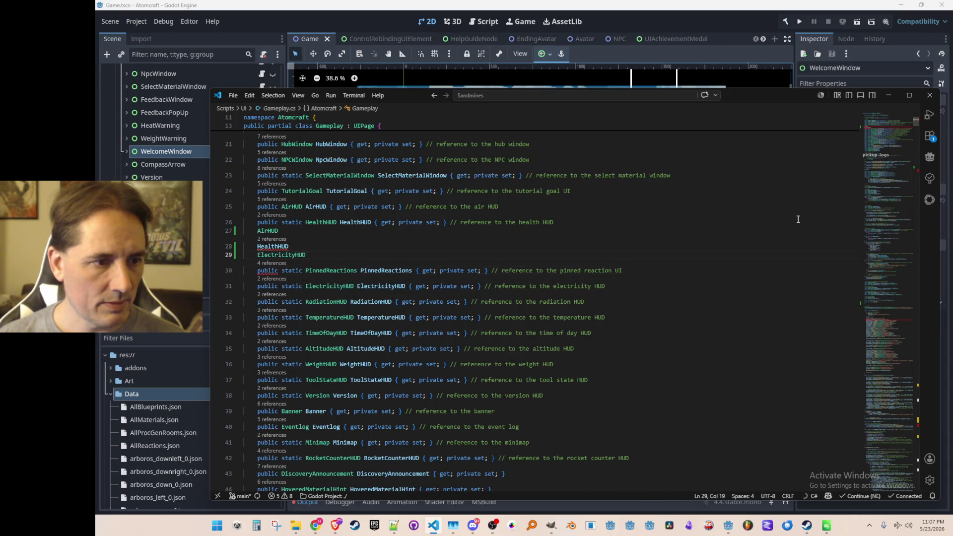
key("Down")
key("Down")
key("ctrl+d")
key("ctrl+c")
key("Up")
key("Up")
key("Up")
key("End")
key("Return")
key("ctrl+v")
key("Down")
key("Down")
key("Down")
key("ctrl+Right")
key("ctrl+Right")
key("ctrl+d")
key("ctrl+c")
key("Up")
key("Up")
key("Up")
key("Return")
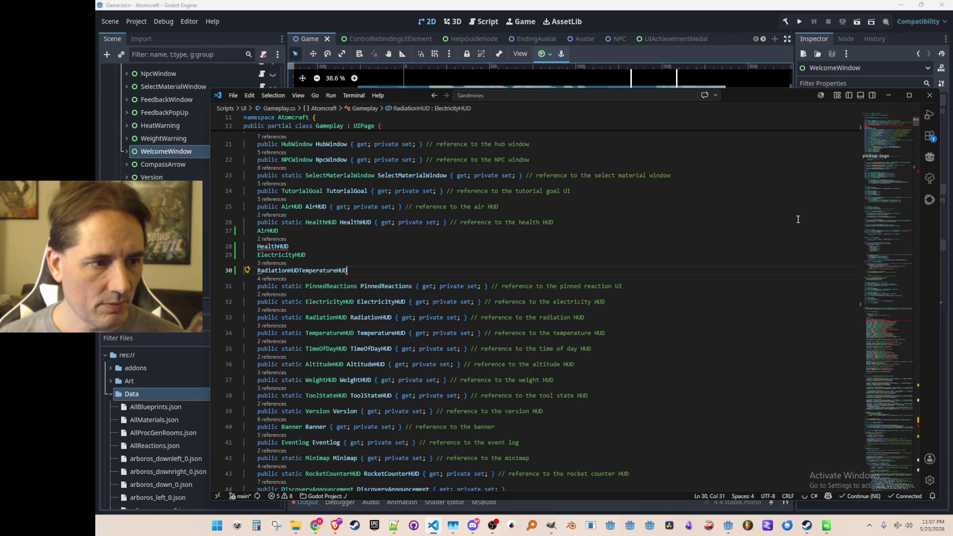
key("ctrl+v")
key("Down")
key("Down")
key("Down")
- Add TimeOfDayHUD, AltitudeHUD and WeightHUD, then cut all eight names out of the declarations
key("Down")
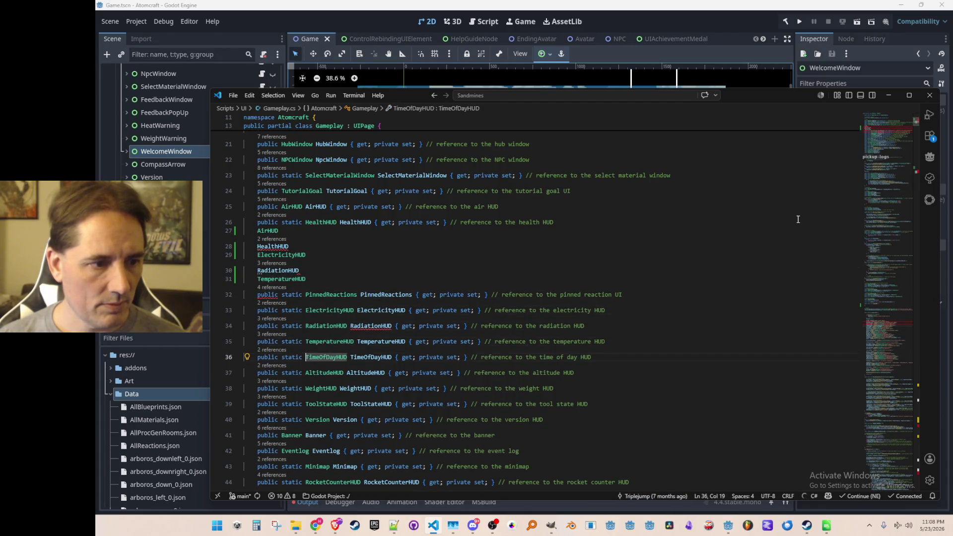
key("Up")
key("Up")
key("Up")
key("Down")
key("Down")
key("Down")
key("ctrl+d")
key("ctrl+c")
key("Up")
key("Up")
key("Up")
key("Return")
key("ctrl+v")
key("Down")
key("Down")
key("Down")
key("Up")
key("Up")
key("Up")
key("Return")
key("ctrl+v")
key("Down")
key("Down")
key("Down")
key("ctrl+d")
key("ctrl+c")
key("Up")
key("Up")
key("Up")
key("Return")
key("ctrl+v")
key("shift+Up")
key("shift+Up")
key("shift+Up")
key("shift+Home")
key("shift+Home")
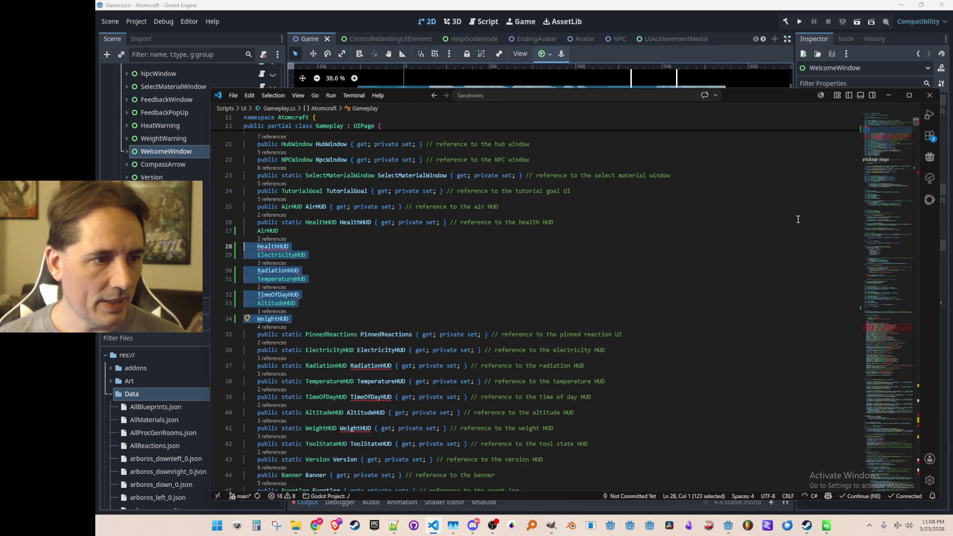
key("shift+Up")
key("ctrl+x")
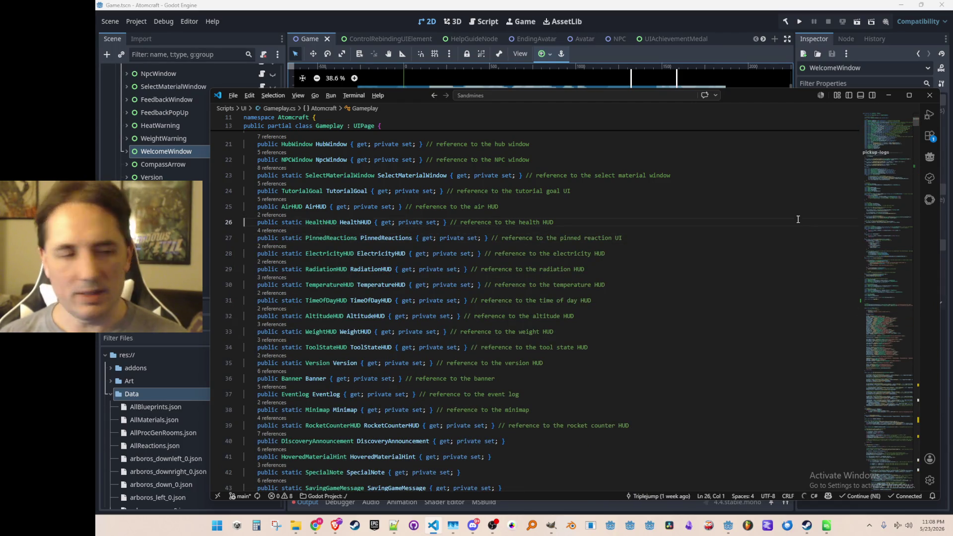
- Paste the eight HUD names into ToggleHUD and make the first line AirHUD.Visible = !AirHUD.Visible;
key("alt+Left")
key("ctrl+v")
key("shift+Up")
key("shift+Up")
key("shift+Up")
key("shift+Up")
key("shift+Up")
key("shift+Up")
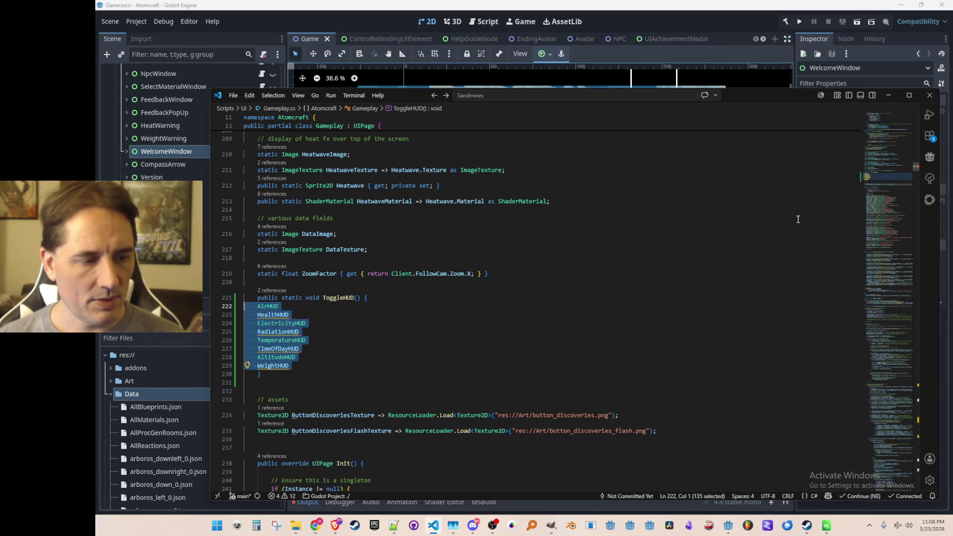
key("Tab")
key("End")
type(".Hide")
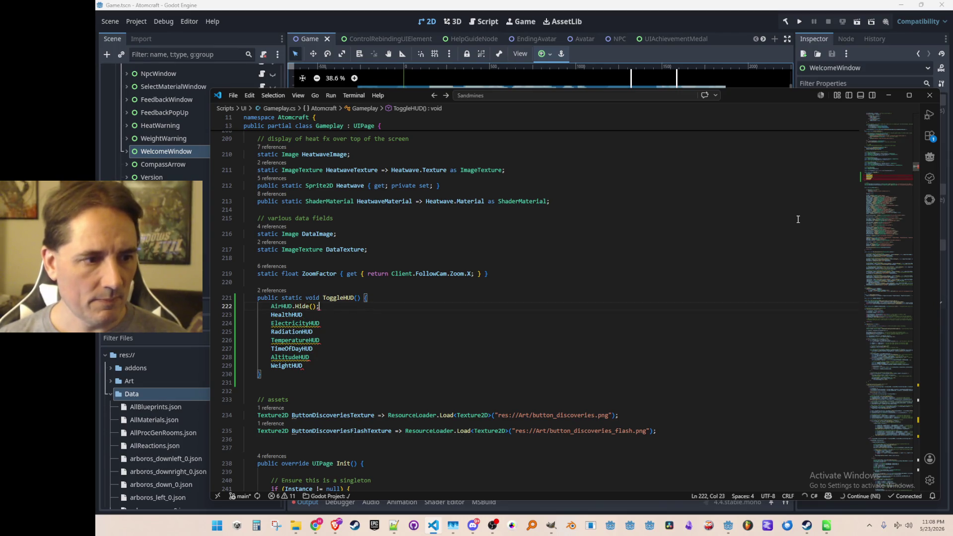
key("BackSpace")
key("BackSpace")
key("BackSpace")
type("Vi")
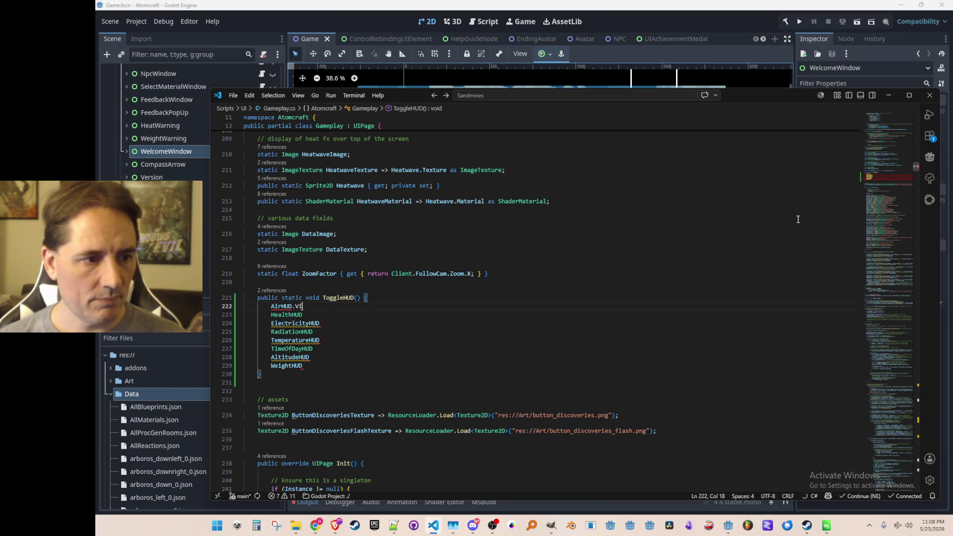
type("sible = !AirHUD.Visible")
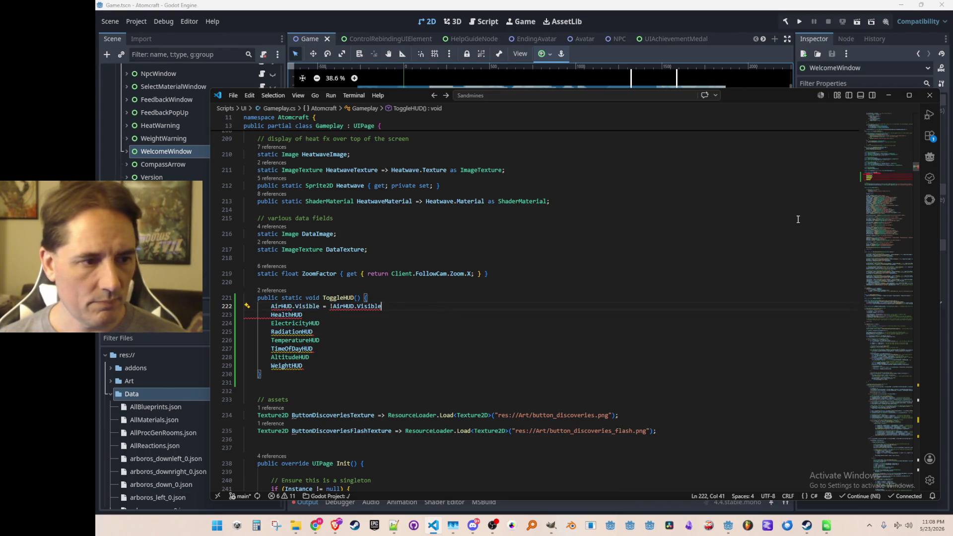
type(";")
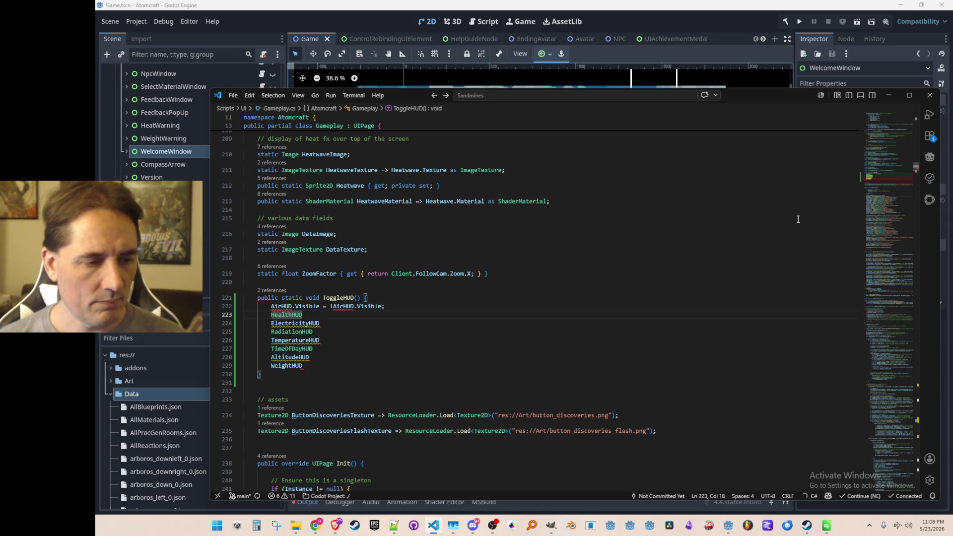
- Accept Copilot's AirHUD declaration fix and its Visible toggles for the remaining HUDs through WeightHUD
key("Home")
key("F12")
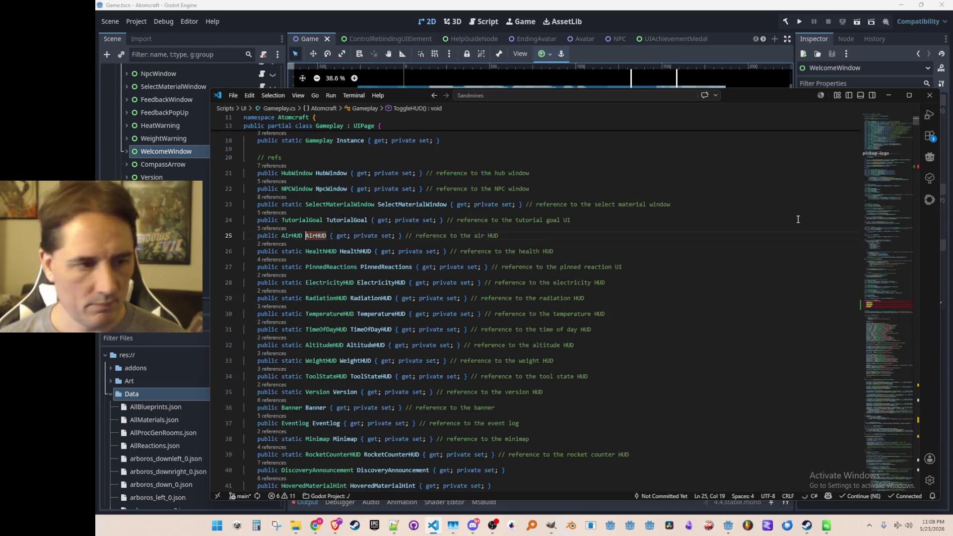
key("Tab")
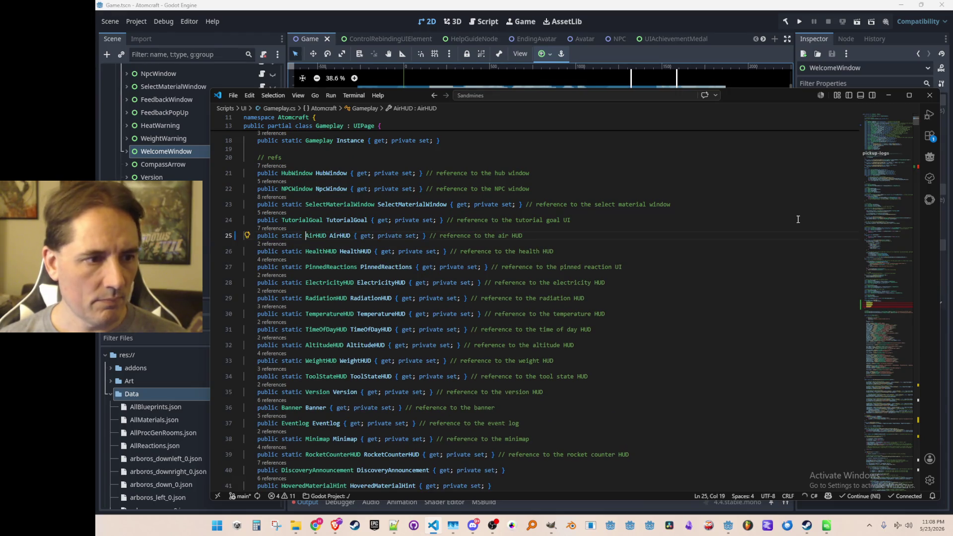
key("Tab")
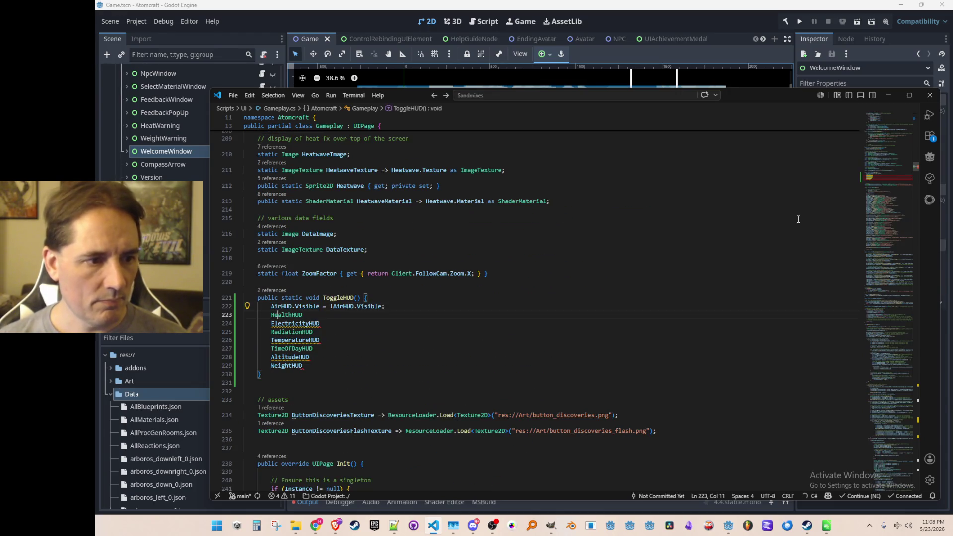
key("Tab")
key("Tab")
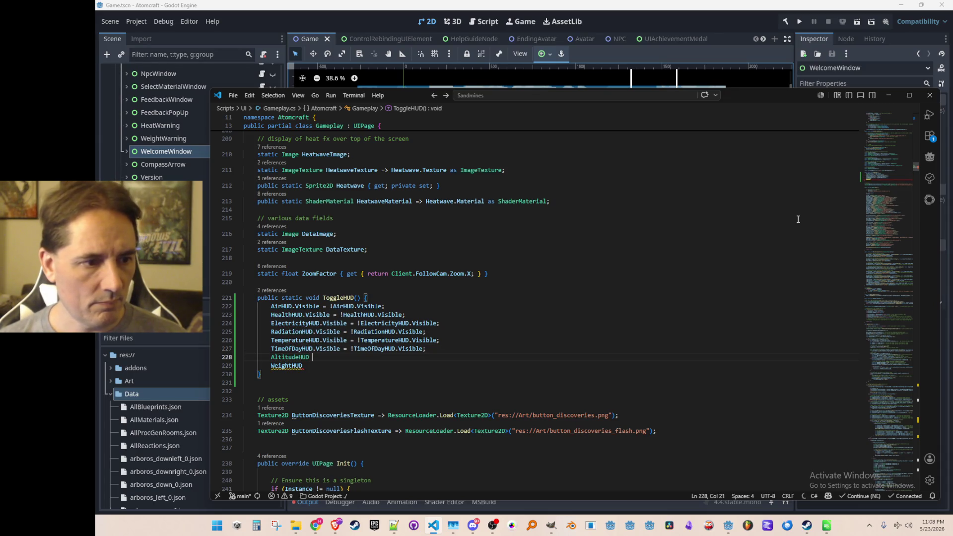
key("Tab")
type(".Vi")
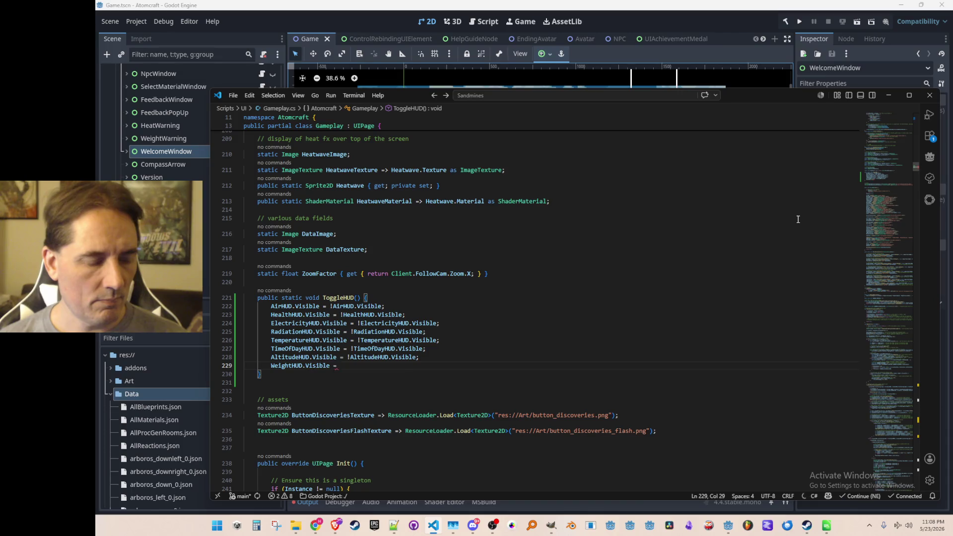
key("Tab")
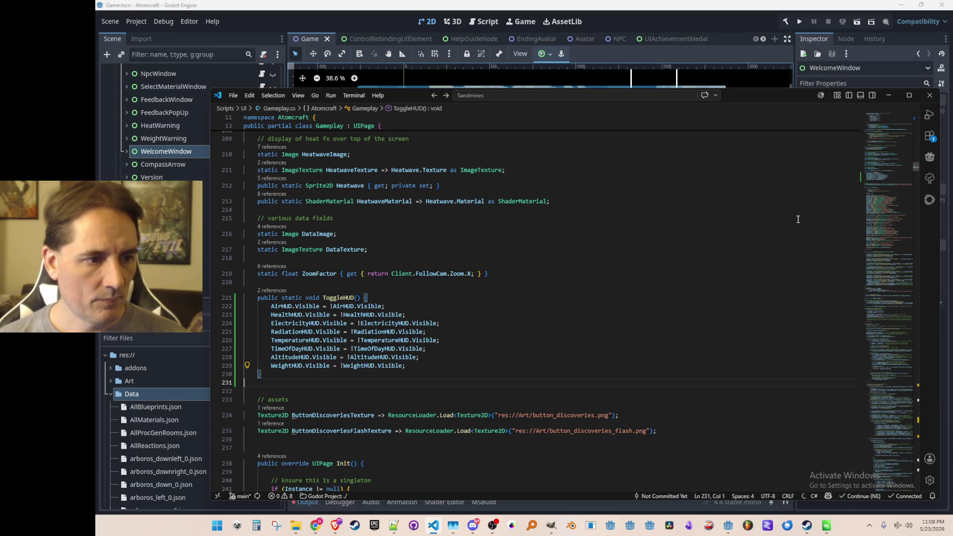
- Add a blank line after ToggleHUD's opening brace and begin a '// TODO' comment below the toggles
left_click(789, 281)
scroll(787, 270, "down", 2)
key("Down")
key("End")
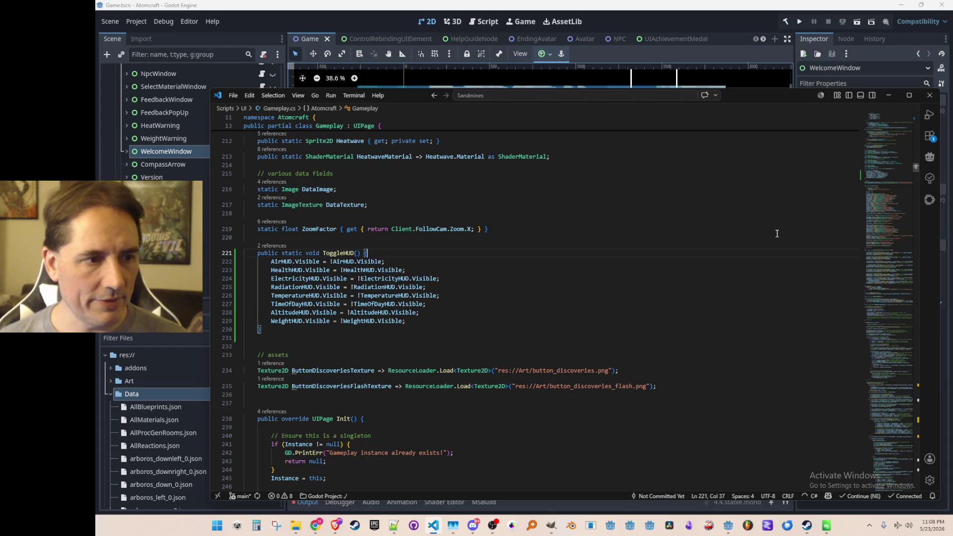
key("Return")
key("Down")
key("Down")
key("Down")
key("Down")
key("Down")
key("Down")
key("End")
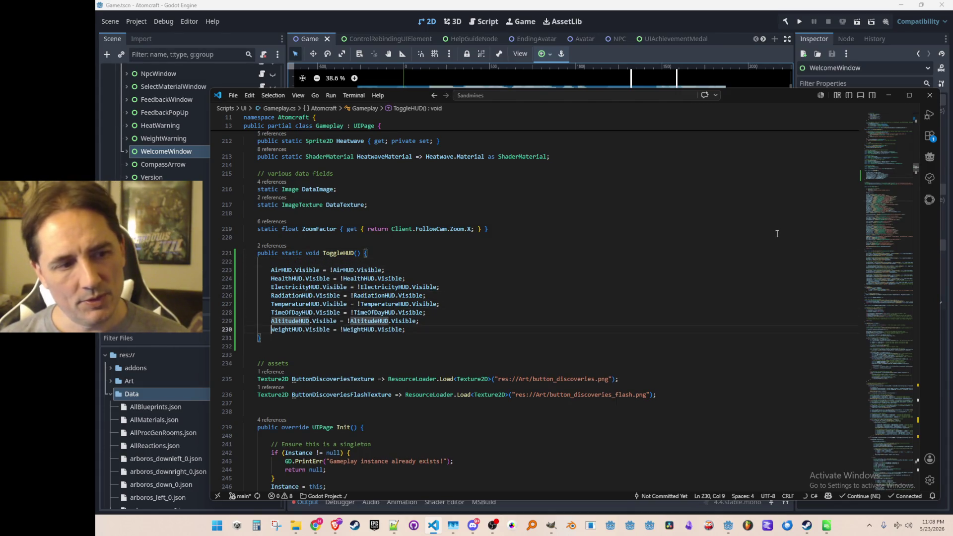
key("Return")
key("Return")
type("// TODO - also toggle visibility of the bar at the bottom of the scre")
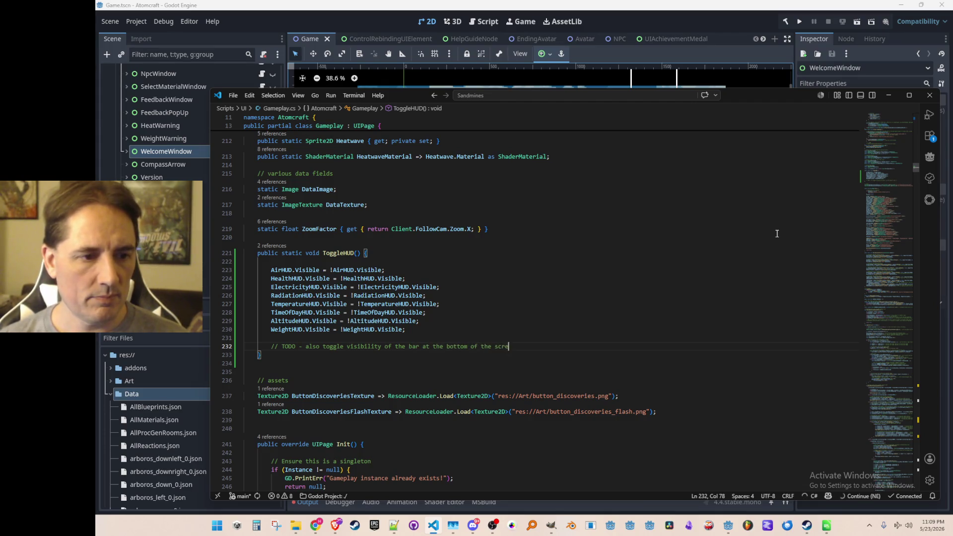
- Finish the TODO comment about the bottom bar, Inventory and ToolBarHUD
key("Return")
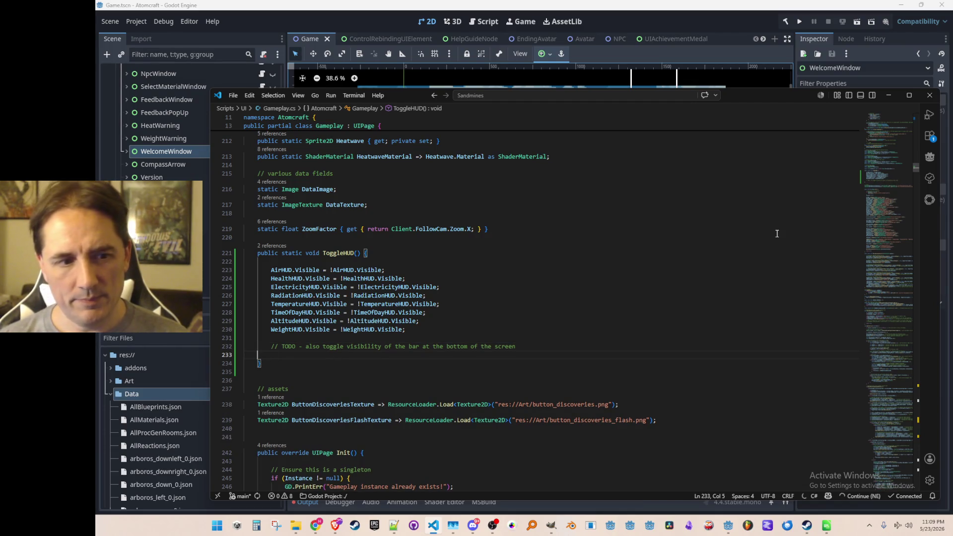
key("BackSpace")
key("BackSpace")
type(", the Inventory, a")
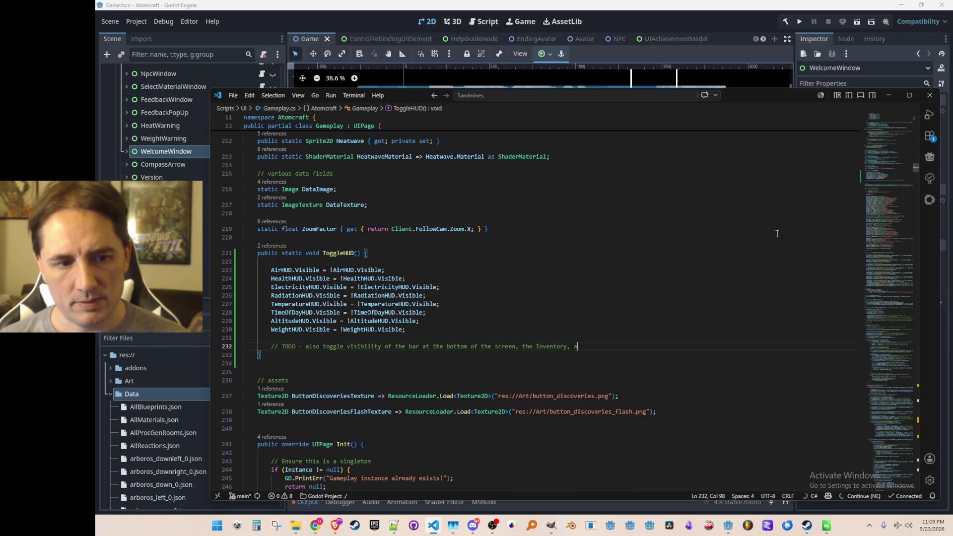
type("nd the ToolBarHUD")
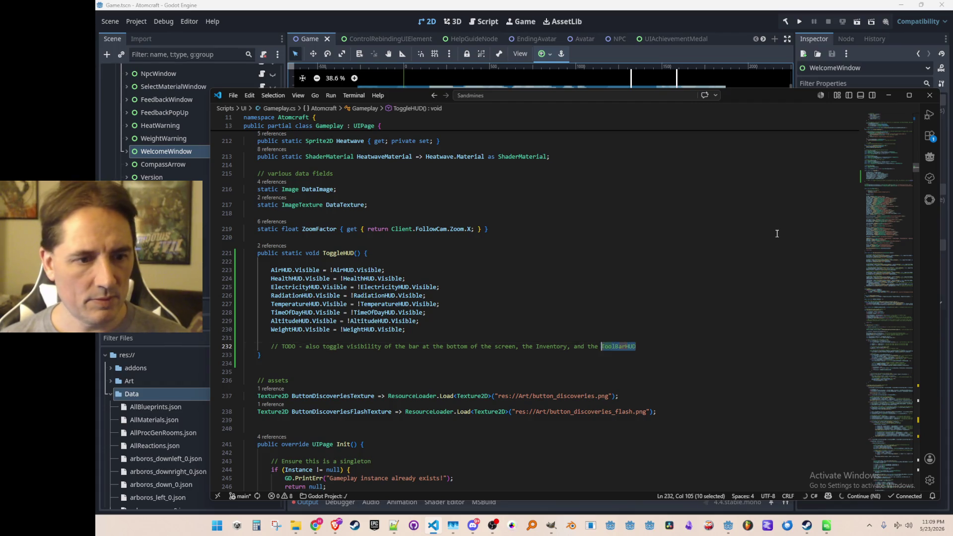
key("ctrl+f")
key("Escape")
- Add ToolBarHUD.Visible = !ToolBarHUD.Visible; below the TODO, then return to the Godot editor
key("Return")
type("ToolBarHUD.Visible =")
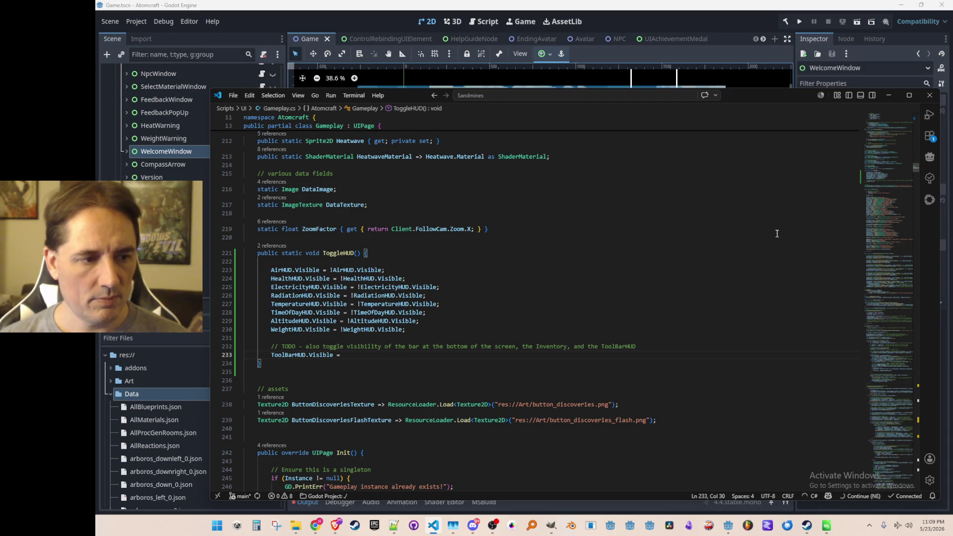
type("!ToolBarHUD.Visible;")
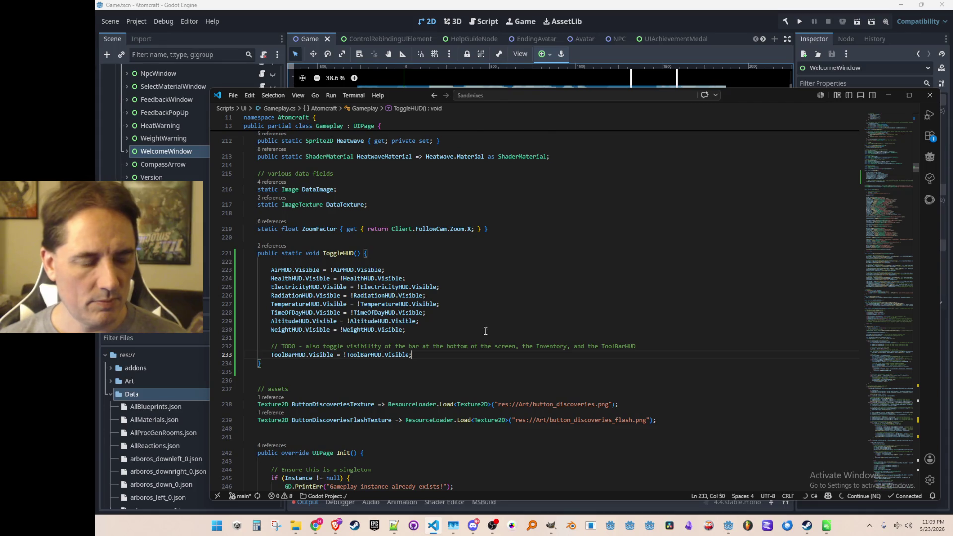
scroll(350, 364, "down", 1)
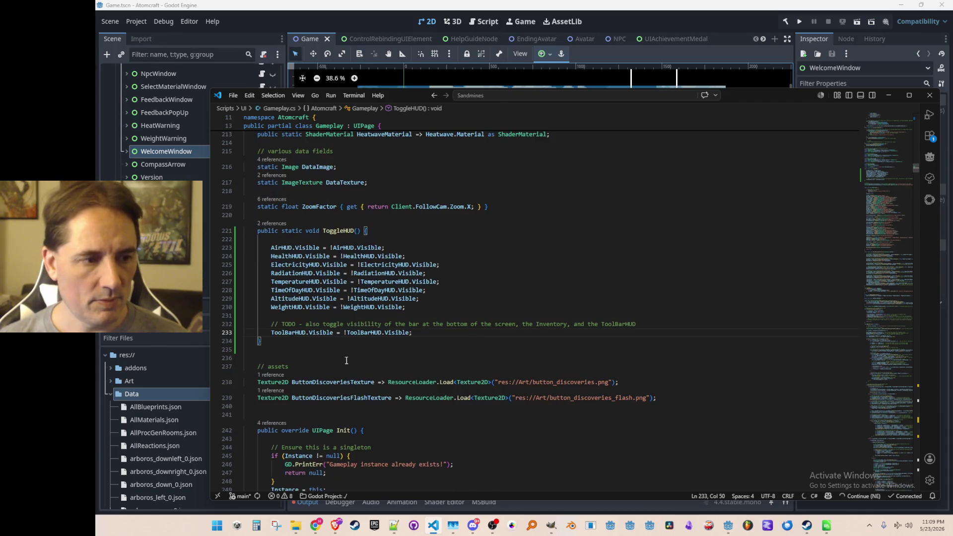
left_click(327, 333)
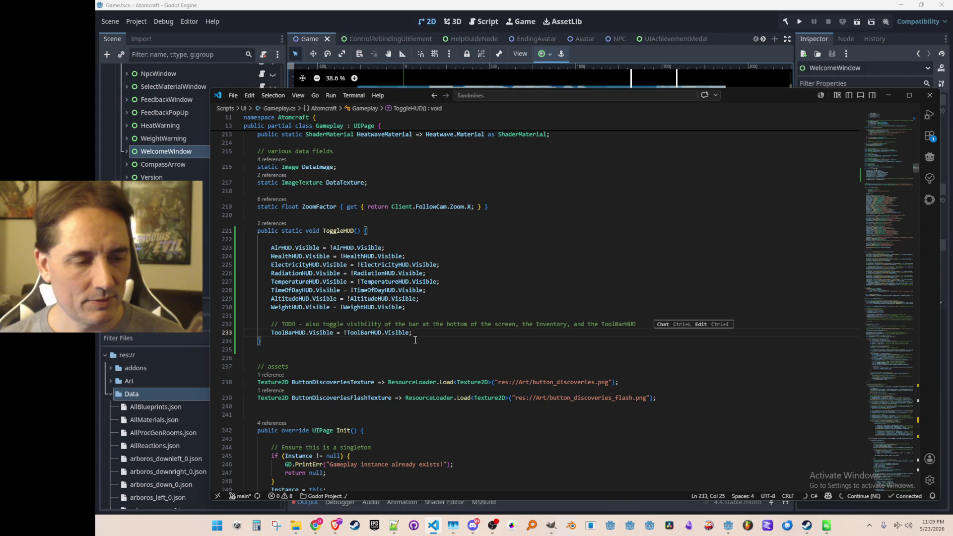
scroll(483, 344, "down", 1)
scroll(483, 344, "up", 1)
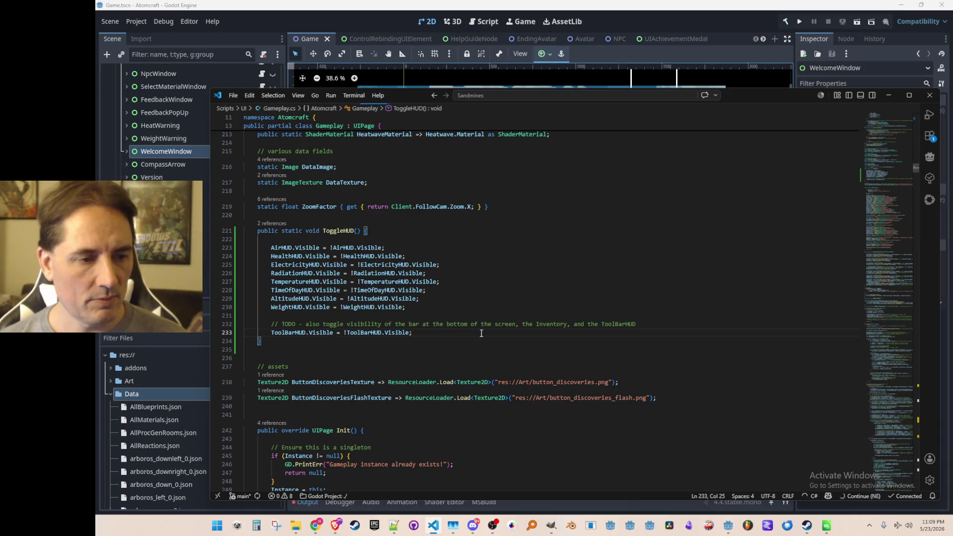
left_click(631, 22)
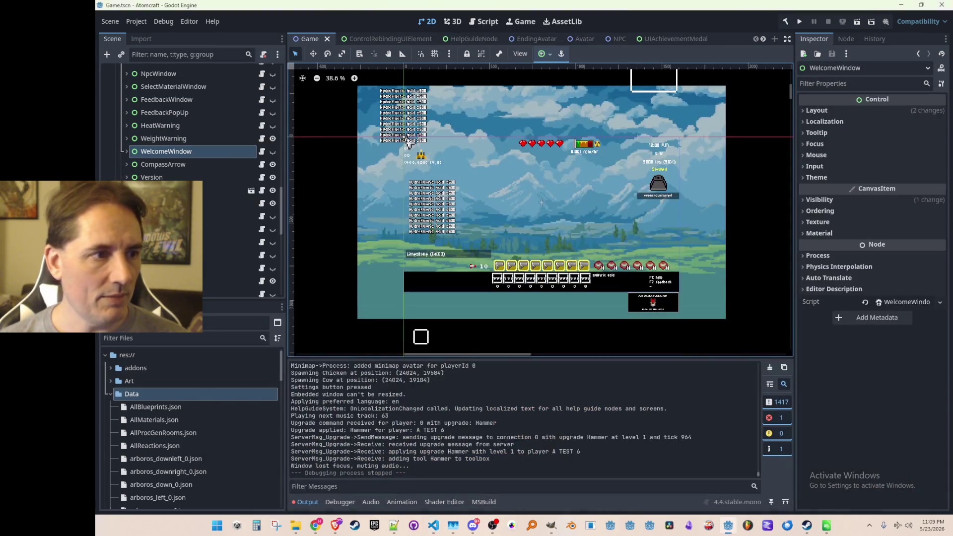
- Browse the toolbar slot nodes, collapse the ToolbarHUD branch, and select the Inventory node
left_click(206, 229)
left_click(512, 267)
scroll(237, 175, "up", 2)
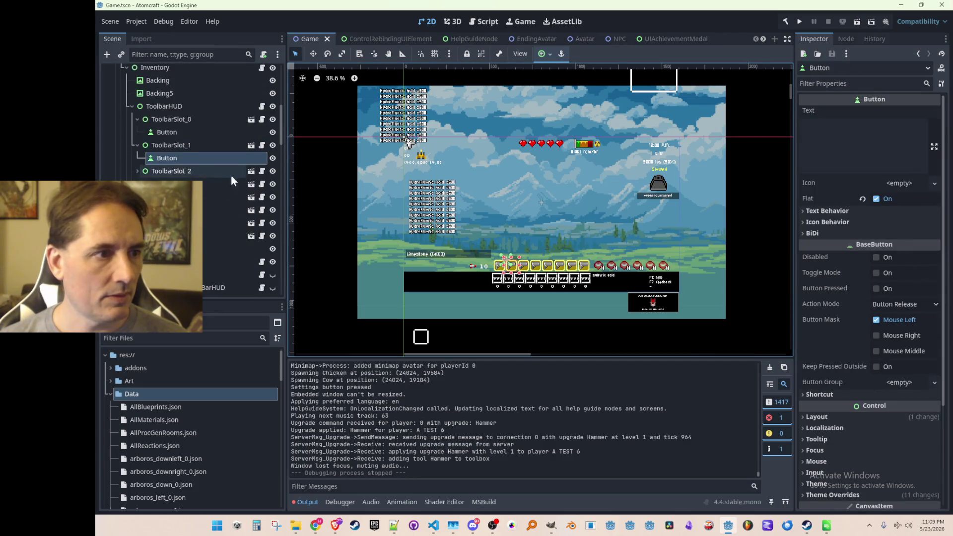
left_click(130, 106)
scroll(139, 150, "up", 2)
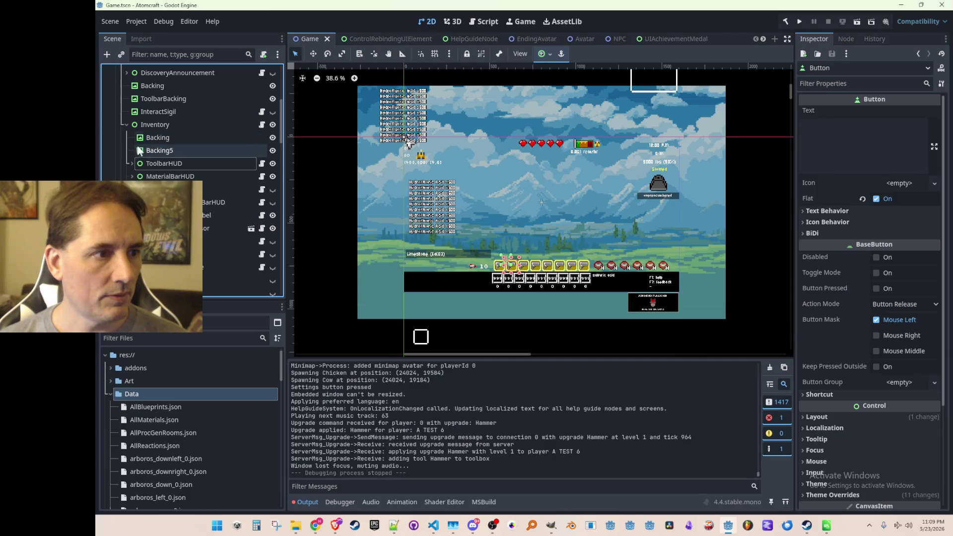
left_click(159, 124)
- Toggle Inventory's visibility repeatedly to confirm the toolbar slots vanish, leave it shown, and open its script
left_click(273, 124)
left_click(273, 124)
left_click(273, 124)
left_click(273, 125)
left_click(273, 124)
left_click(273, 124)
left_click(273, 124)
left_click(273, 125)
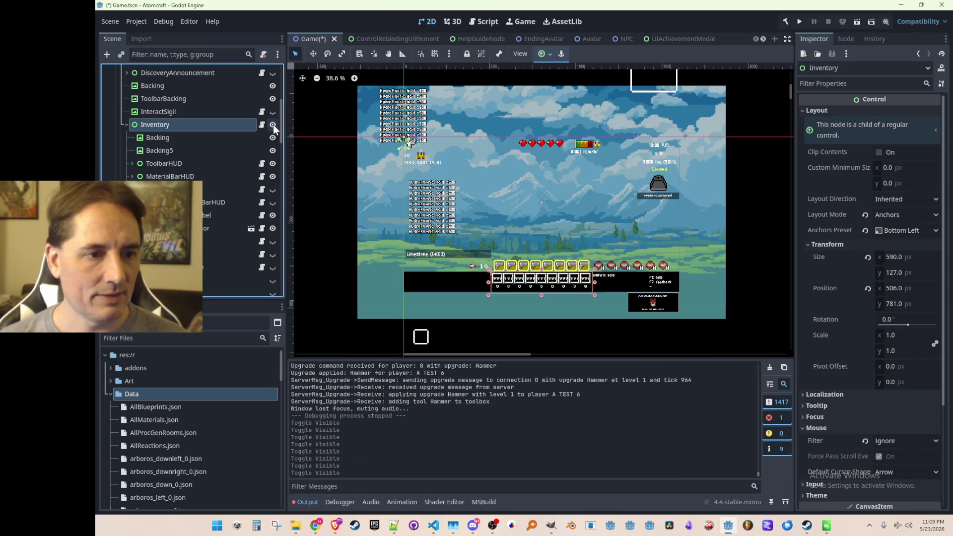
left_click(273, 124)
left_click(273, 124)
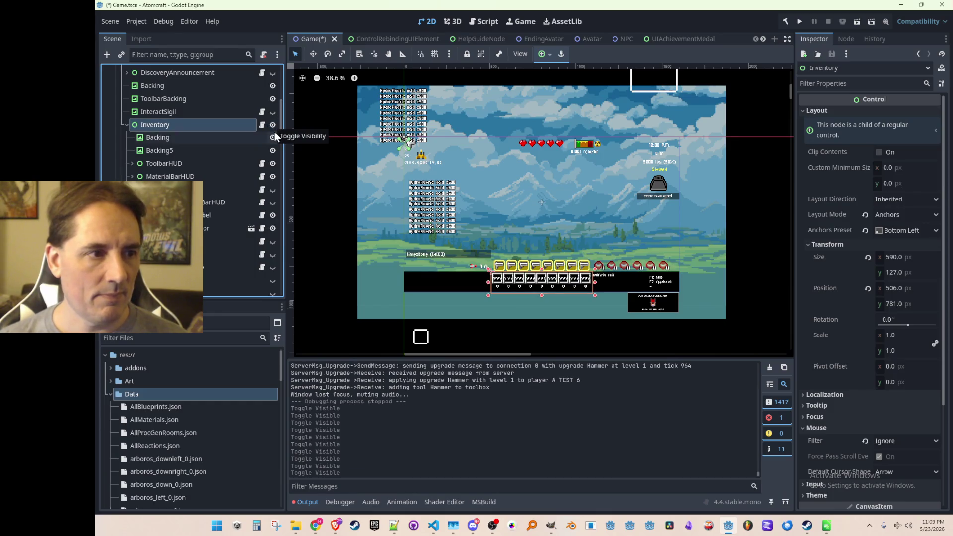
left_click(263, 124)
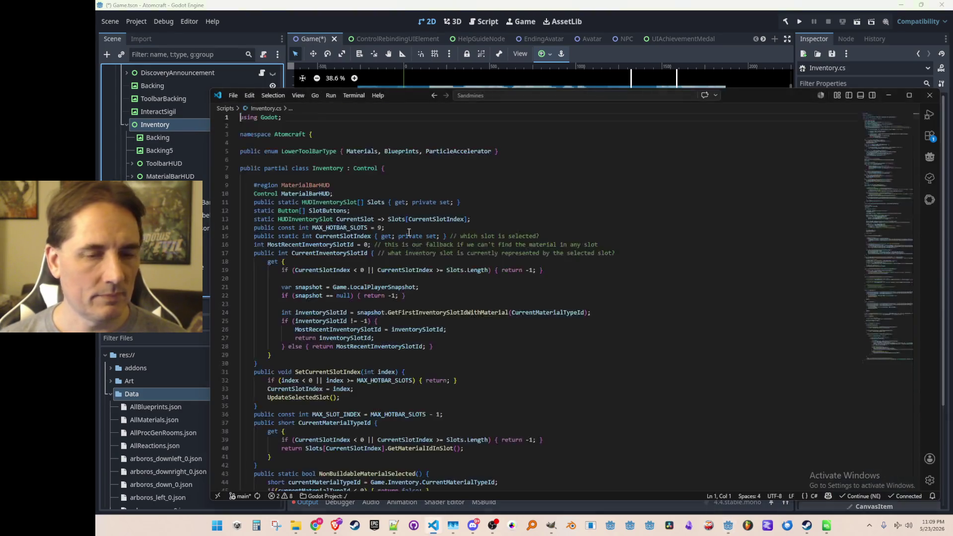
- Skim Inventory.cs, then return to the ToggleHUD code in Gameplay.cs
scroll(698, 299, "down", 3)
scroll(697, 299, "down", 5)
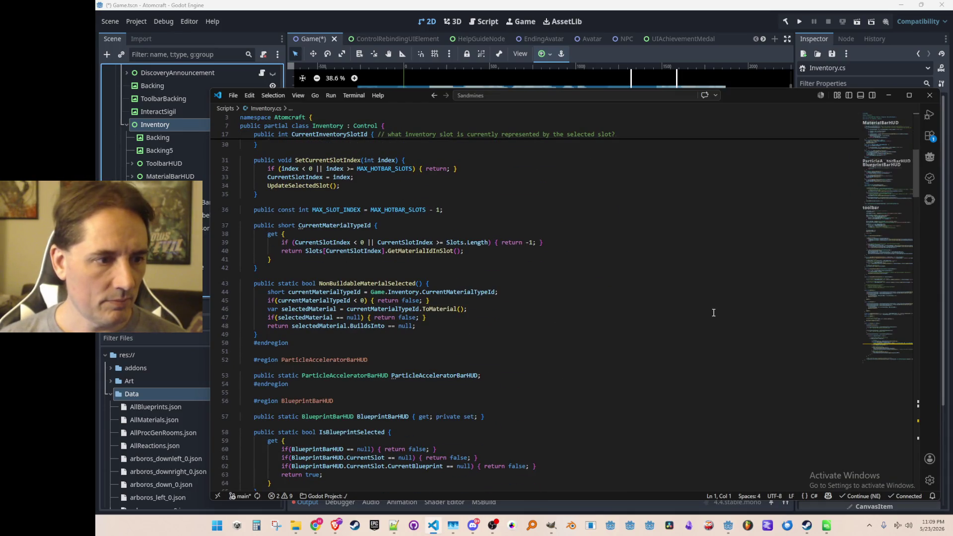
scroll(713, 312, "down", 5)
scroll(713, 318, "up", 15)
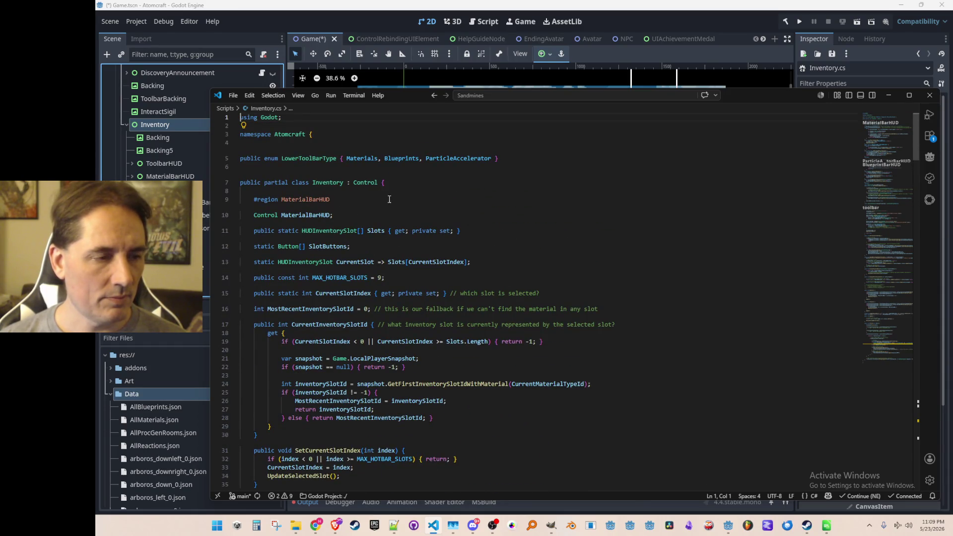
left_click(567, 231)
key("ctrl+Tab")
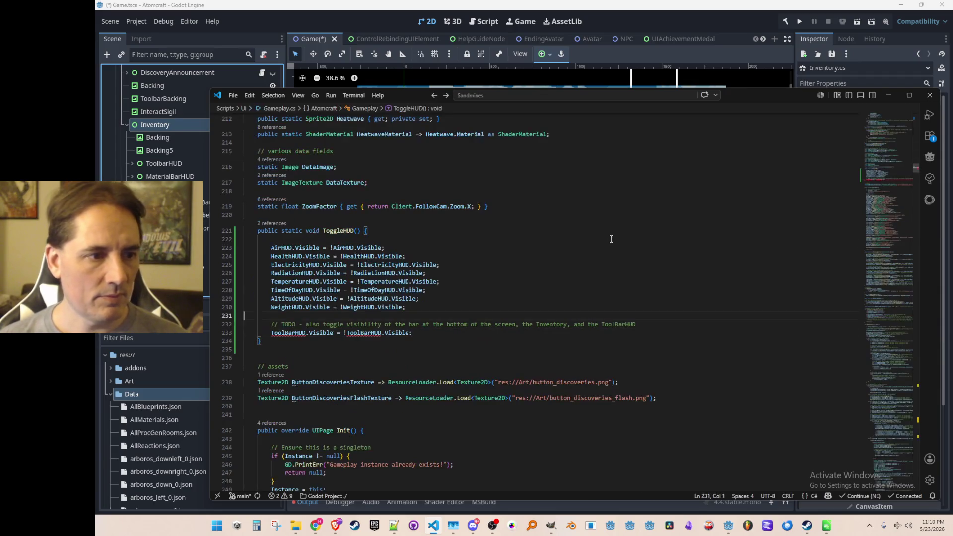
- Change line 233 to Inventory.Visible = !Inventory.Visible; and bring Godot back to the front
key("Down")
key("Home")
key("ctrl+shift+Right")
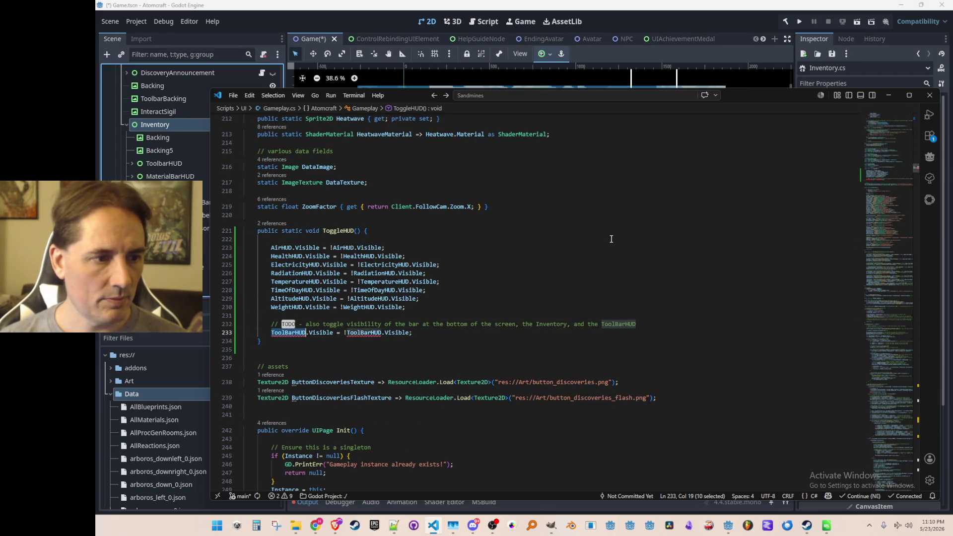
type("Inventory")
key("End")
key("Left")
key("Left")
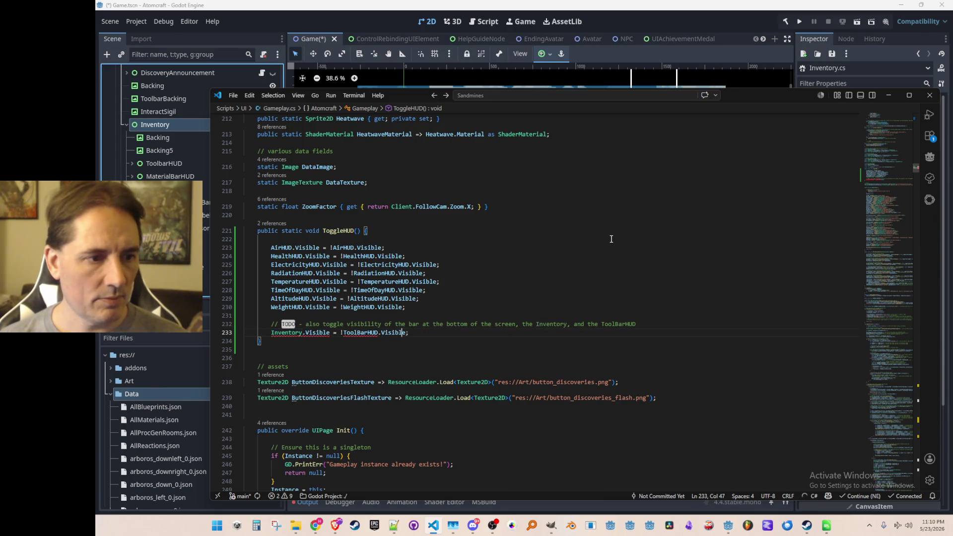
key("ctrl+shift+Right")
type("Inventory")
key("End")
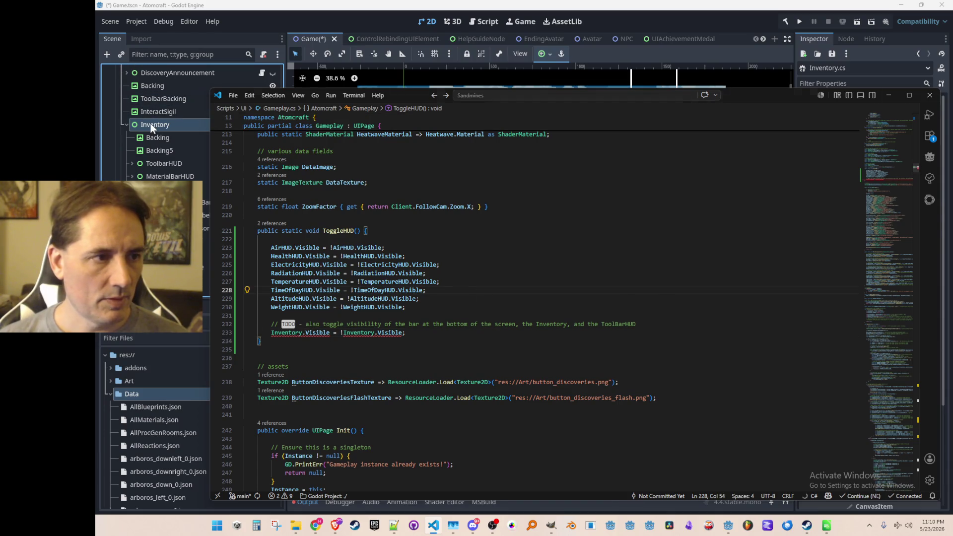
left_click(163, 125)
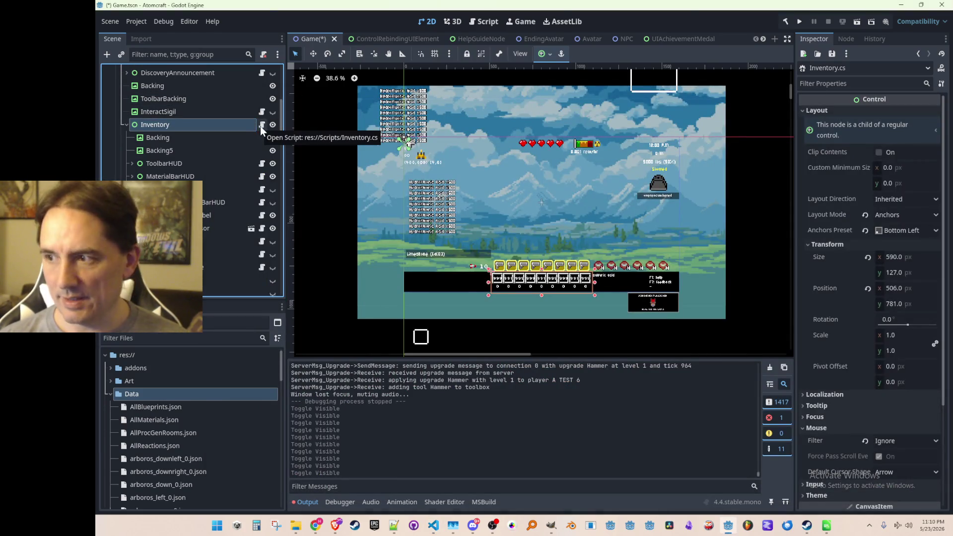
- Open the Inventory node's script and place the cursor at its Init method
left_click(260, 125)
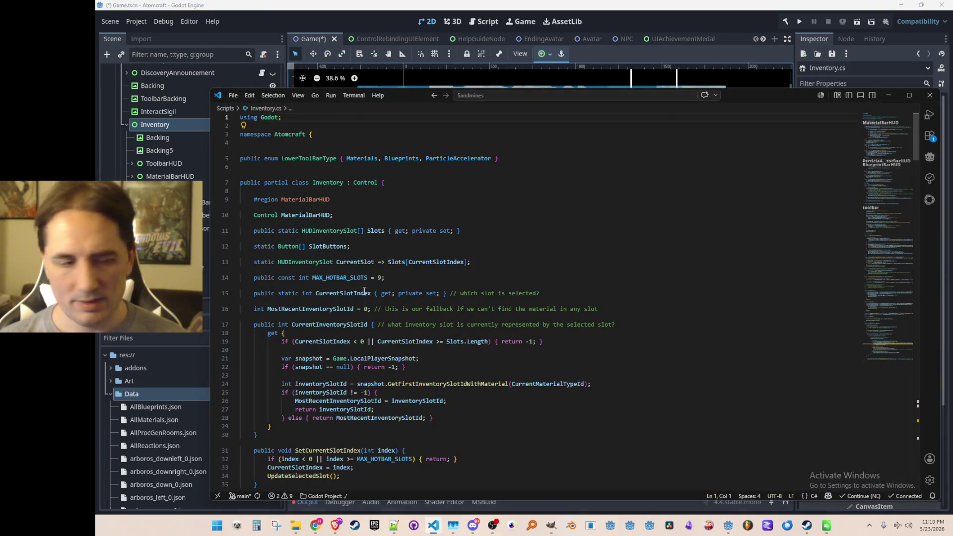
scroll(882, 188, "down", 20)
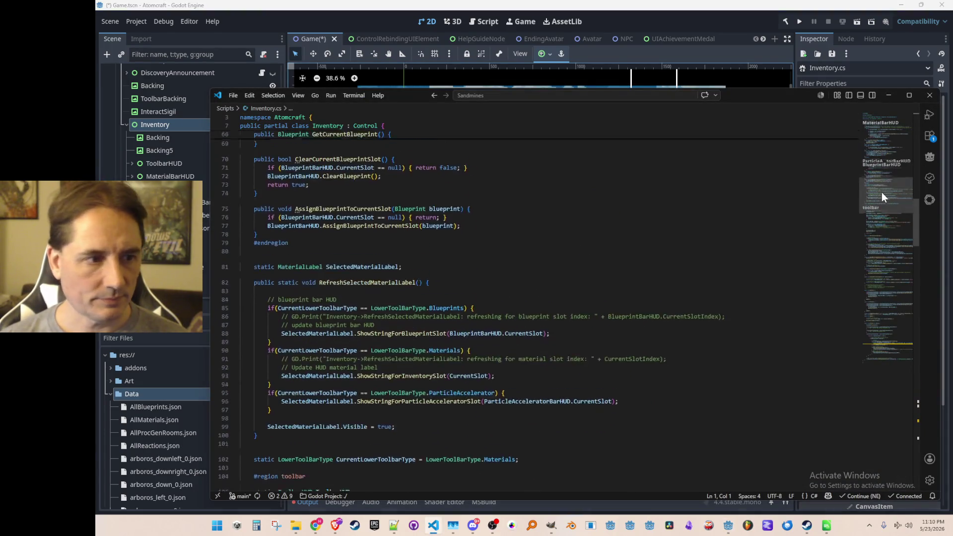
scroll(881, 196, "down", 11)
left_click(278, 246)
key("Up")
key("Up")
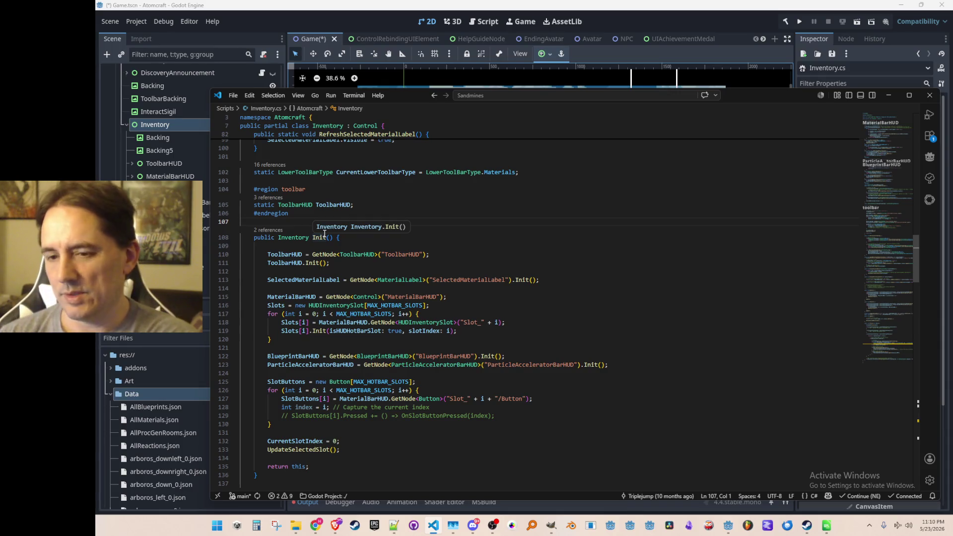
- Find references to Inventory.Init and open Game.cs at the Init call
left_click(261, 231)
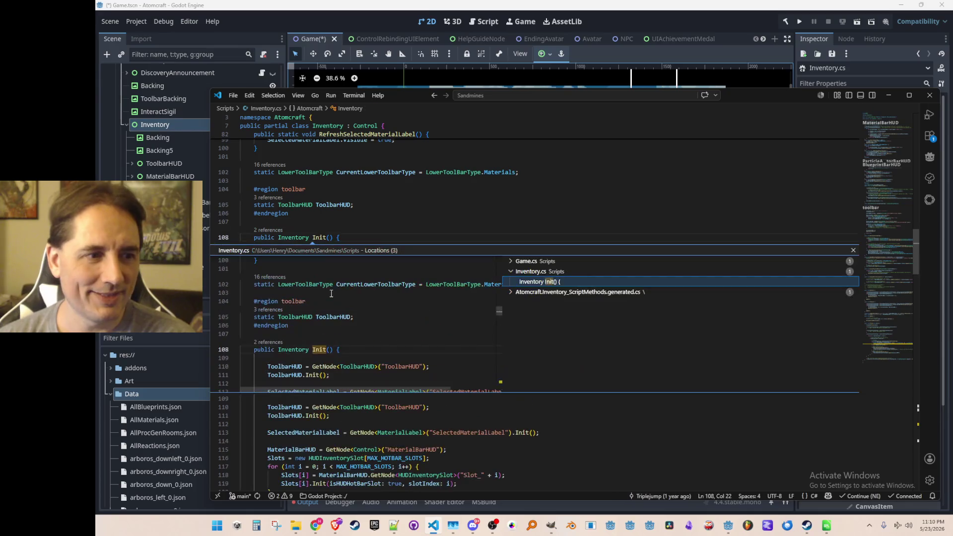
left_click(594, 263)
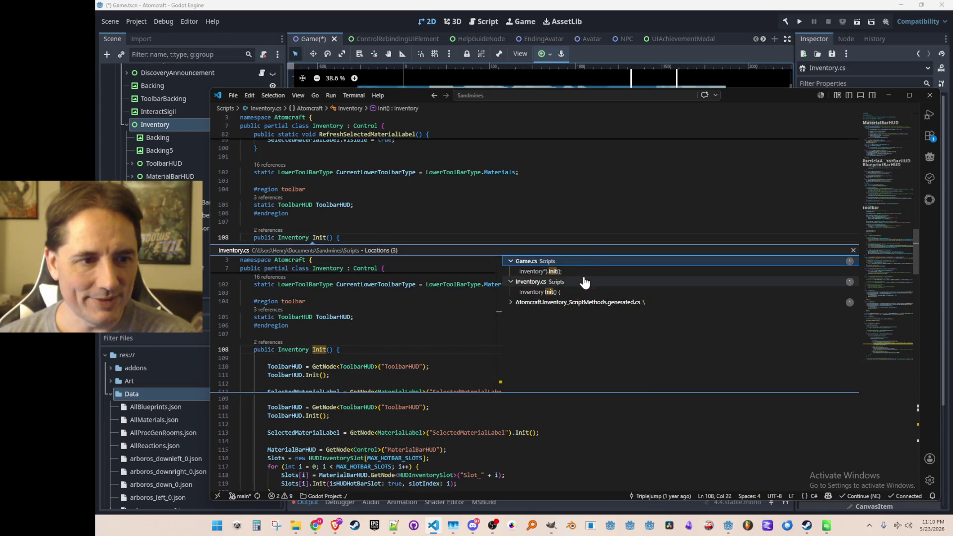
left_click(584, 270)
double_click(586, 272)
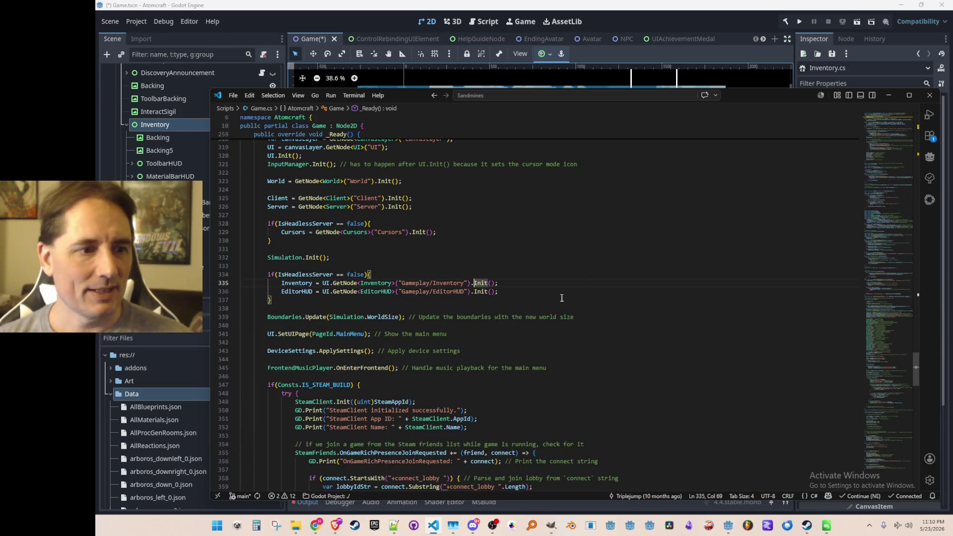
scroll(521, 322, "up", 2)
scroll(564, 357, "up", 3)
scroll(595, 356, "down", 4)
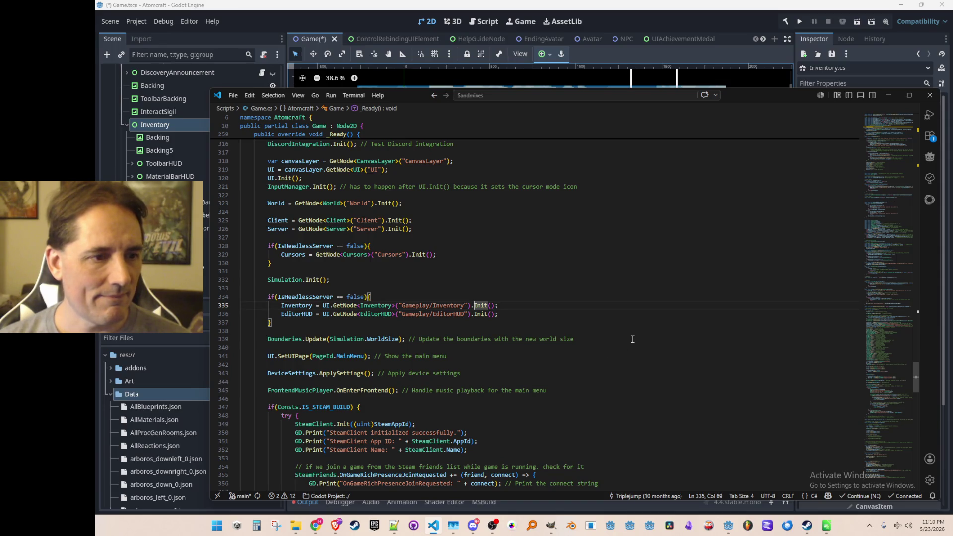
- Trace the Inventory field to its definition and class file, then return to ToggleHUD
key("Home")
key("F12")
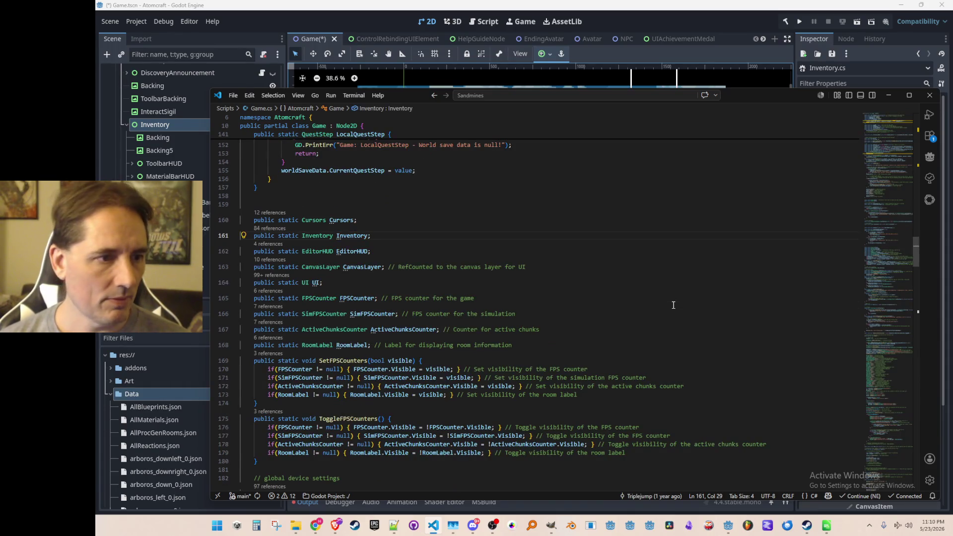
key("ctrl+shift+Right")
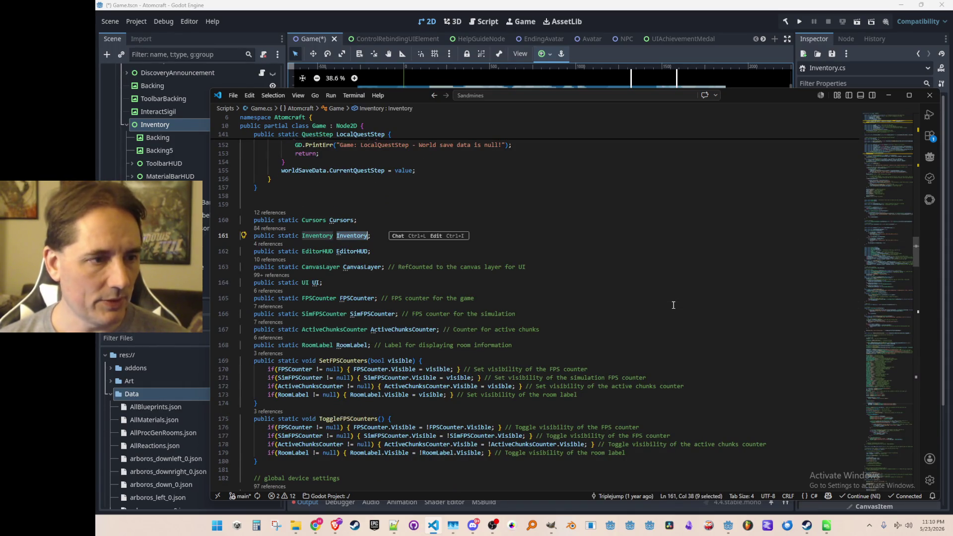
key("alt+Left")
key("F12")
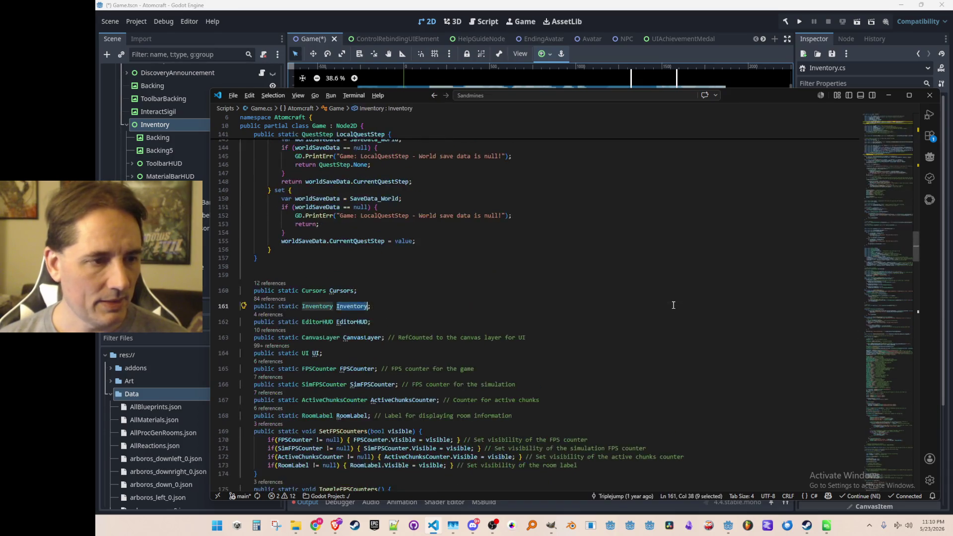
key("F12")
key("alt+Left")
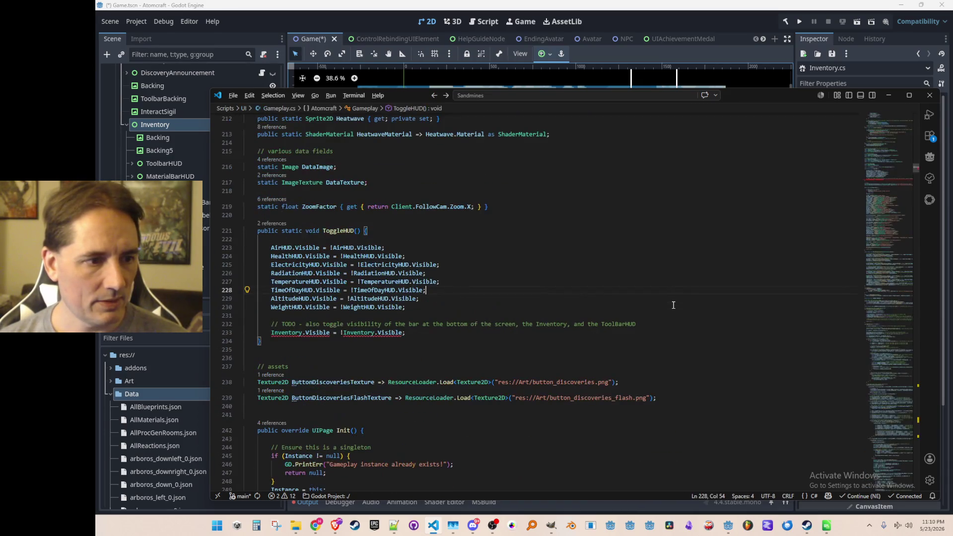
- Prefix both Inventory references on line 233 with 'Game.' and switch back to Godot
key("Home")
type("Game.")
key("End")
key("ctrl+Left")
key("ctrl+Left")
key("ctrl+Left")
type("Game.")
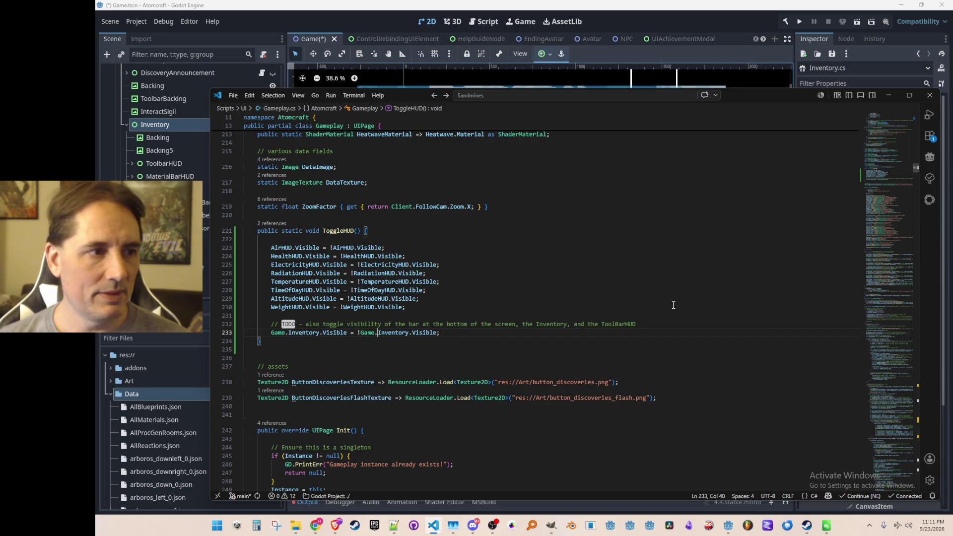
key("alt+Tab")
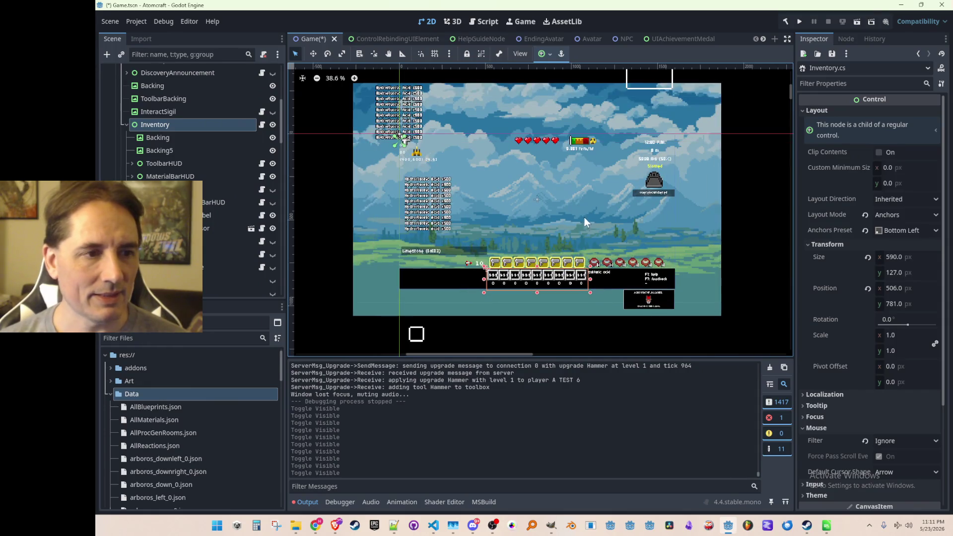
- Toggle the Gameplay node's visibility on and off several times, ending visible
left_click_drag(547, 224, 532, 216)
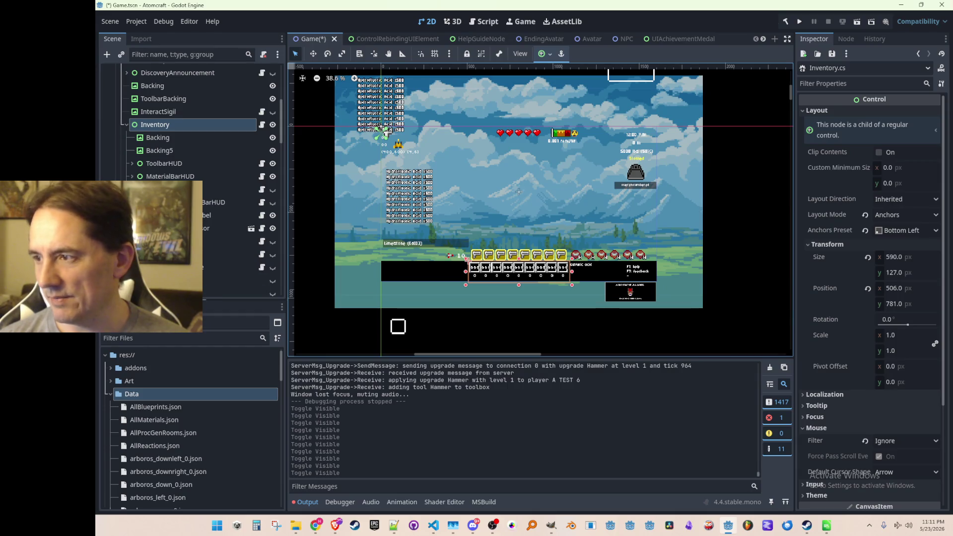
scroll(219, 198, "up", 4)
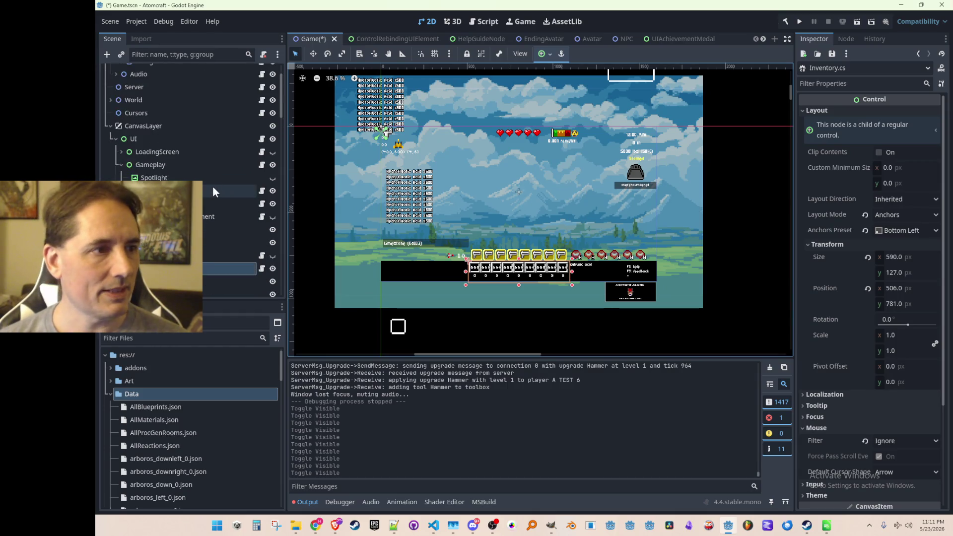
left_click(272, 166)
left_click(272, 165)
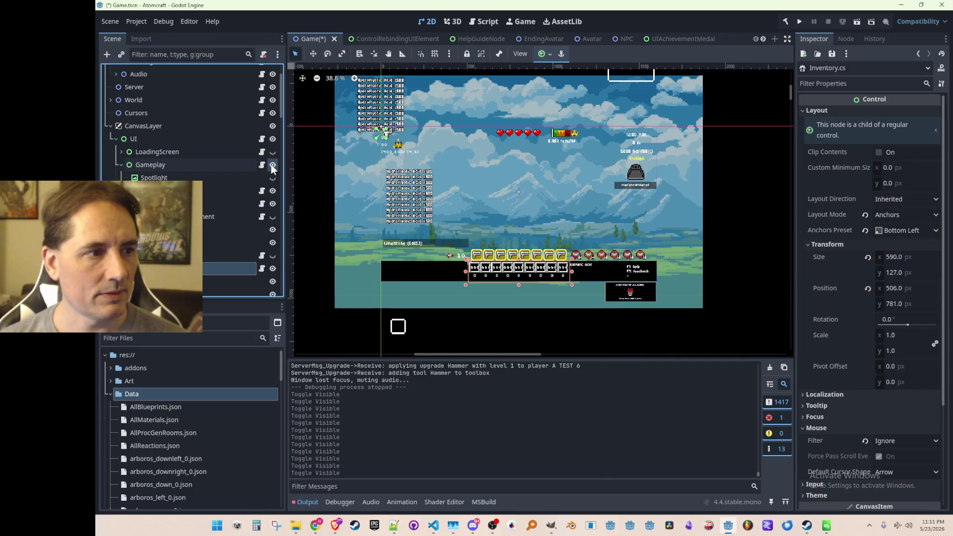
left_click(272, 166)
left_click(272, 166)
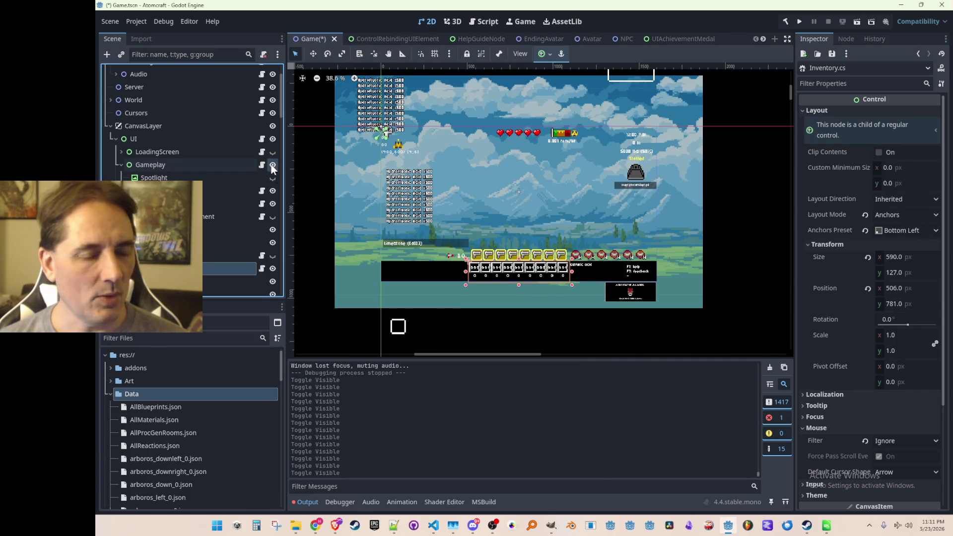
left_click(272, 166)
left_click(272, 165)
left_click(272, 165)
left_click(272, 166)
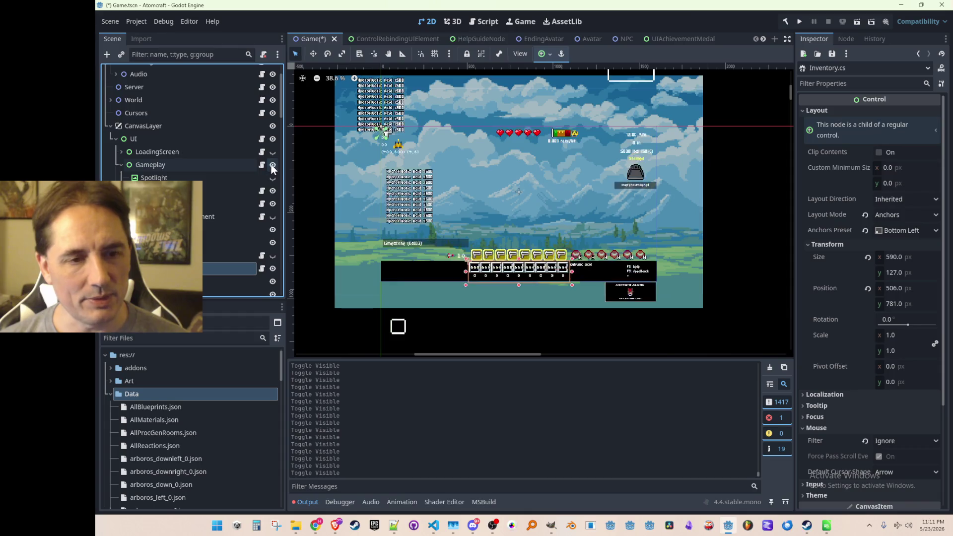
- Return to Gameplay.cs in VS Code inside the ToggleHUD method body
scroll(426, 199, "down", 2)
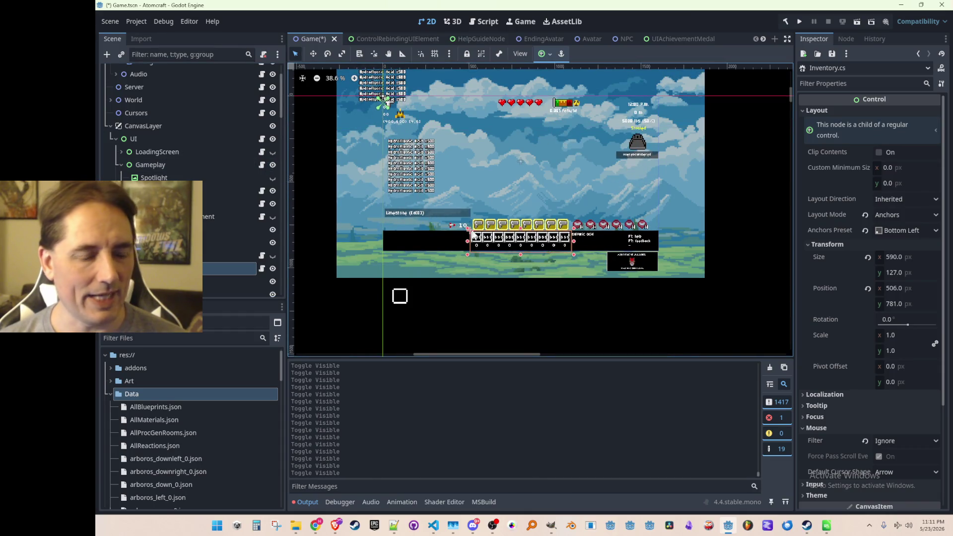
key("alt+Tab")
left_click(541, 273)
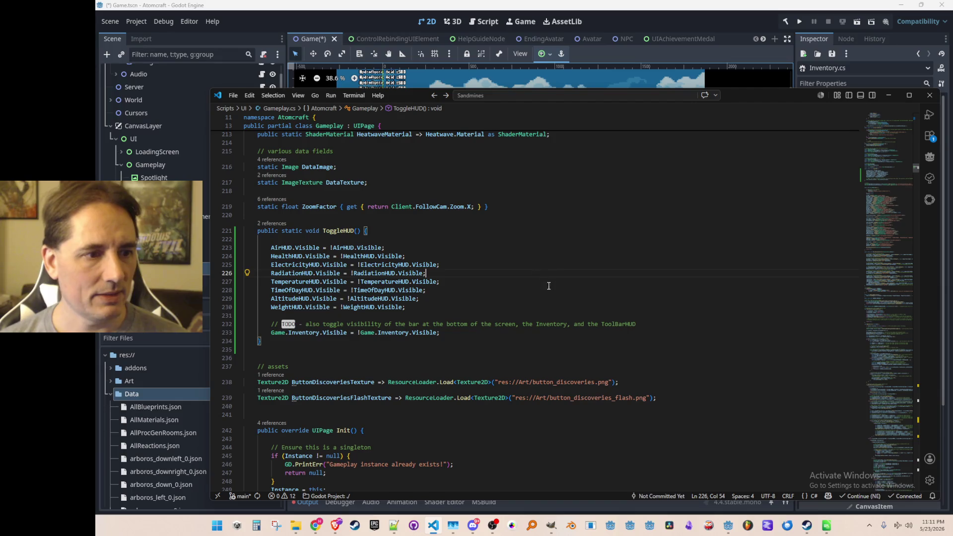
- Comment out lines 223–233 and add 'Instance.Visible = !Instance.Visible;' above them
key("Up")
key("Up")
key("Up")
key("Home")
key("Home")
key("shift+Down")
key("shift+Down")
key("shift+Down")
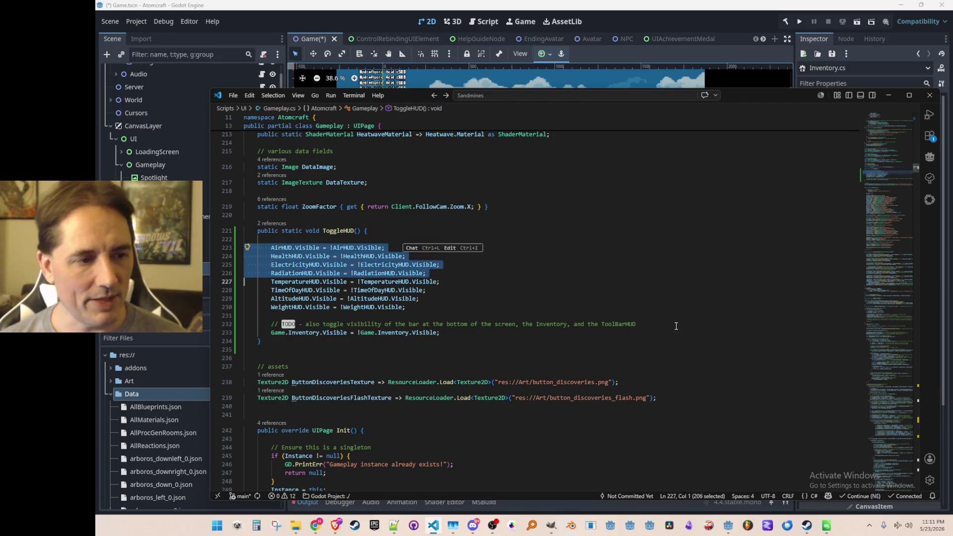
key("ctrl+slash")
key("Left")
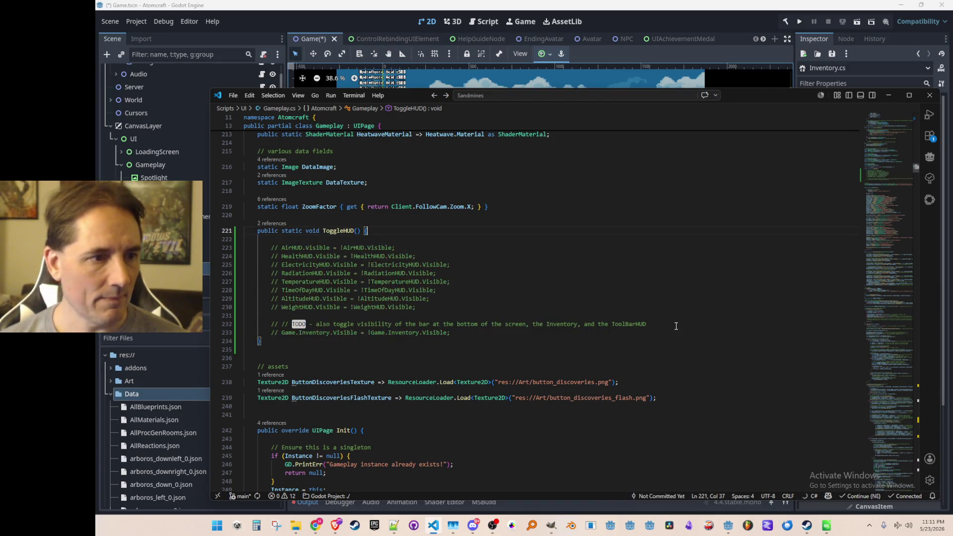
key("ctrl+shift+Return")
key("ctrl+shift+Return")
type("Instance.Visible =")
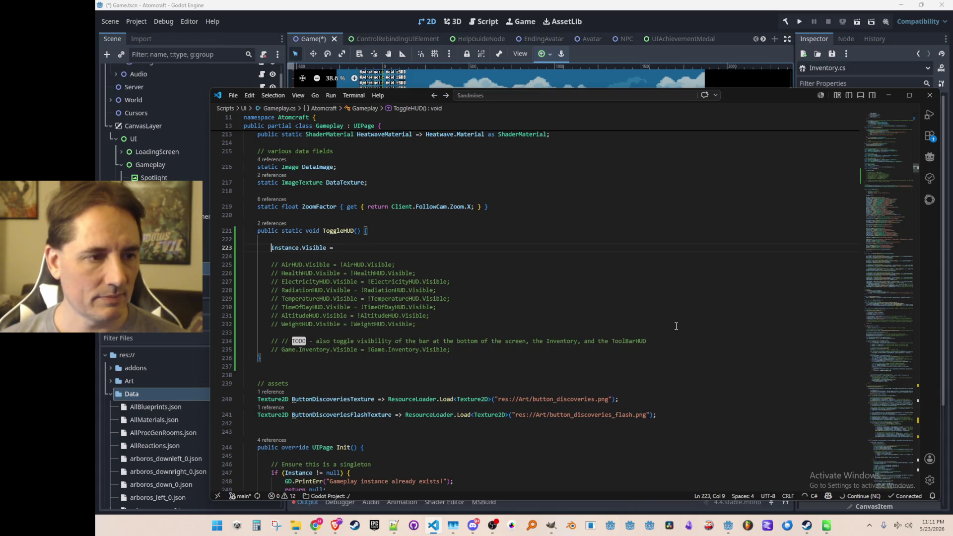
key("End")
type("!")
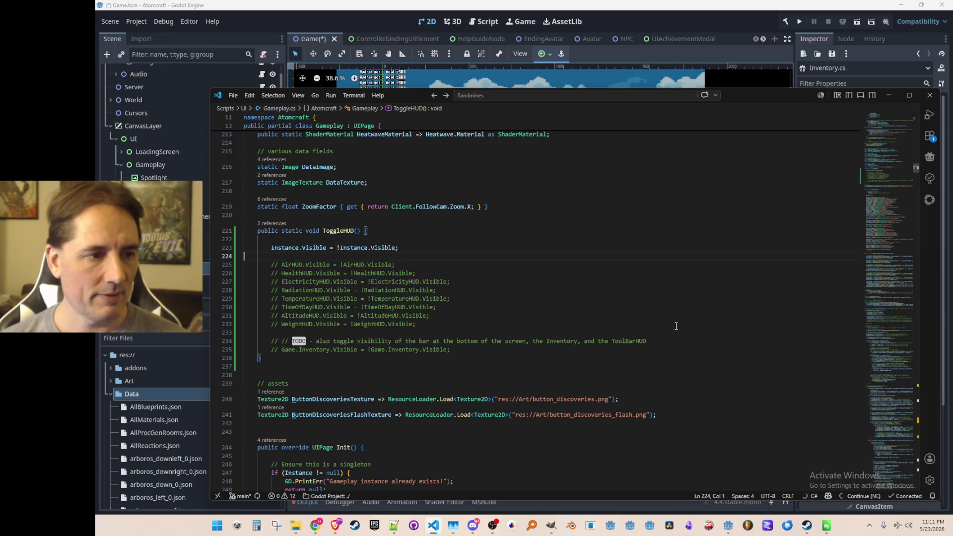
- Check where Instance is defined, then search Quick Open for 'In'
key("Up")
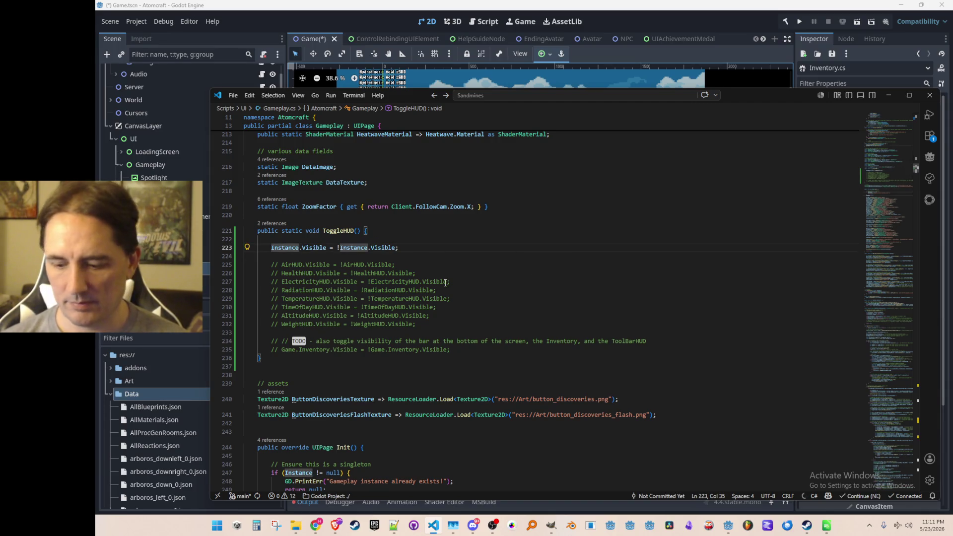
key("F12")
key("alt+Left")
key("Down")
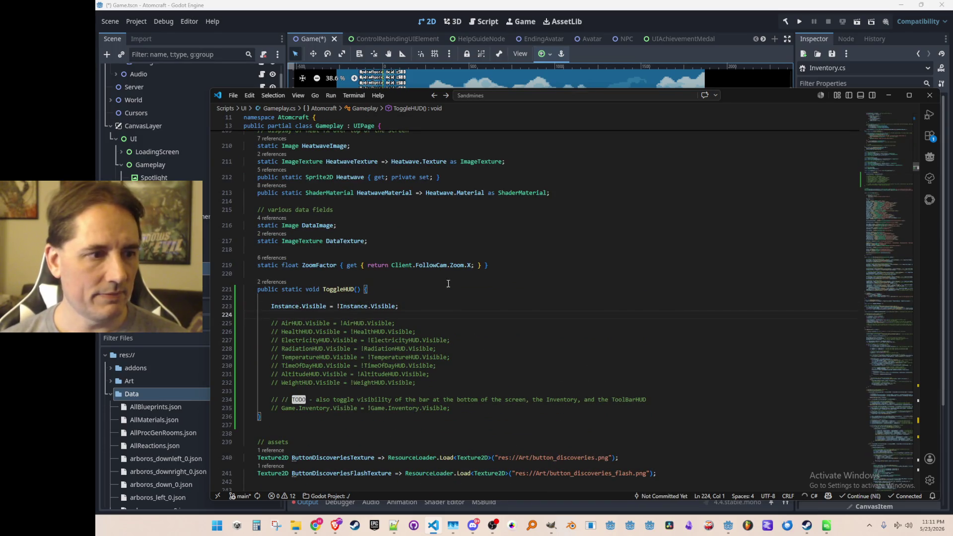
scroll(524, 292, "down", 1)
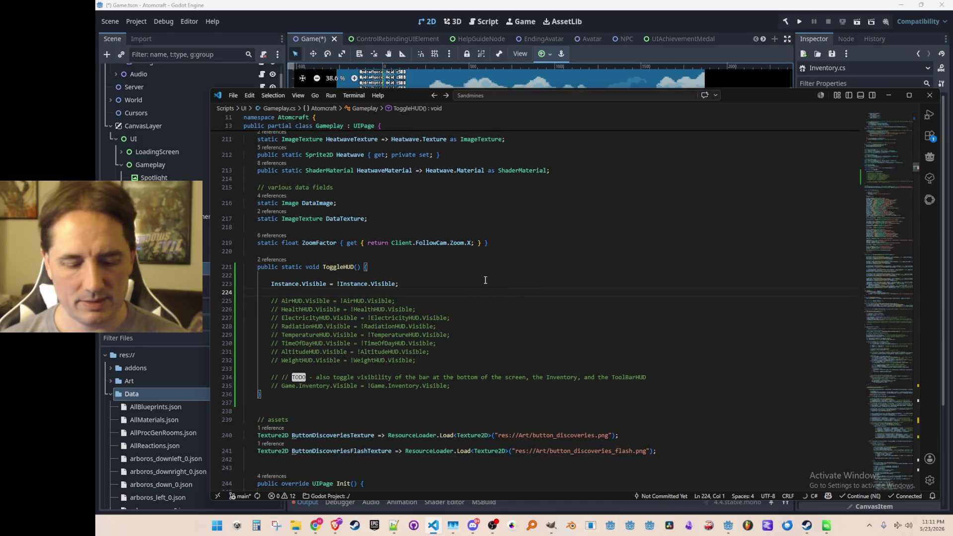
key("ctrl+p")
type("In")
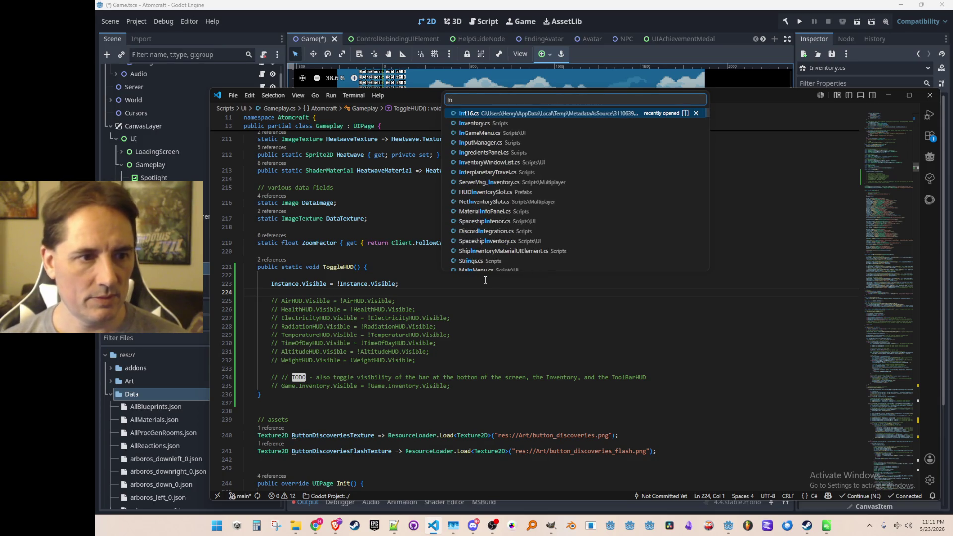
- Open InputManager.cs to check the TestSpawn handler, then save the Godot scene
left_click(512, 142)
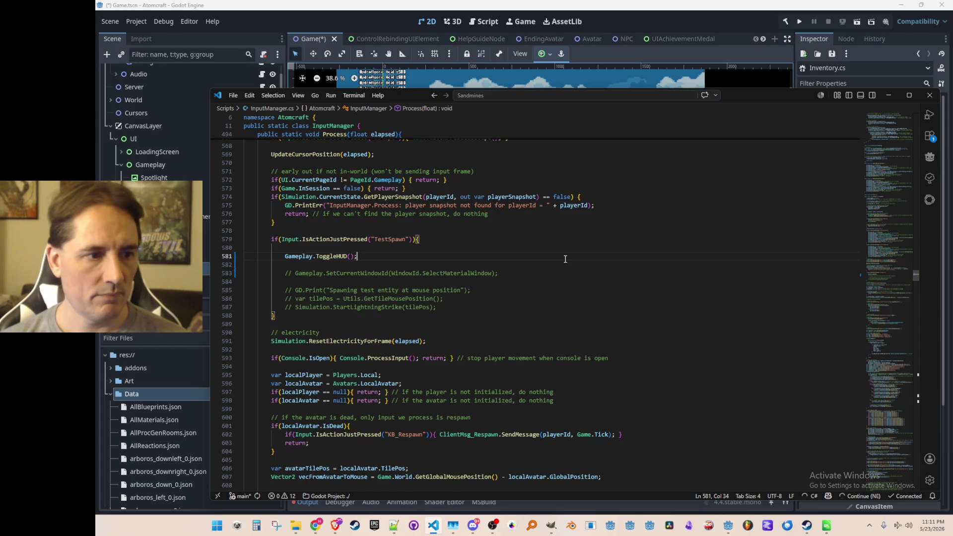
left_click(600, 5)
key("ctrl+s")
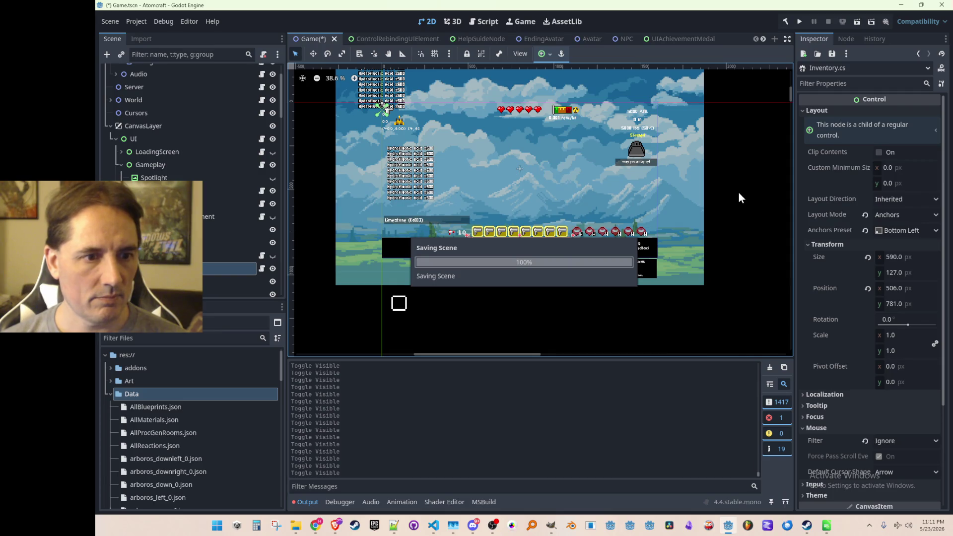
- Run the game in debug mode, pick a profile and load the NPC TEST H world
left_click(800, 22)
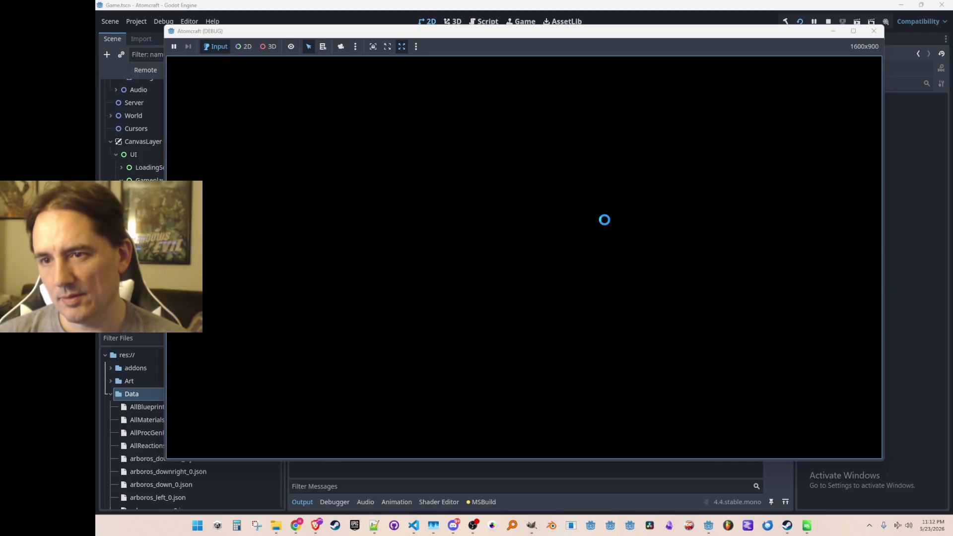
left_click(574, 263)
scroll(561, 248, "down", 5)
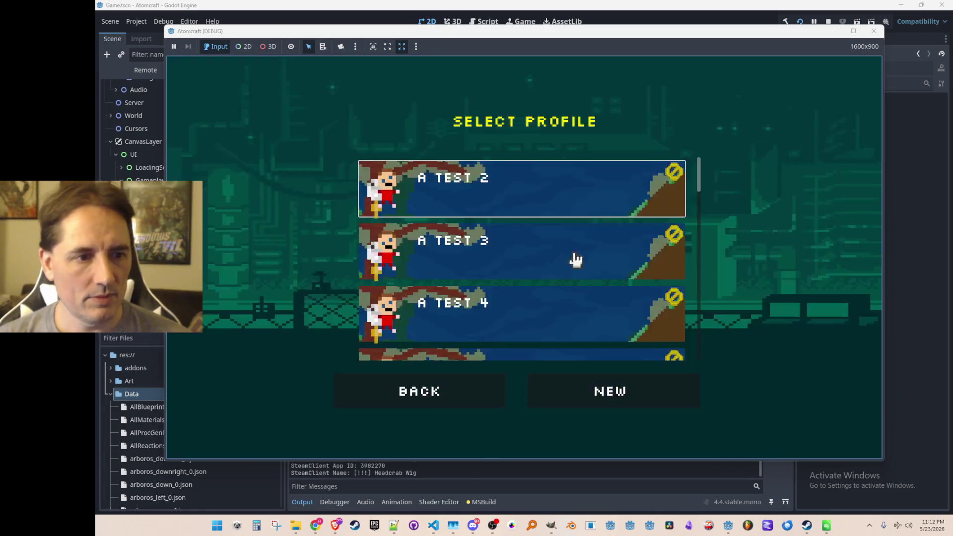
left_click(574, 219)
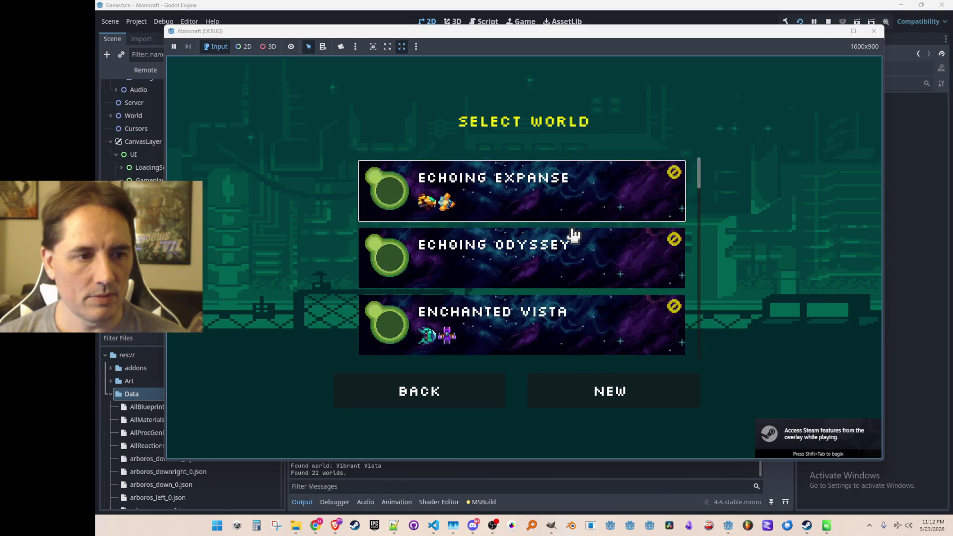
scroll(574, 256, "down", 10)
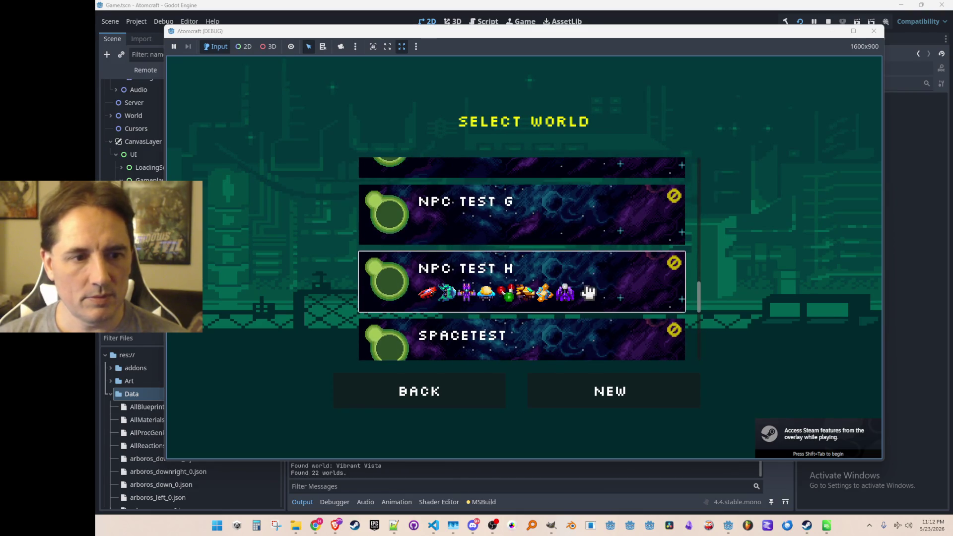
left_click(590, 287)
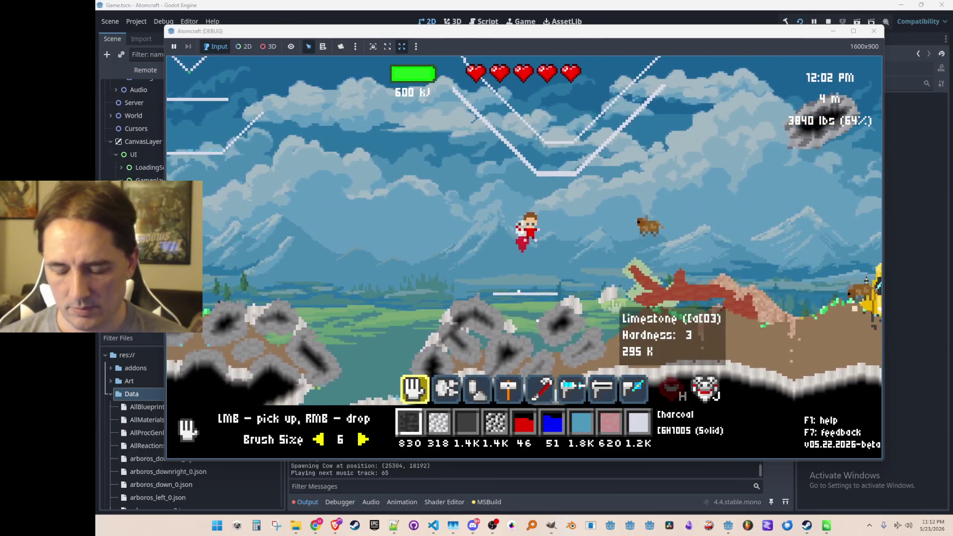
- Toggle the F3 debug overlay and F7 feedback window, then stop and relaunch the run
key("F3")
key("F3")
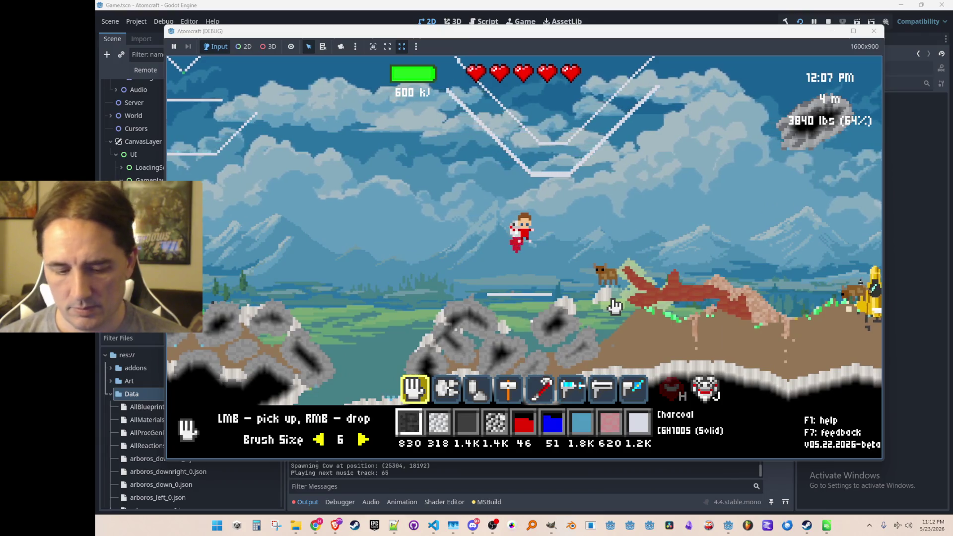
key("F7")
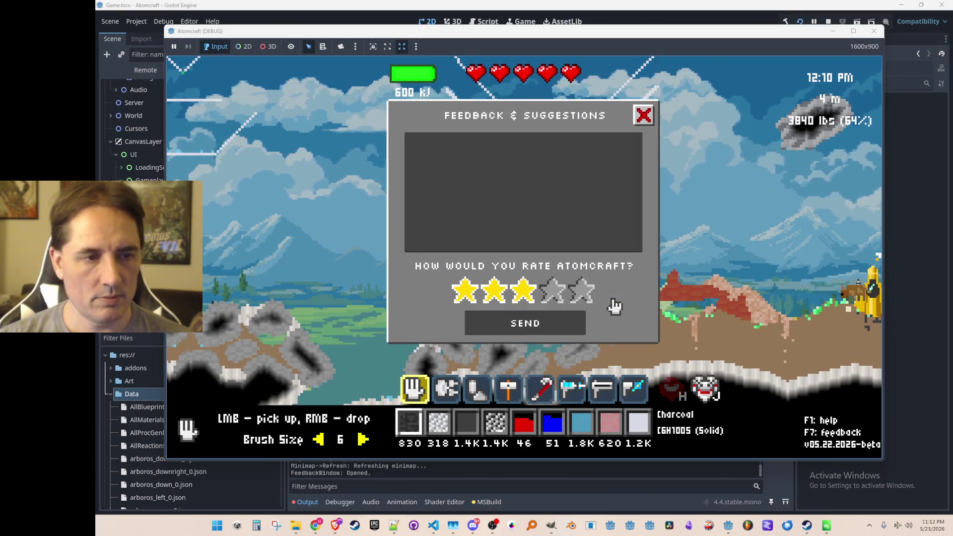
key("F7")
key("F8")
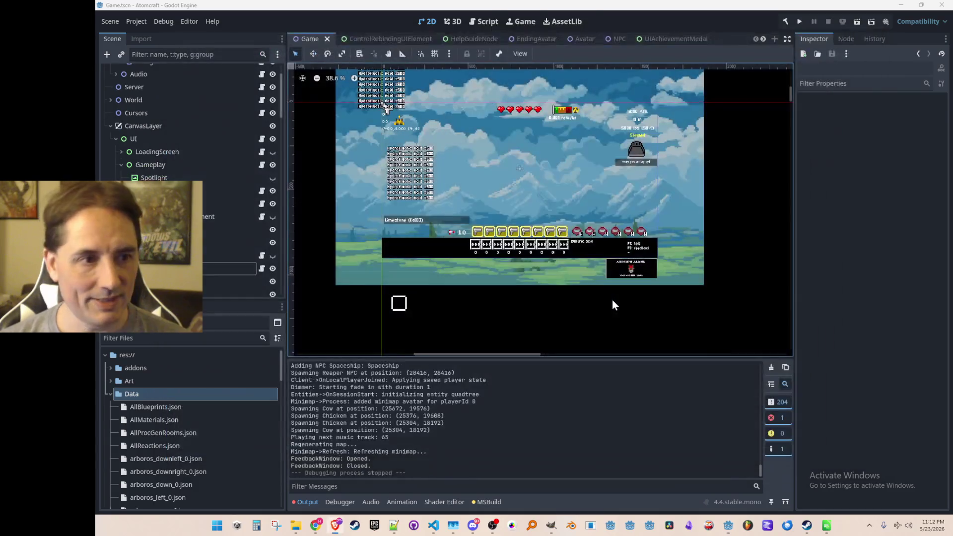
left_click(794, 23)
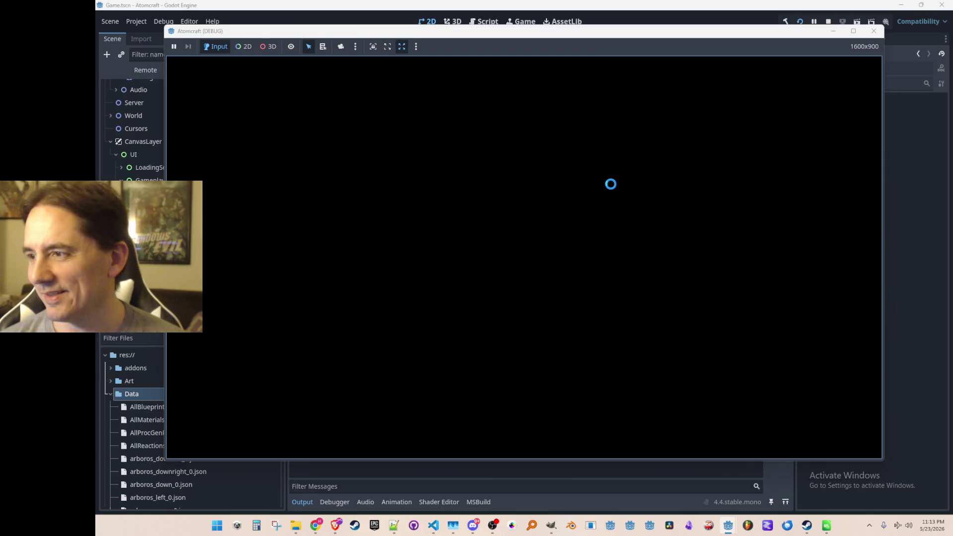
- Play with the A TEST 6 profile and load the Lost Horizon world
left_click(555, 270)
scroll(566, 238, "down", 3)
scroll(556, 252, "down", 1)
left_click(568, 211)
scroll(570, 228, "down", 5)
scroll(585, 253, "up", 3)
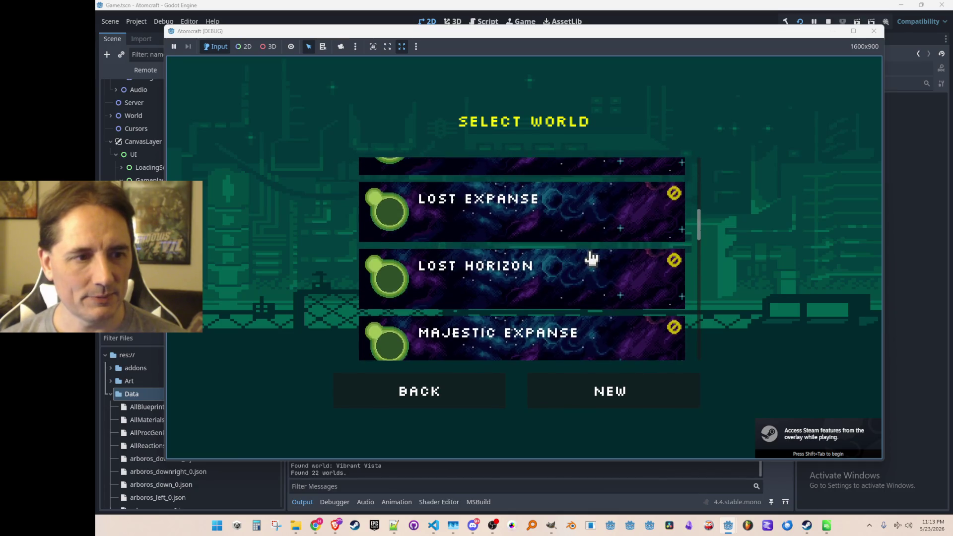
left_click(584, 269)
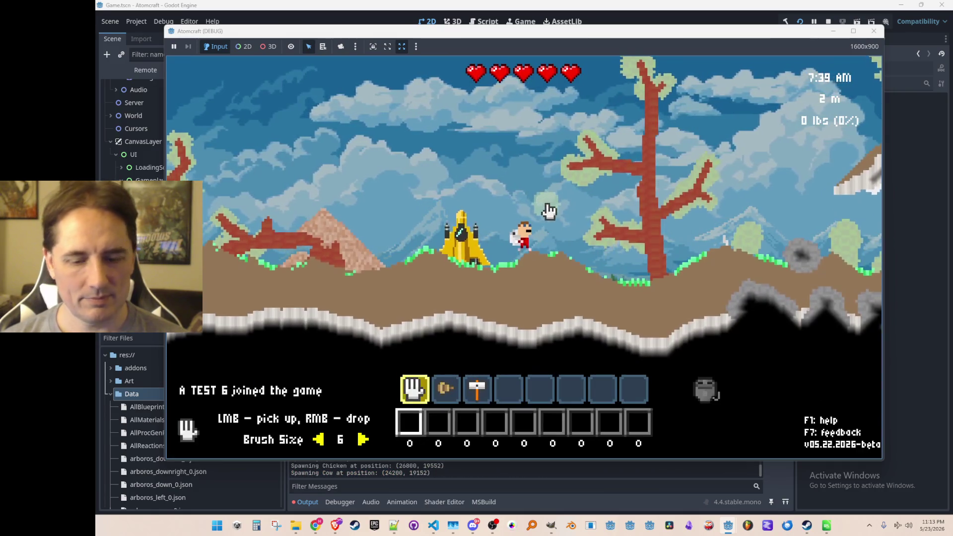
- Hide the HUD with F2 and jetpack the character up above the rocket
key("F2")
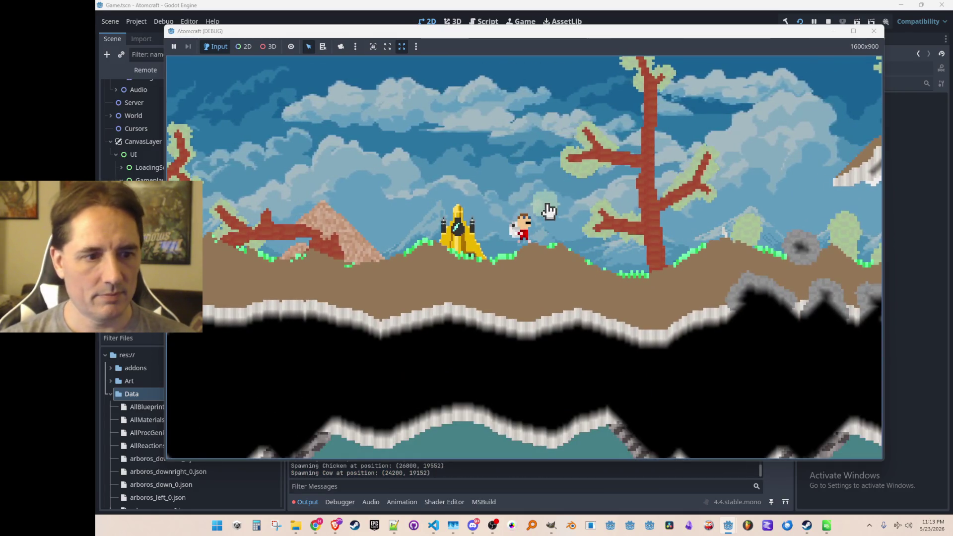
key("space")
key("a")
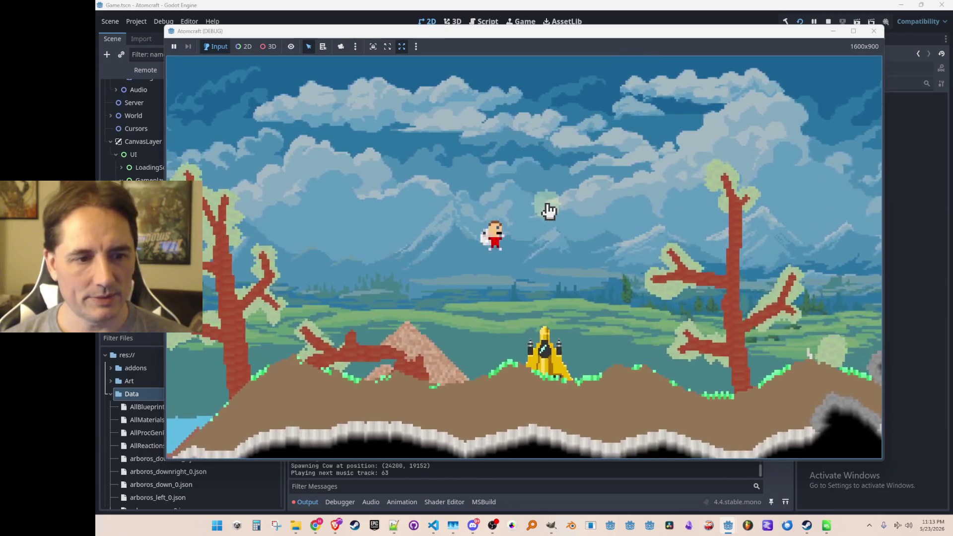
key("space")
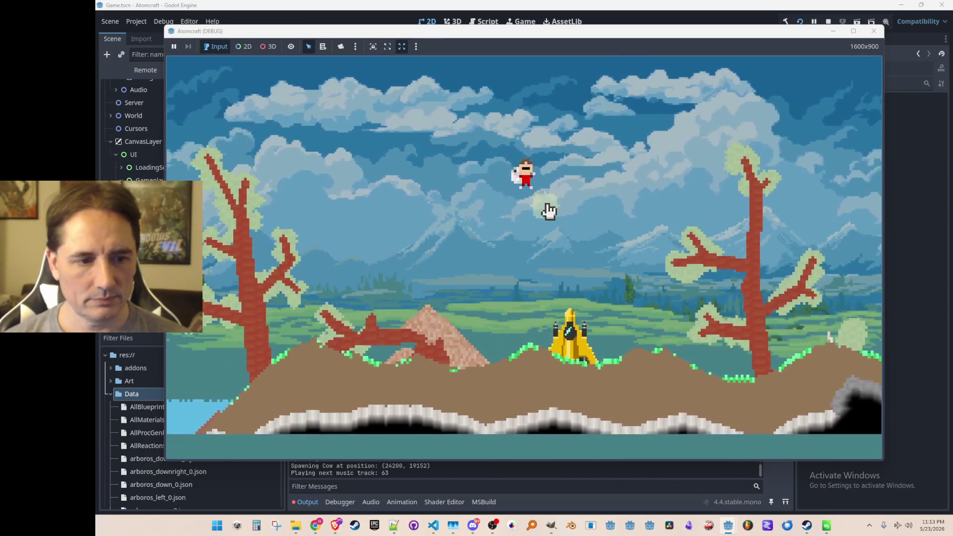
key("space")
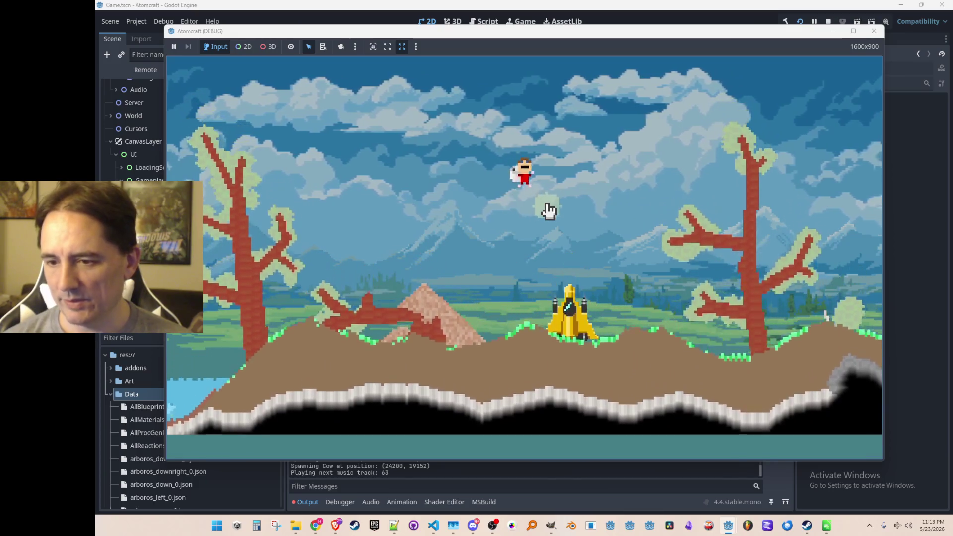
key("space")
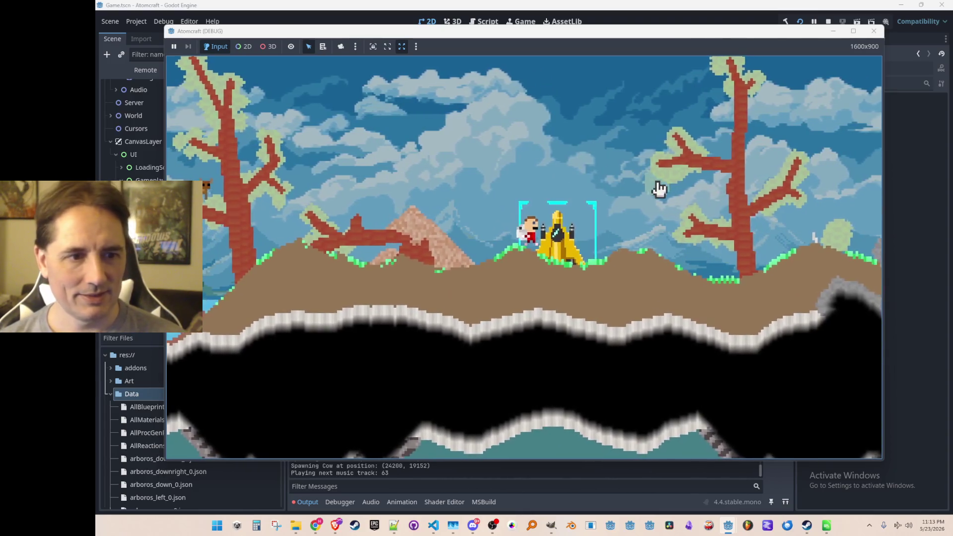
- Cycle the character's tools to the hammer while moving right past the rocket
key("1")
key("2")
key("d")
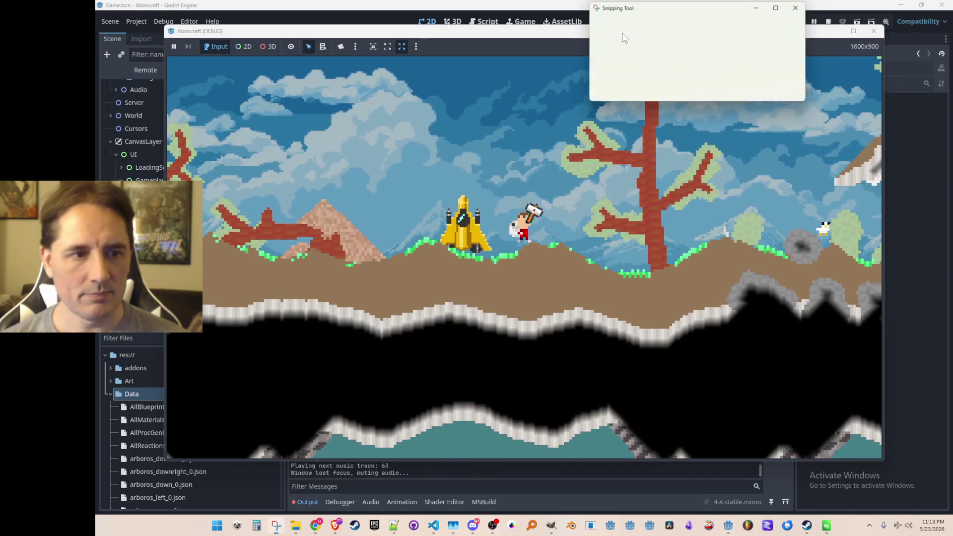
- Snip a rectangle over the whole HUD-free game view and move the preview aside
left_click_drag(637, 10, 281, 73)
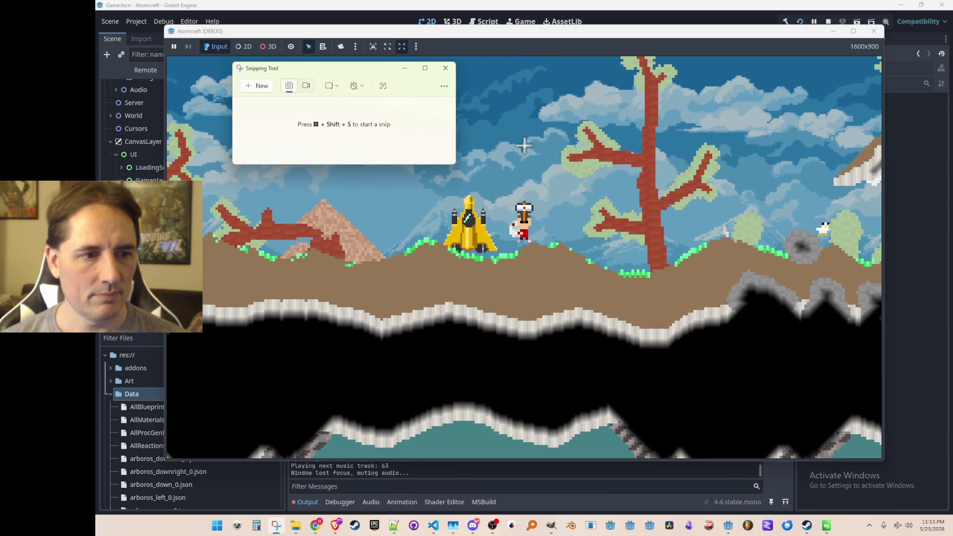
left_click(543, 168)
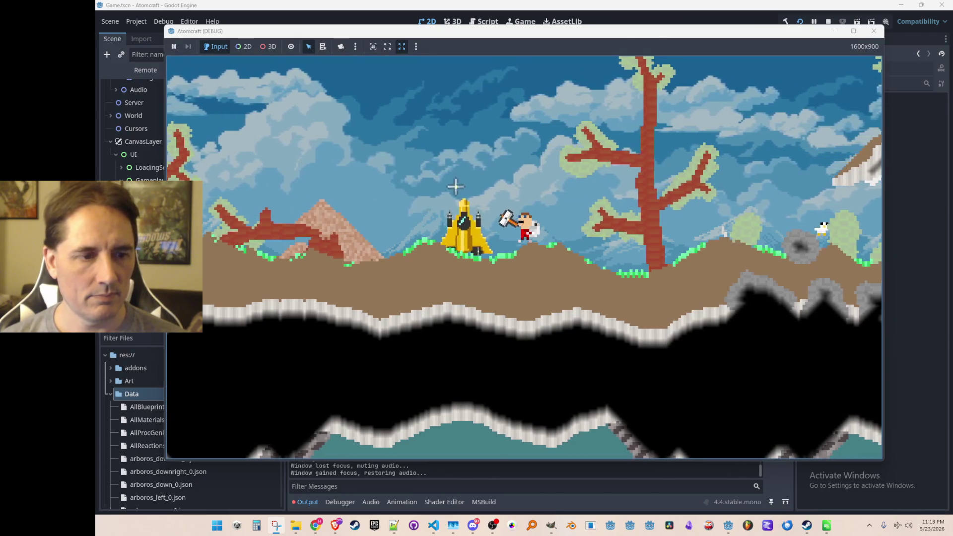
key("alt+Tab")
left_click(261, 87)
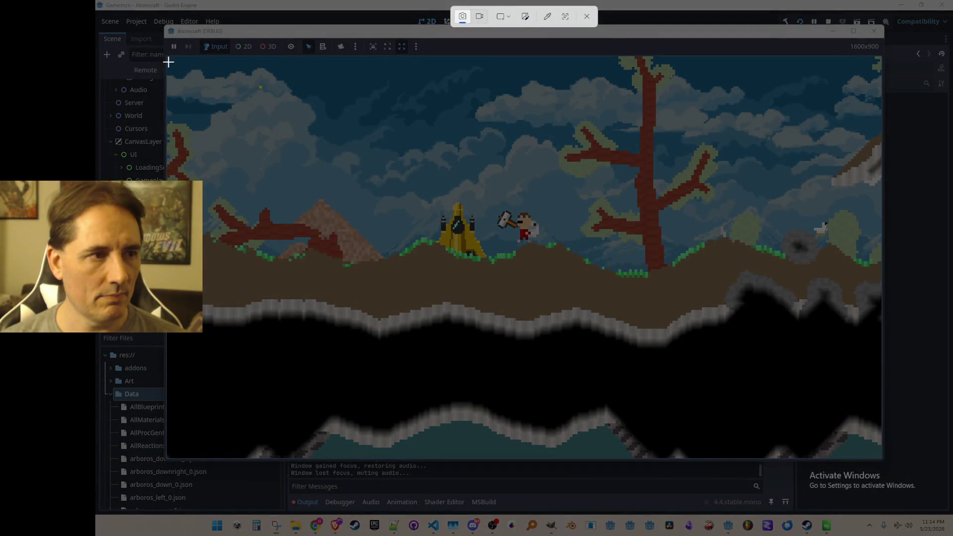
mouse_move(168, 56)
left_mouse_down()
mouse_move(228, 106)
mouse_move(880, 457)
left_mouse_up()
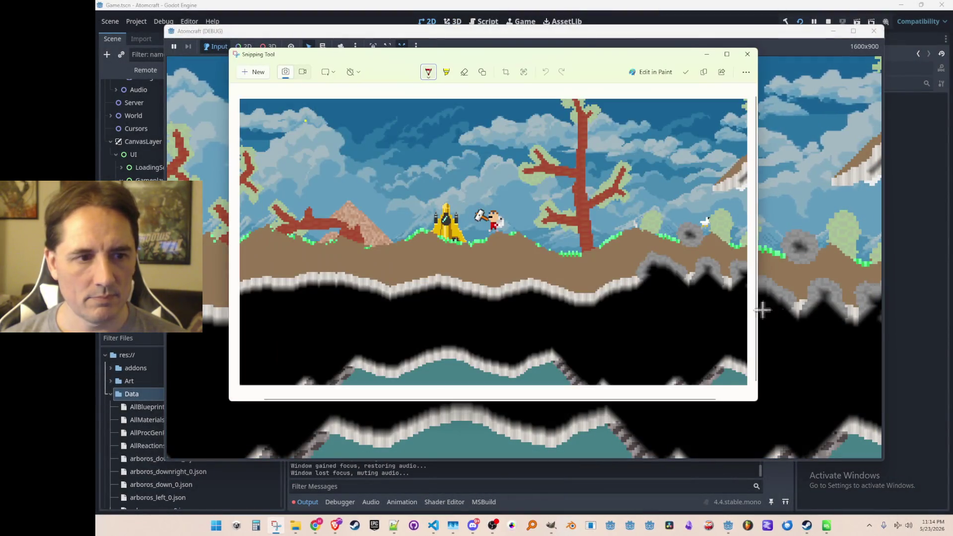
mouse_move(532, 55)
left_mouse_down()
mouse_move(574, 81)
mouse_move(592, 108)
mouse_move(650, 96)
mouse_move(730, 119)
mouse_move(952, 80)
left_mouse_up()
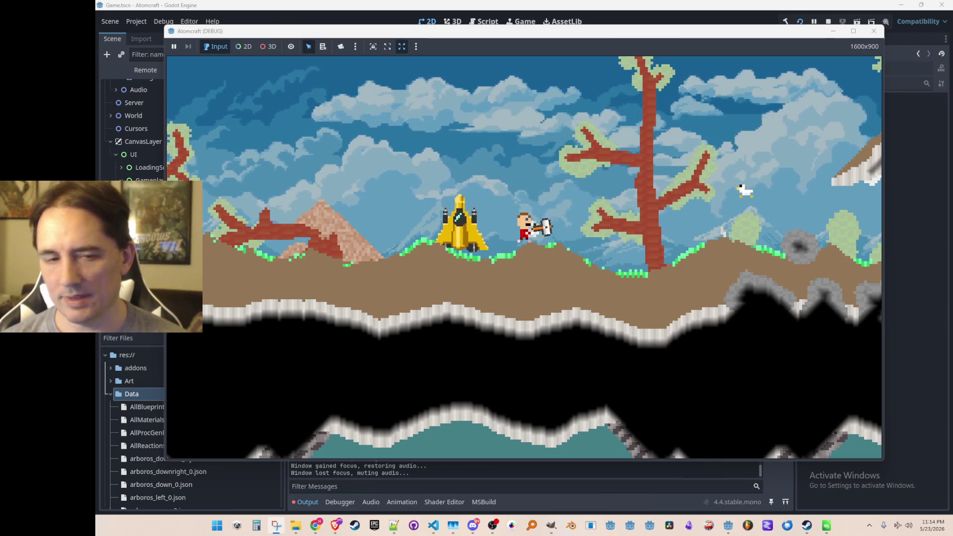
- Explore the caves and return to the surface, open the pause menu, then stop debugging
key("F8")
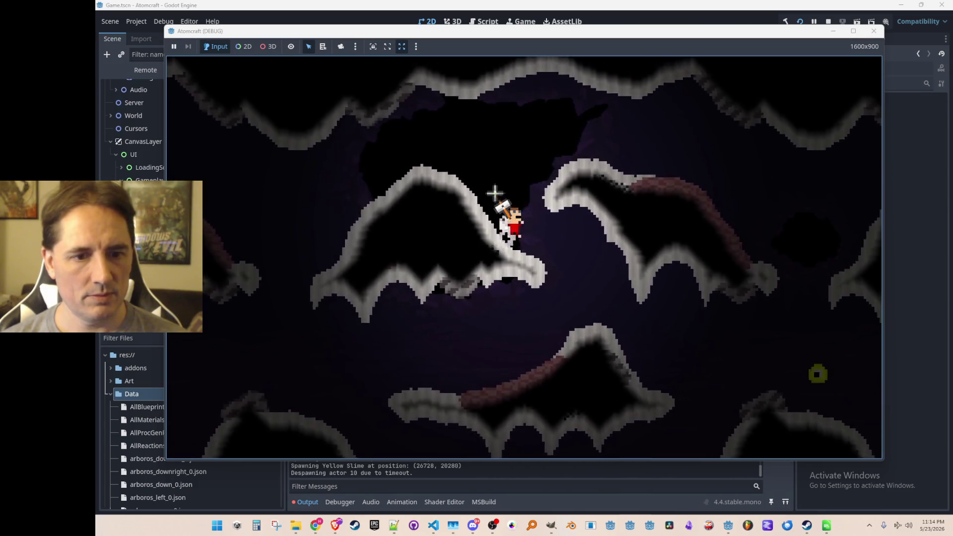
key("space")
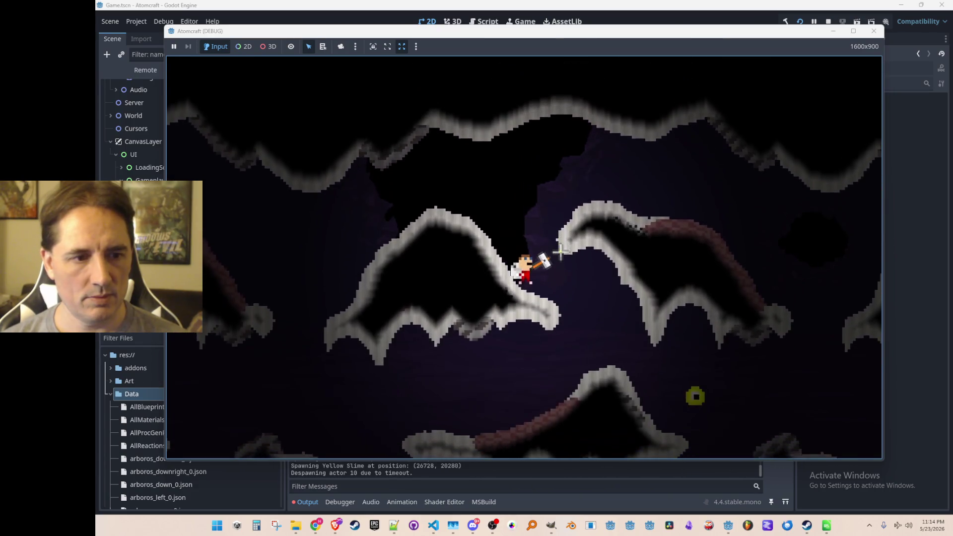
key("space")
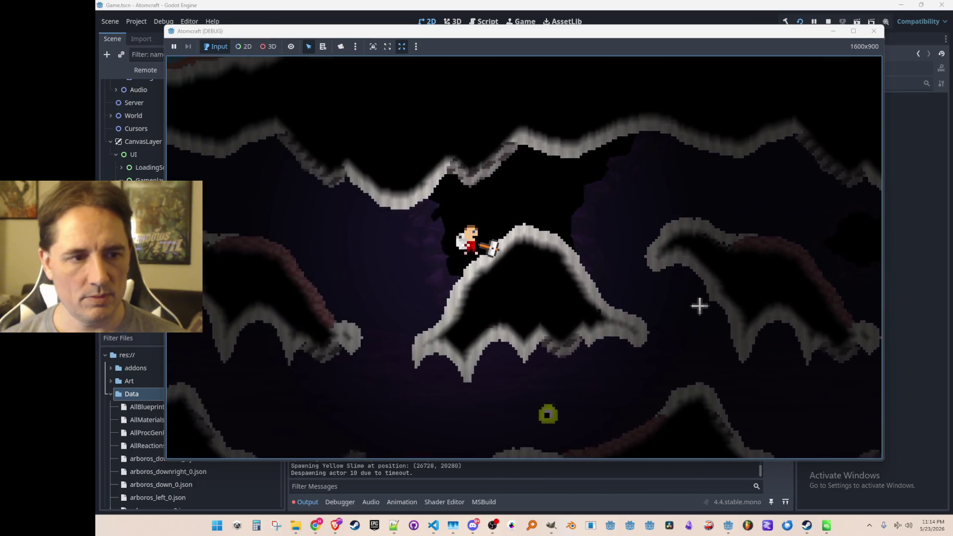
key("d")
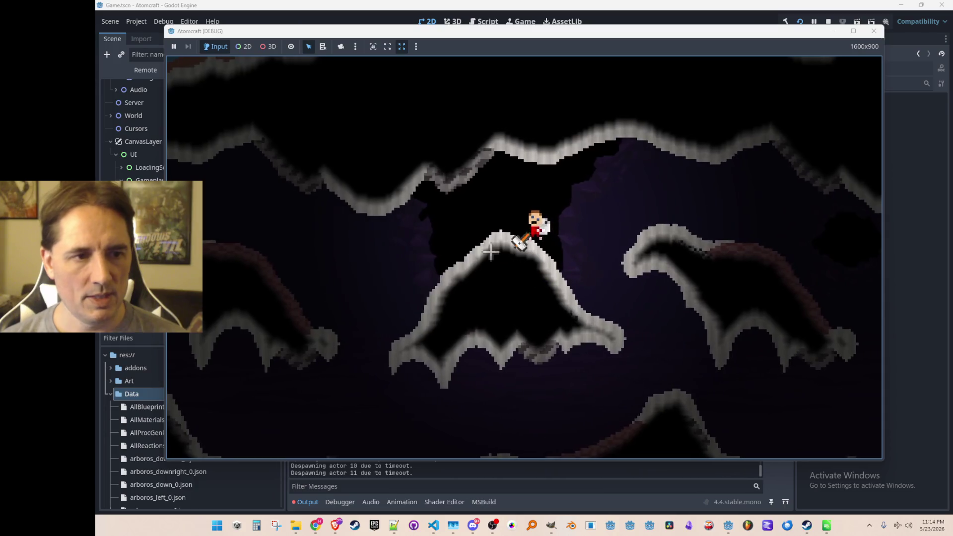
key("w")
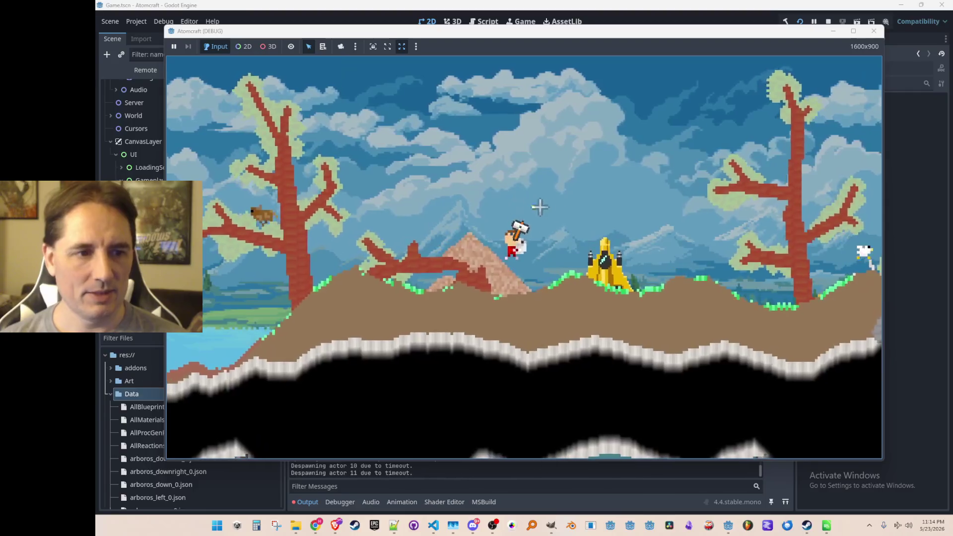
key("Escape")
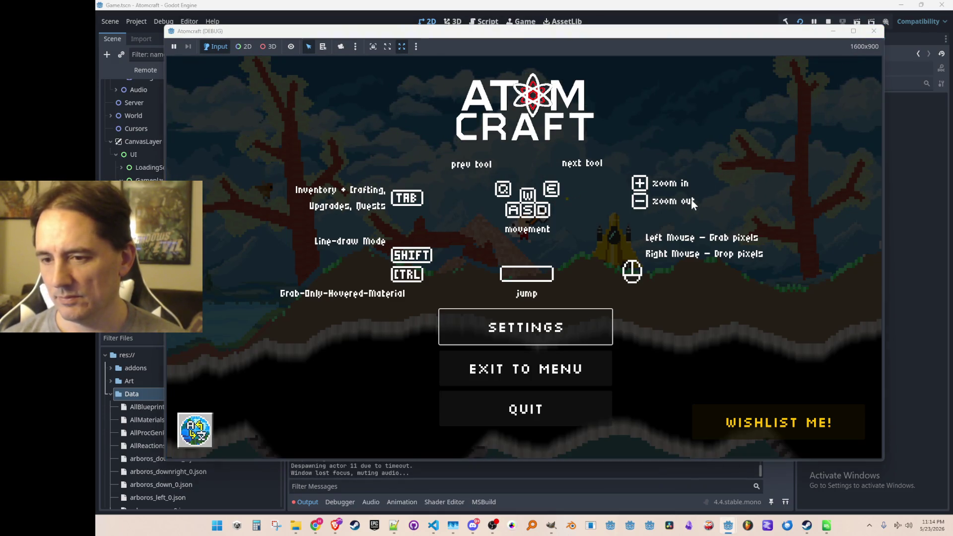
key("F8")
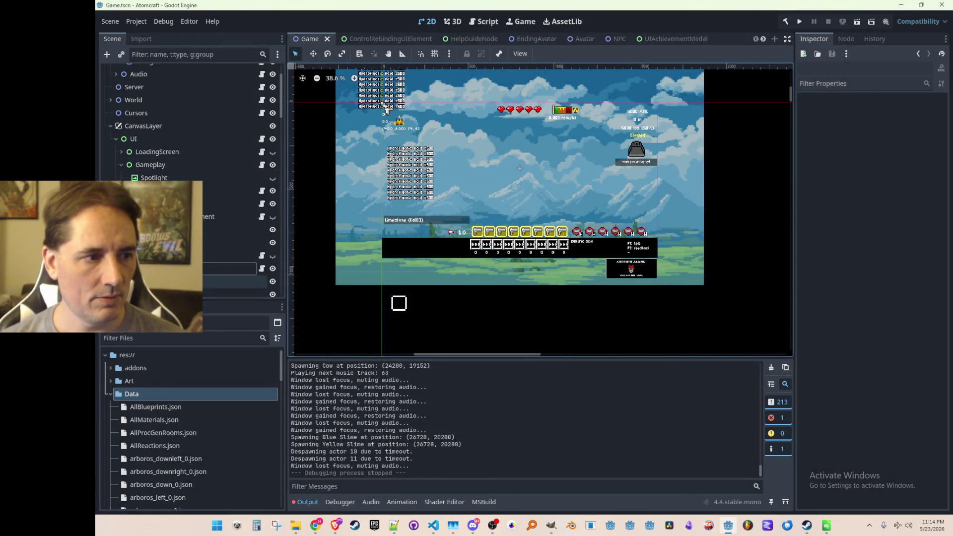
left_click(188, 279)
left_click(120, 164)
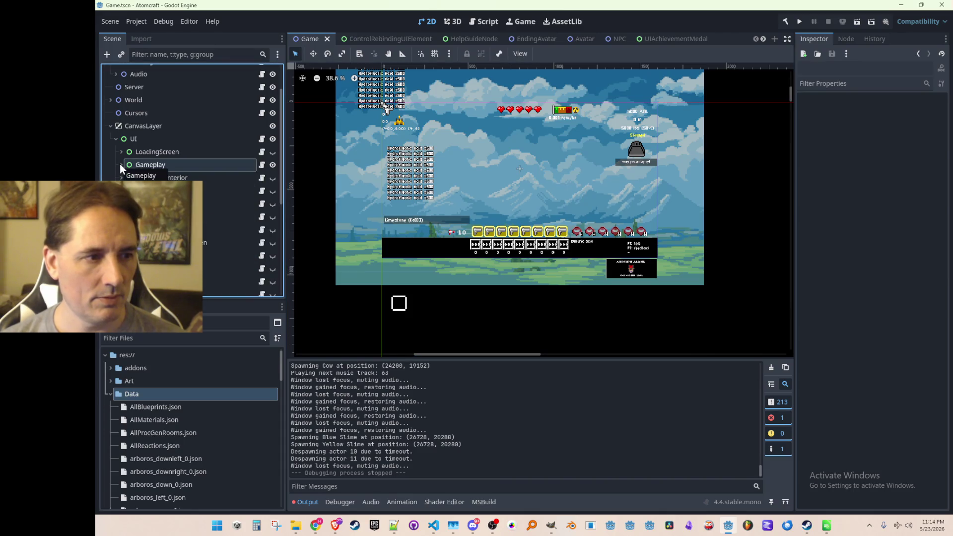
scroll(228, 210, "down", 5)
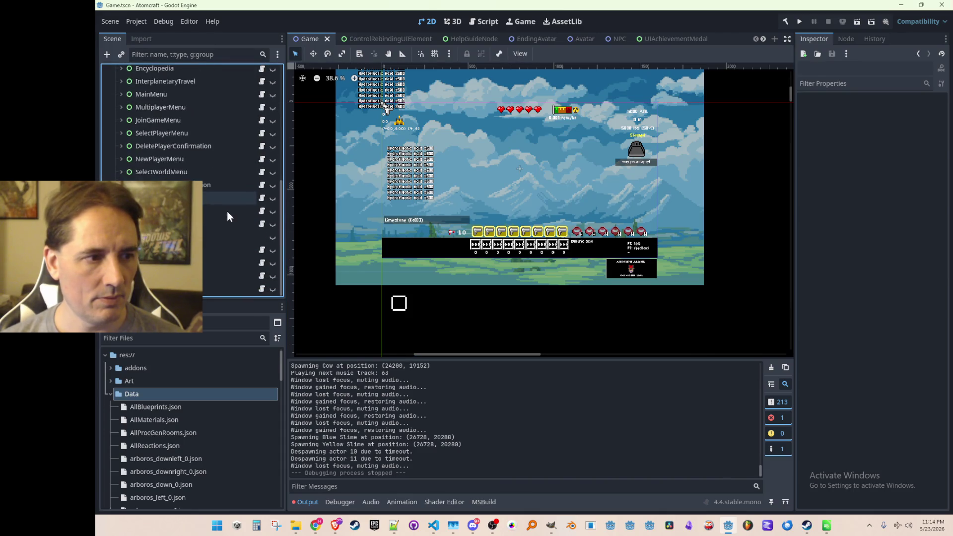
scroll(224, 208, "up", 5)
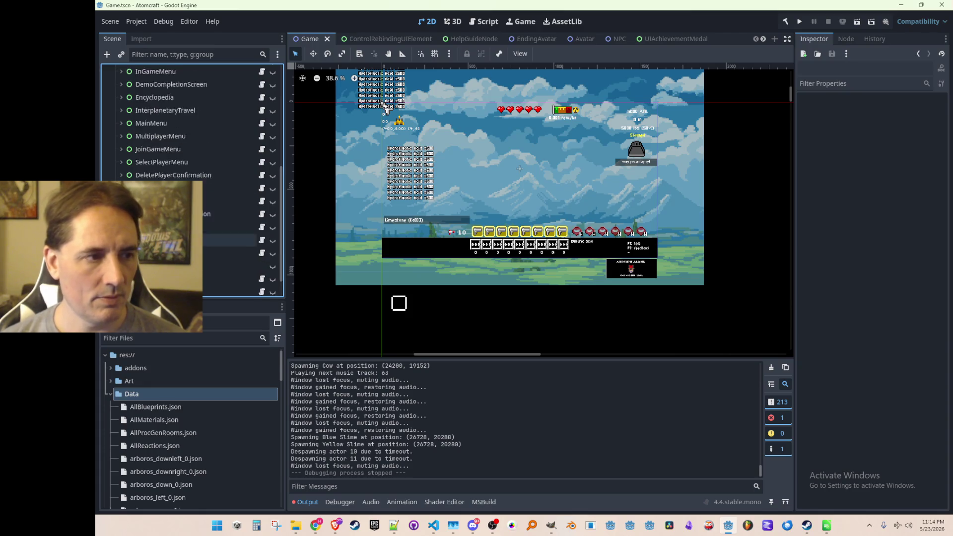
scroll(204, 189, "down", 2)
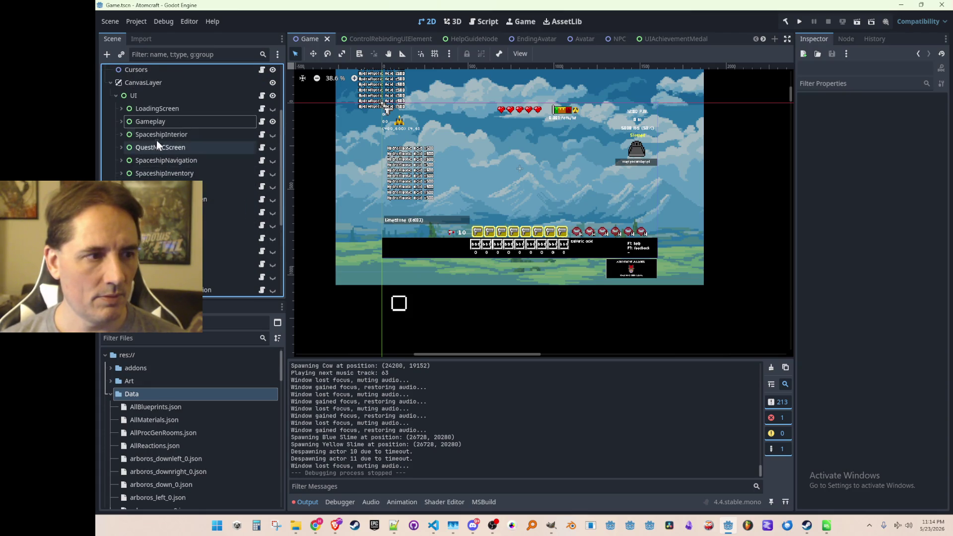
left_click(121, 121)
scroll(191, 169, "down", 5)
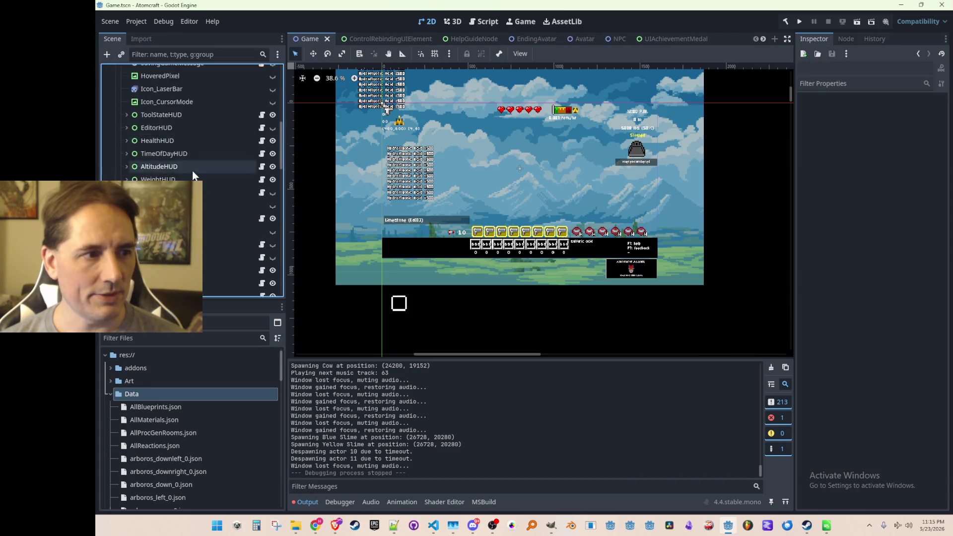
scroll(218, 180, "down", 6)
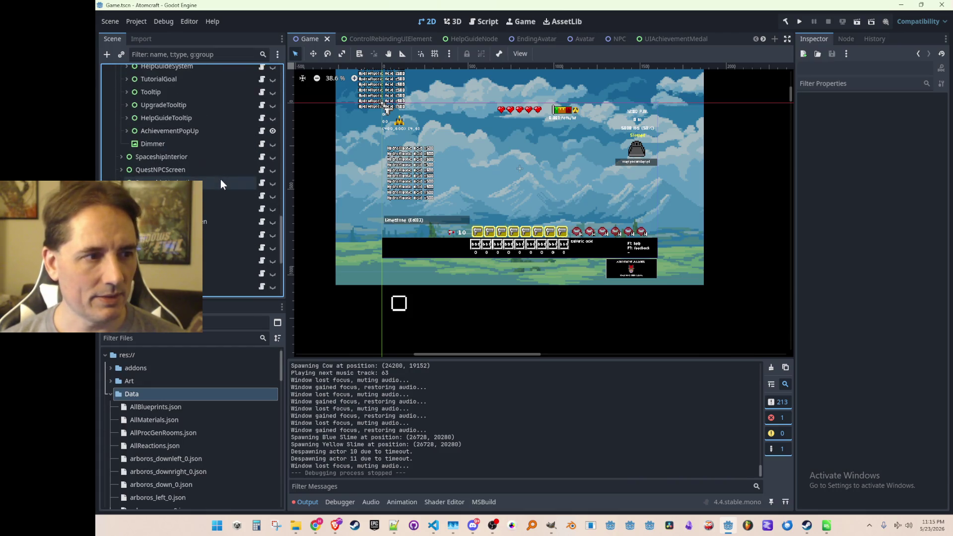
scroll(209, 179, "up", 4)
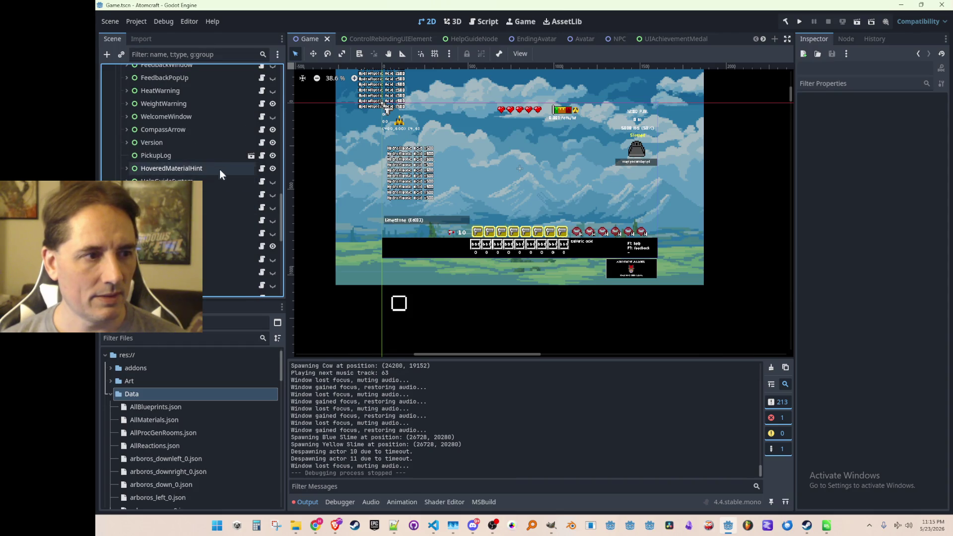
scroll(195, 152, "up", 5)
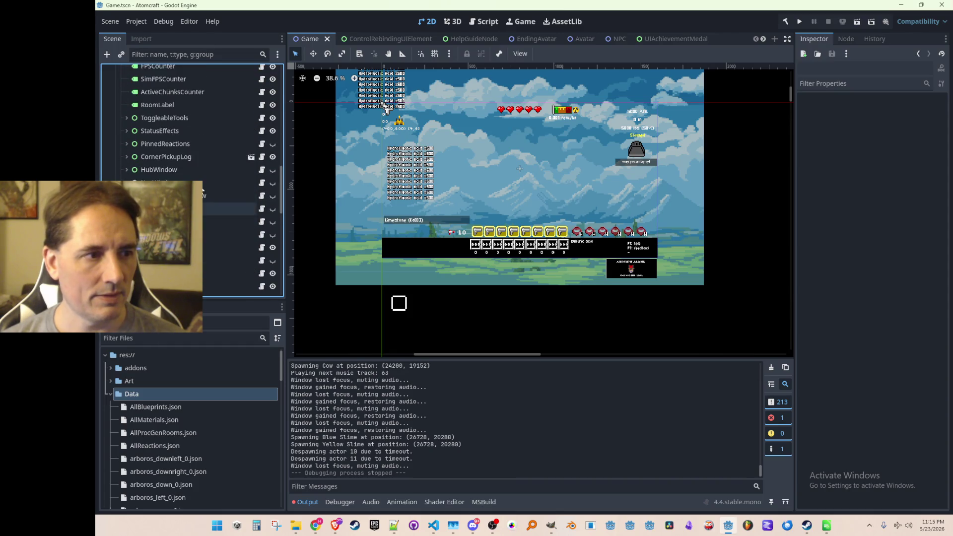
scroll(201, 170, "up", 8)
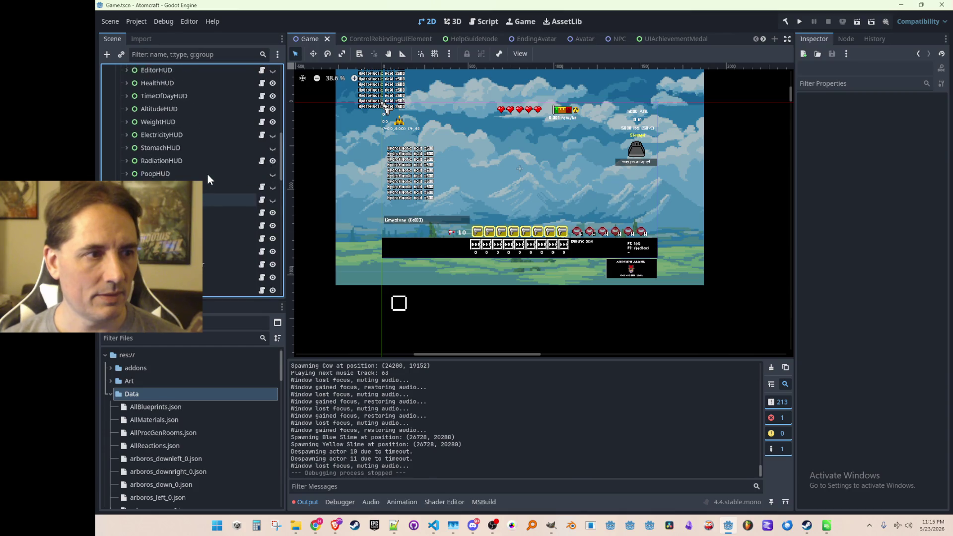
scroll(208, 177, "up", 10)
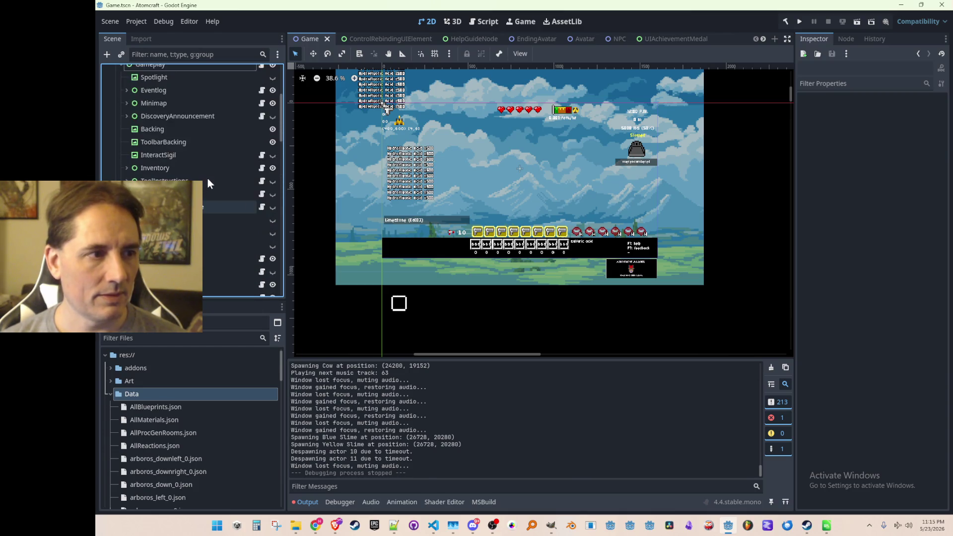
scroll(208, 178, "up", 1)
left_click(120, 121)
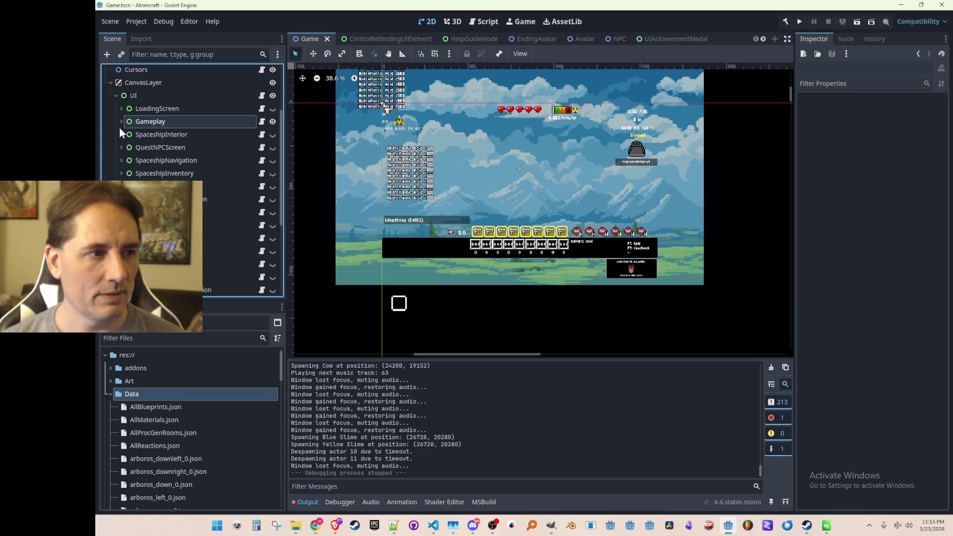
scroll(220, 179, "down", 4)
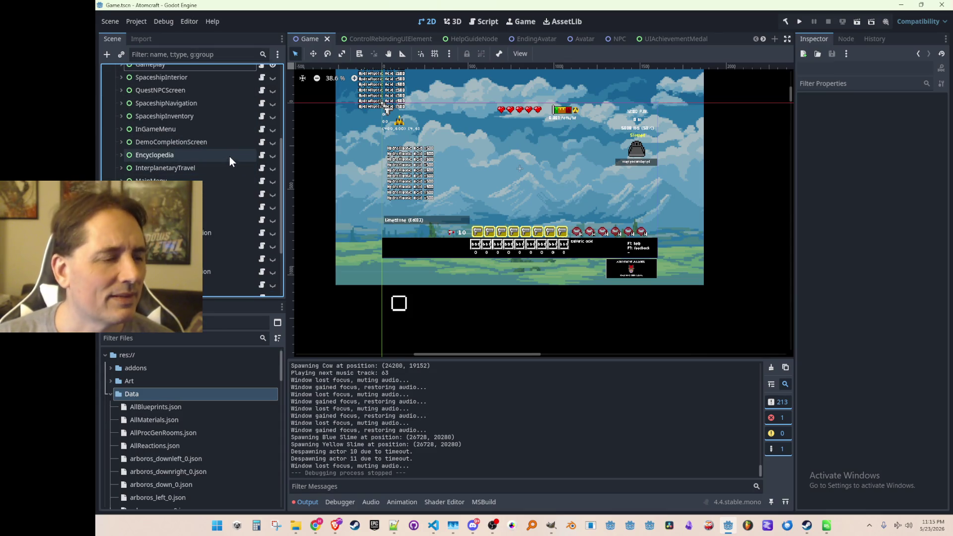
scroll(230, 152, "up", 5)
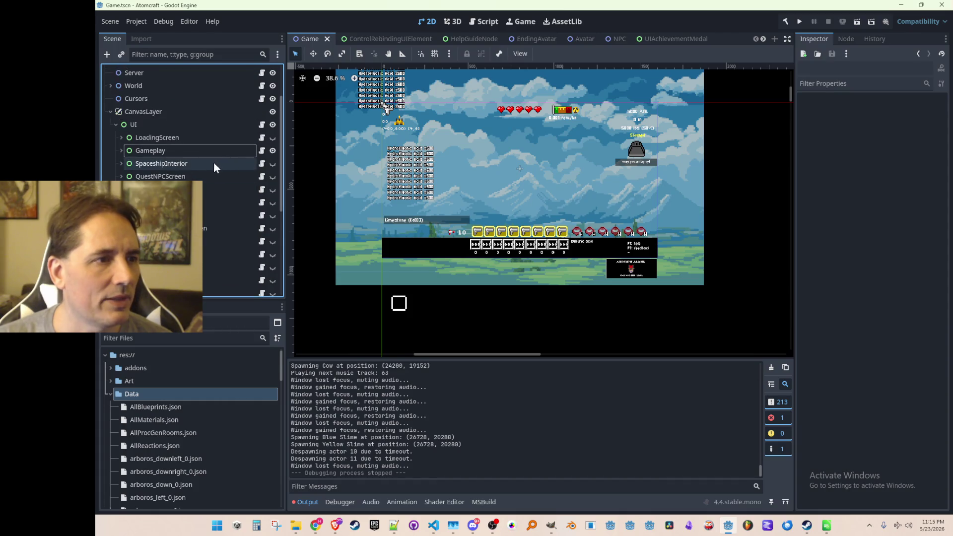
left_click(121, 151)
scroll(223, 206, "down", 2)
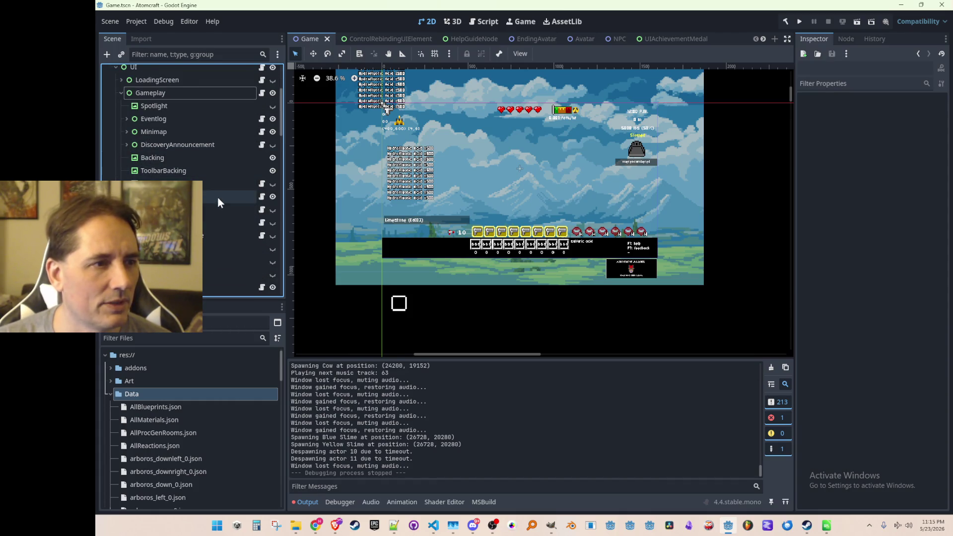
scroll(218, 196, "down", 3)
scroll(233, 190, "down", 2)
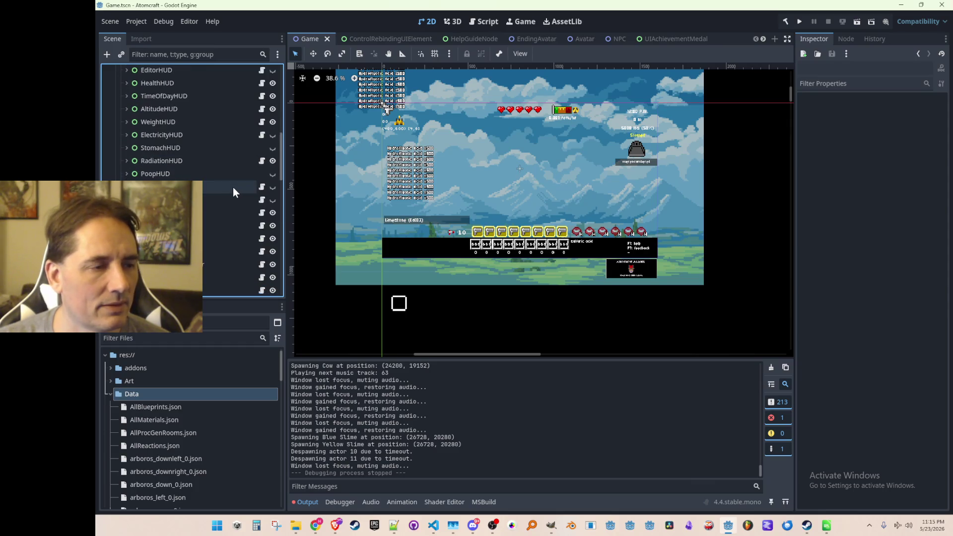
scroll(233, 187, "down", 2)
scroll(233, 187, "down", 2)
scroll(233, 186, "down", 2)
scroll(233, 187, "down", 3)
scroll(233, 188, "down", 1)
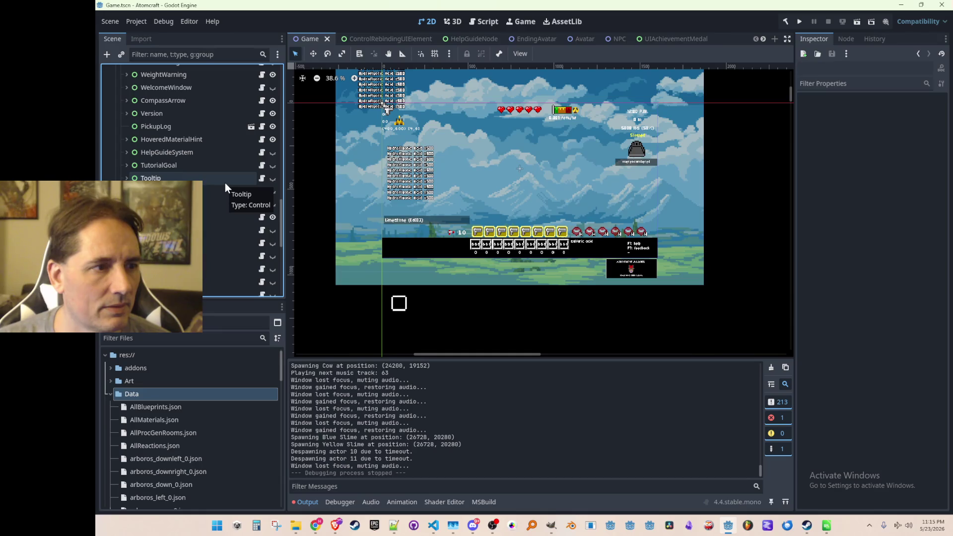
scroll(224, 190, "up", 5)
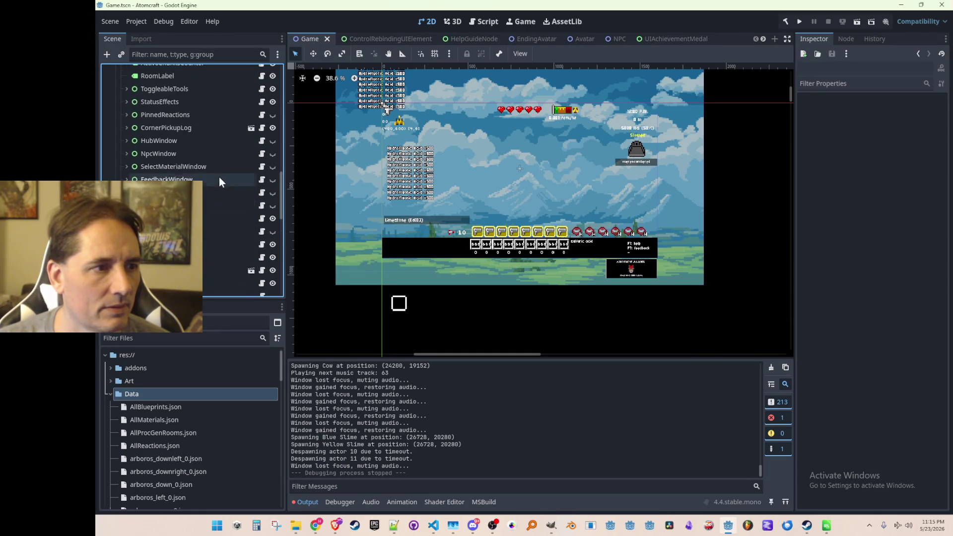
scroll(224, 149, "up", 5)
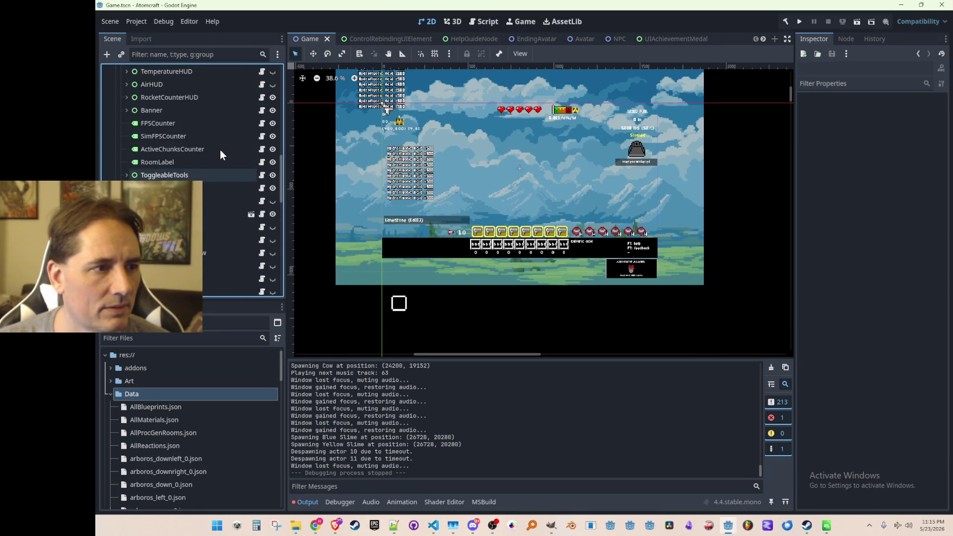
scroll(219, 150, "up", 6)
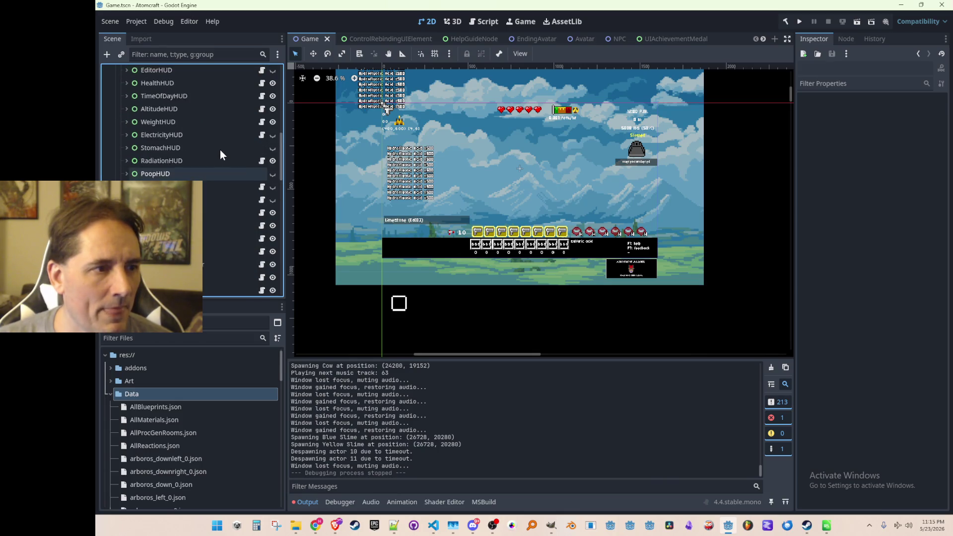
scroll(218, 159, "up", 8)
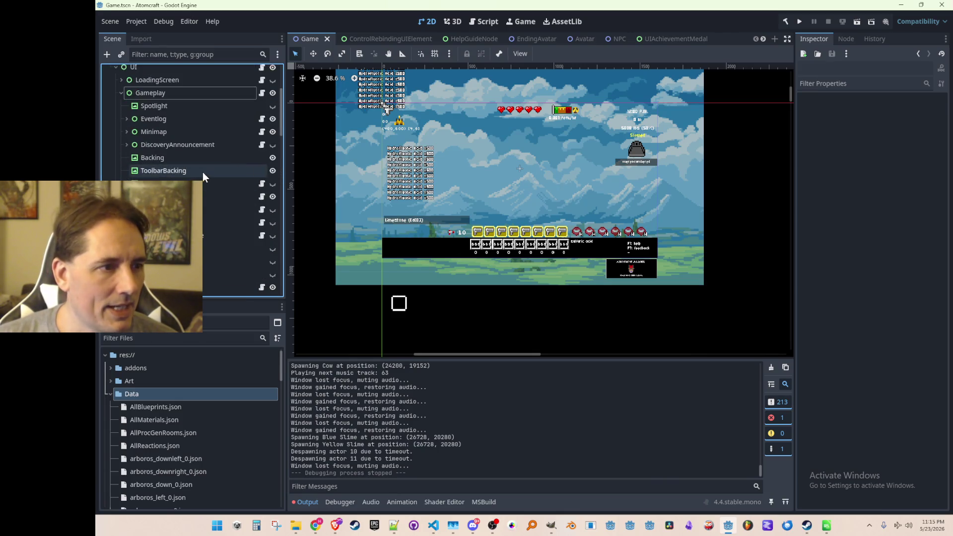
left_click(120, 123)
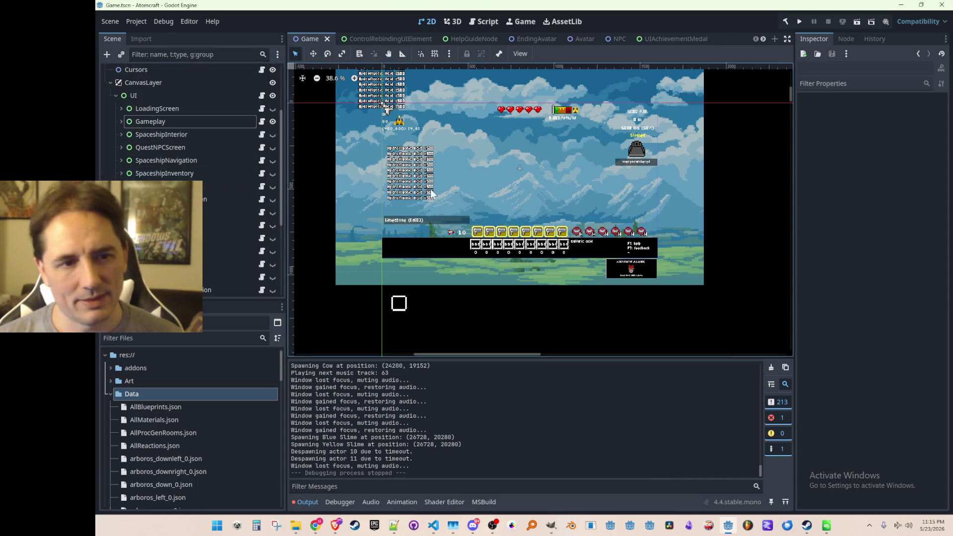
scroll(503, 195, "down", 1)
- Pan and zoom around the game scene on the 2D canvas, then return to InputManager.cs in VS Code
left_click_drag(520, 222, 521, 232)
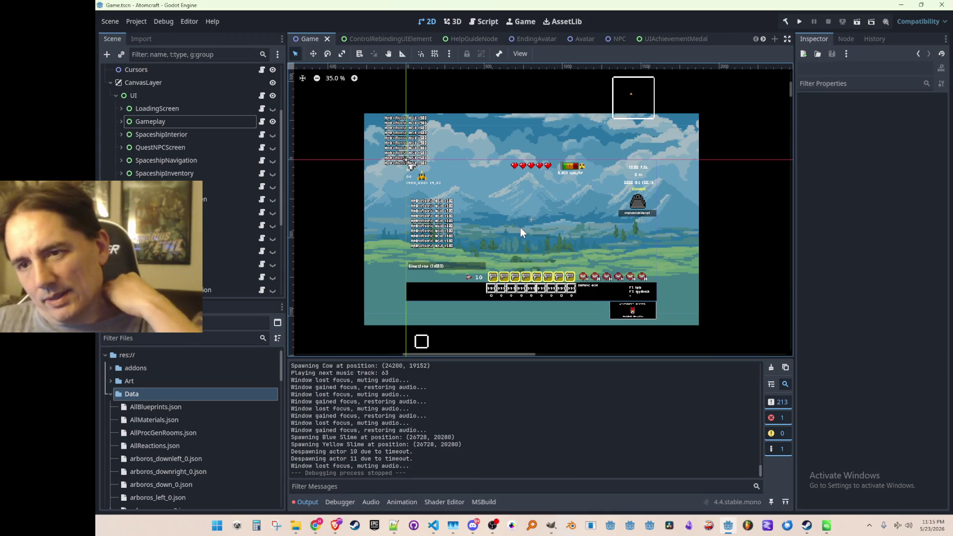
mouse_move(486, 244)
left_mouse_down()
mouse_move(490, 222)
mouse_move(495, 230)
left_mouse_up()
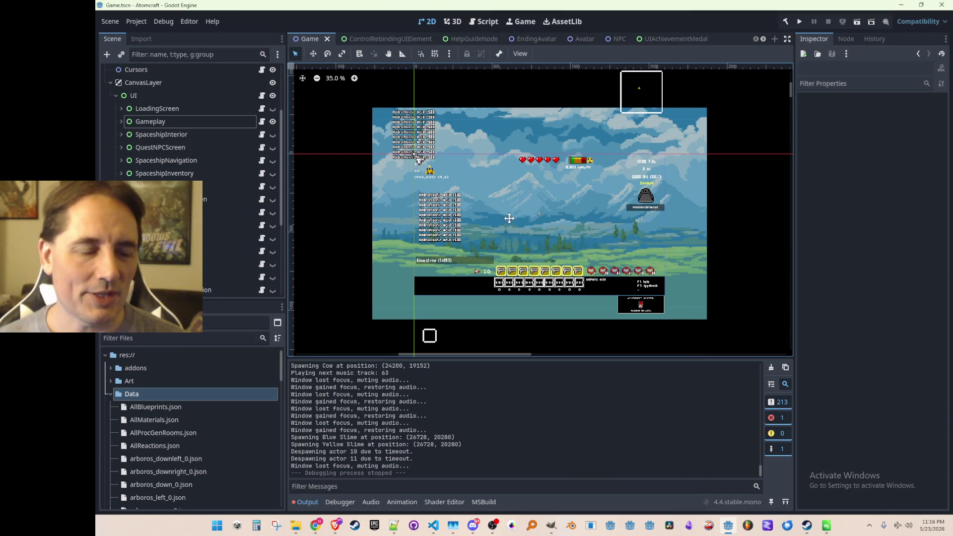
scroll(527, 222, "up", 1)
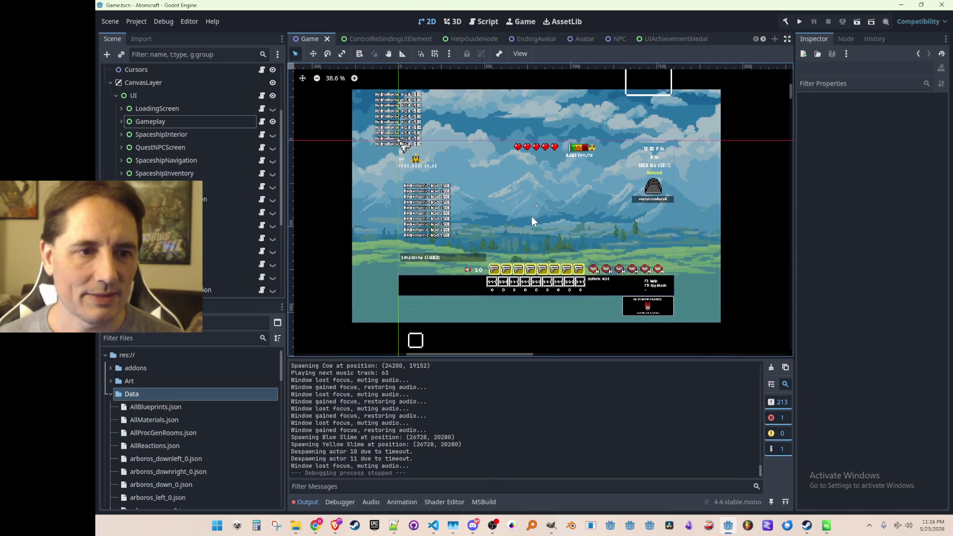
left_click_drag(531, 221, 534, 216)
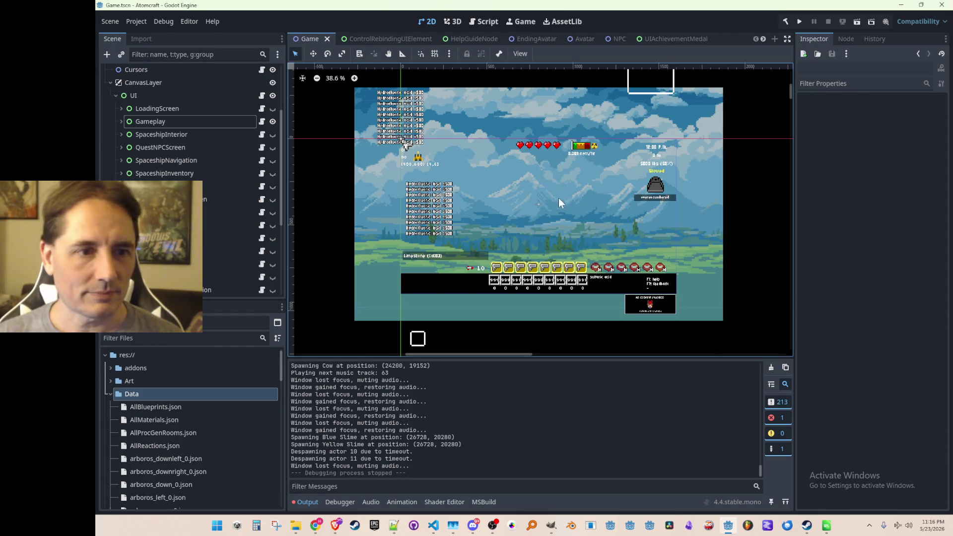
left_click_drag(566, 200, 569, 196)
scroll(551, 229, "up", 1)
scroll(550, 226, "down", 1)
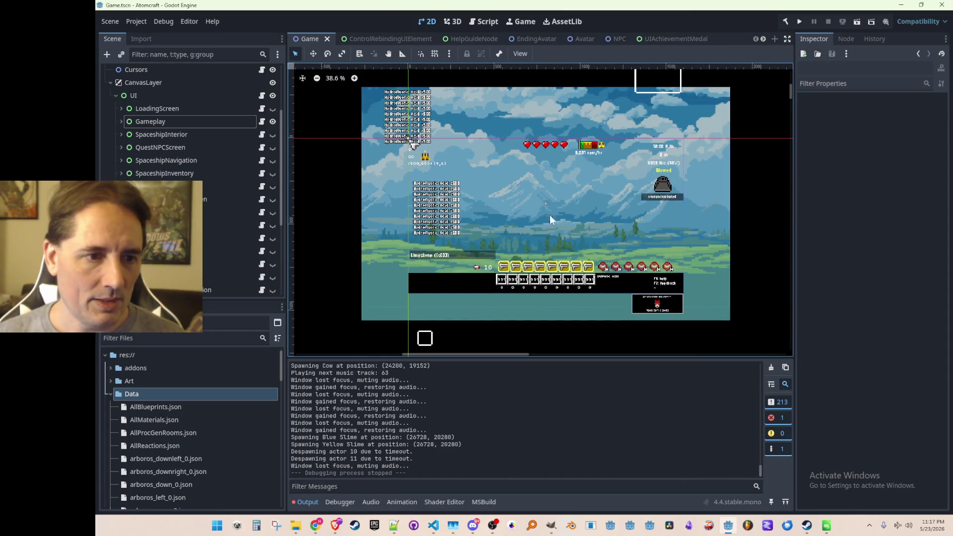
left_click(433, 525)
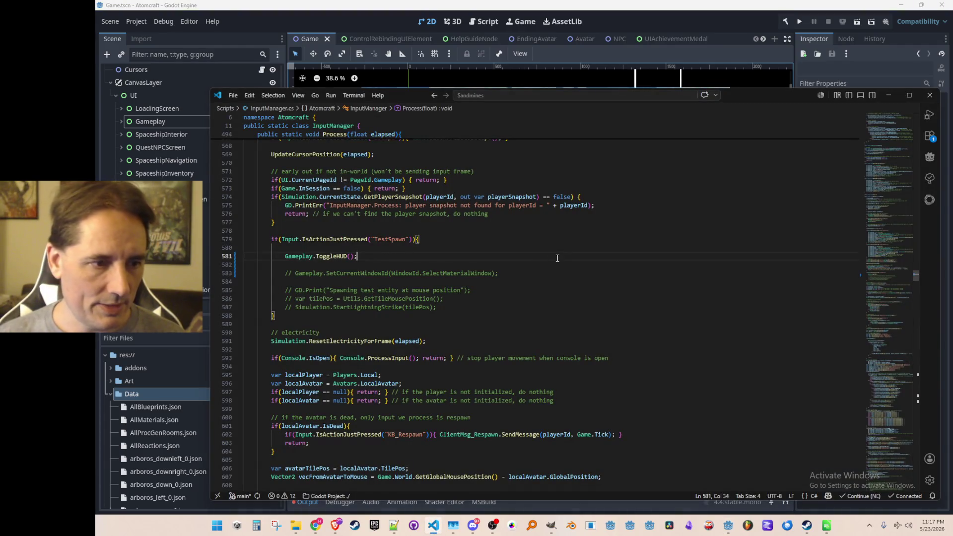
- Add a new line after ToggleHUD() beginning the assignment Game.LocalAvatar.Visible =
key("Return")
type("Avatar")
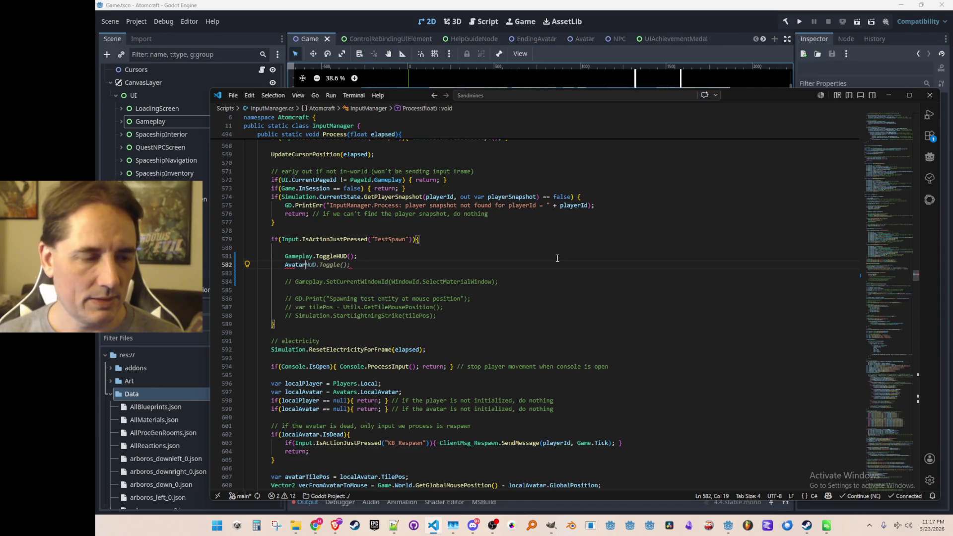
key("BackSpace")
key("BackSpace")
key("BackSpace")
type("Game.Avatar")
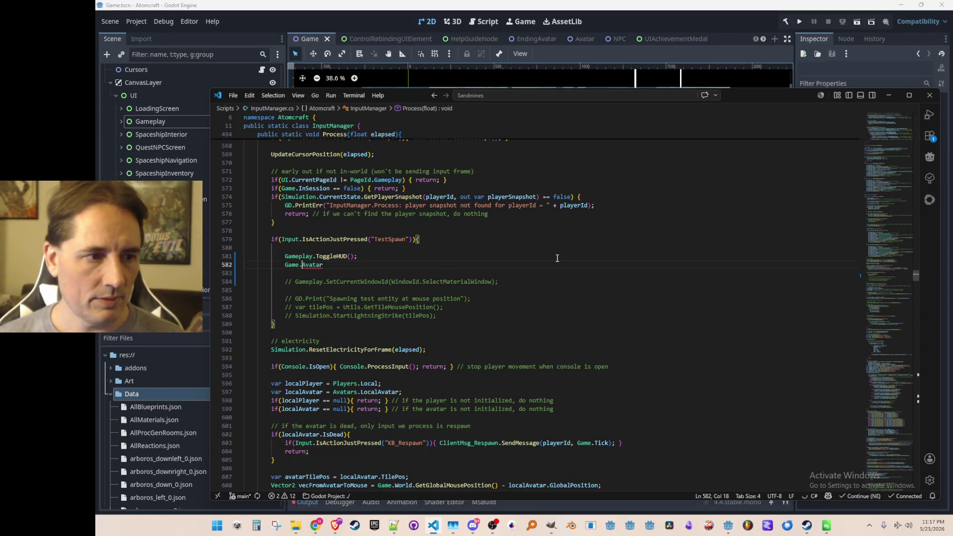
key("BackSpace")
key("BackSpace")
key("BackSpace")
type("Local")
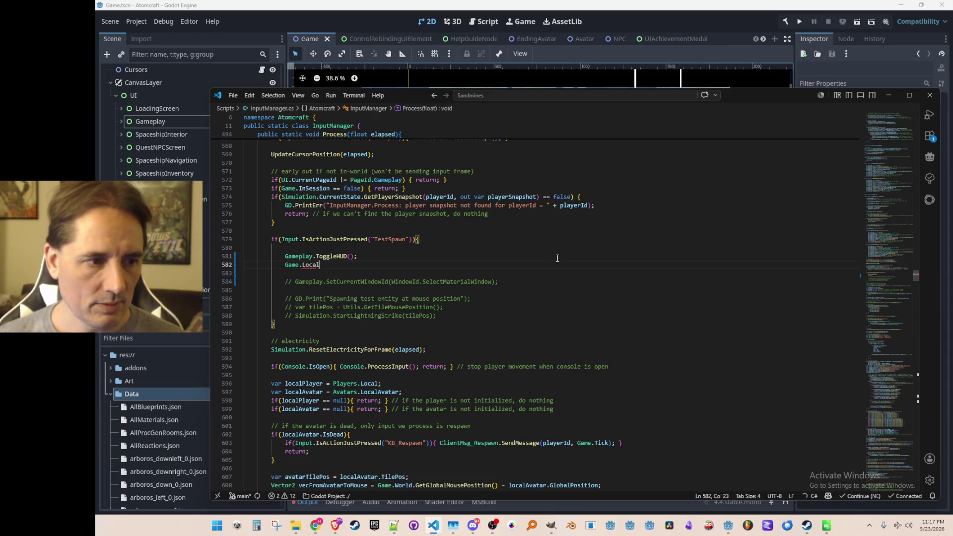
type("Avatar.")
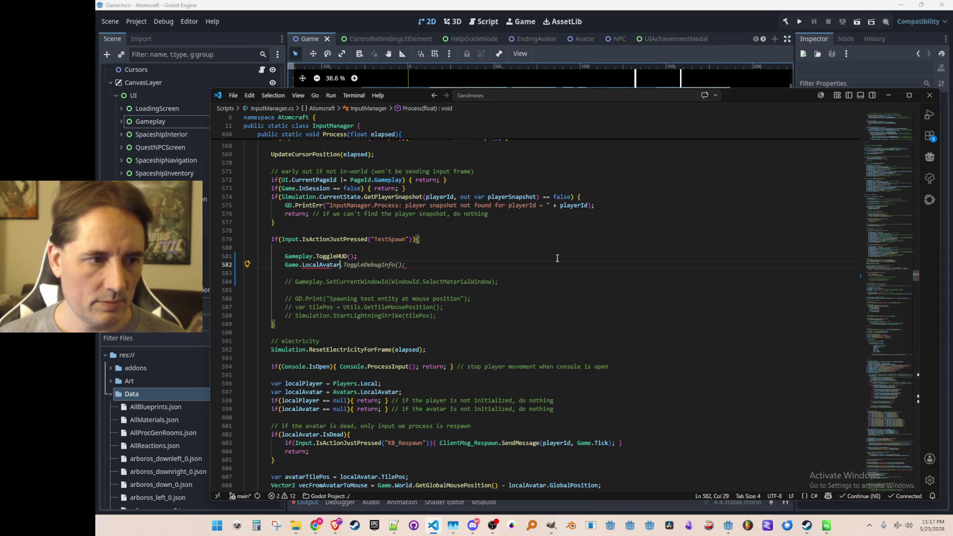
type("V")
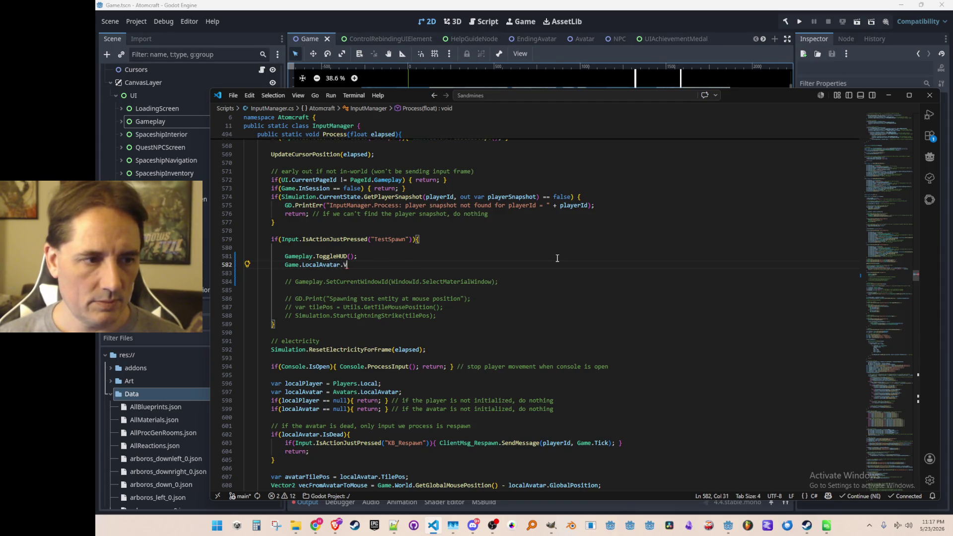
type("isible =")
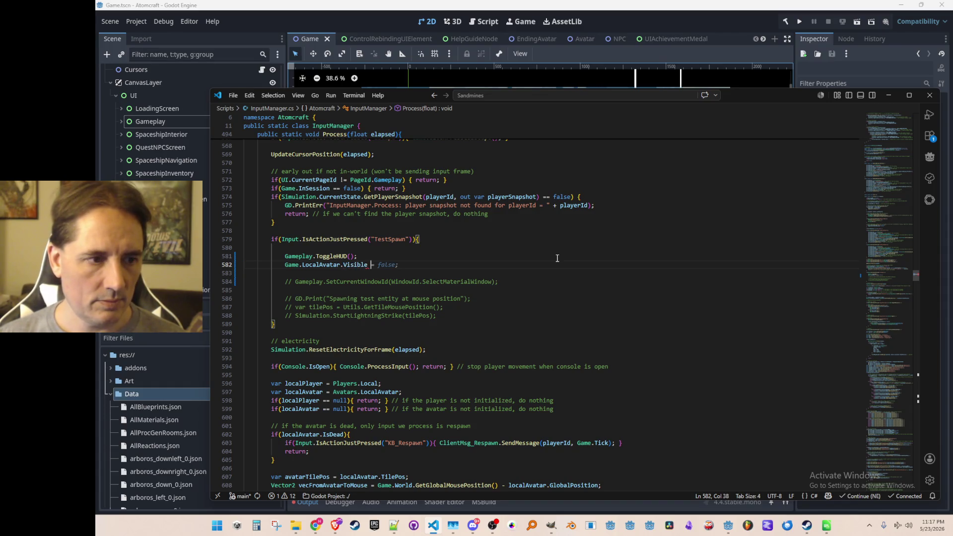
- Complete the line as Game.LocalAvatar.Visible = !Game.LocalAvatar.Visible; and relaunch the project
key("Home")
key("shift+End")
key("shift+Left")
key("shift+Left")
key("ctrl+c")
key("End")
type("!")
key("ctrl+v")
type(";")
key("Down")
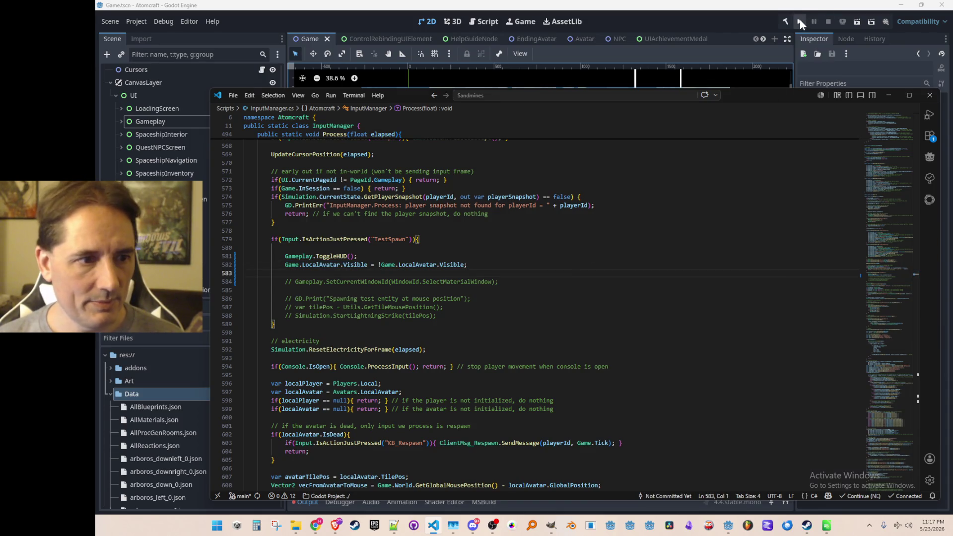
left_click(800, 22)
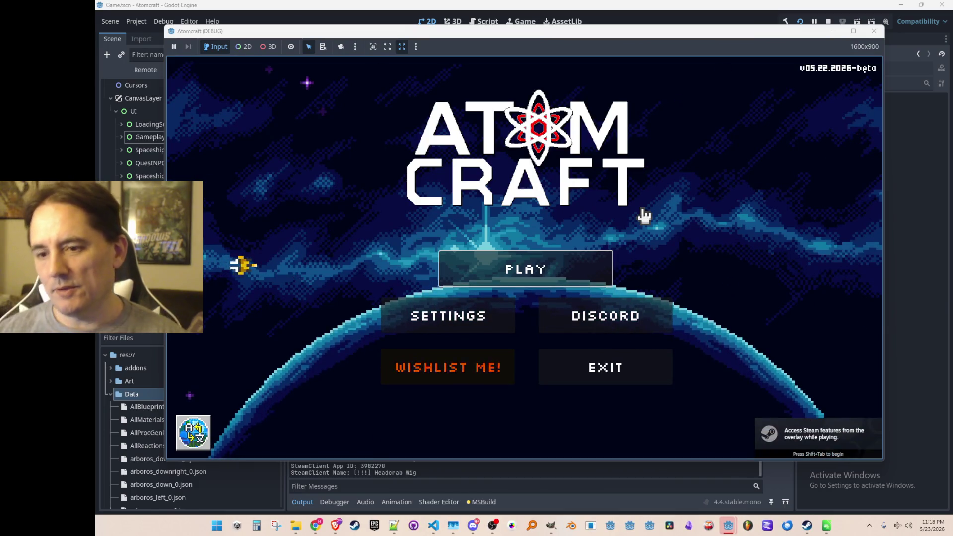
- Press Play on the title screen and browse the profile list
left_click(464, 271)
scroll(472, 291, "down", 10)
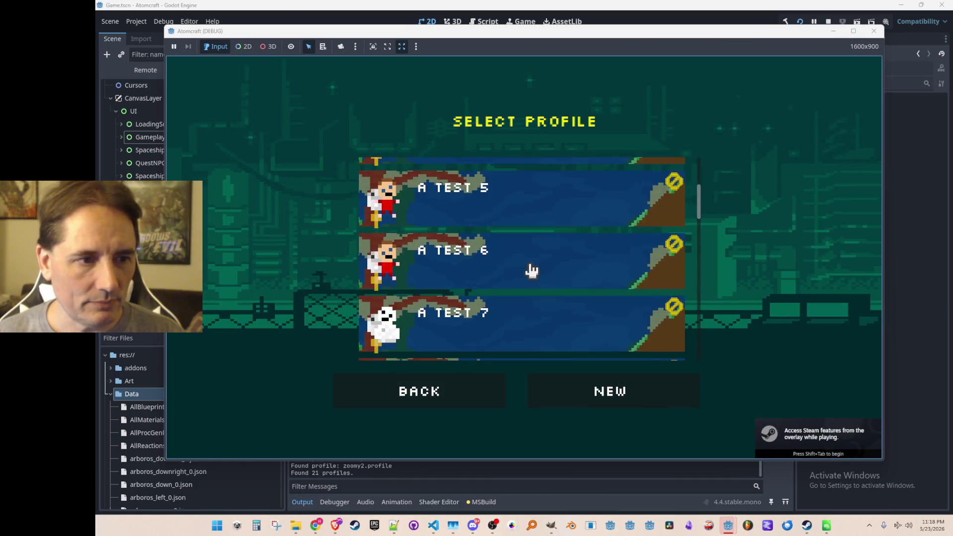
scroll(570, 283, "down", 5)
scroll(568, 298, "up", 10)
scroll(551, 278, "up", 2)
scroll(549, 268, "down", 2)
scroll(551, 253, "up", 1)
- Choose the A Test 6 profile and load the Lost Horizon world
left_click(558, 242)
scroll(558, 248, "down", 5)
scroll(563, 250, "up", 1)
left_click(568, 246)
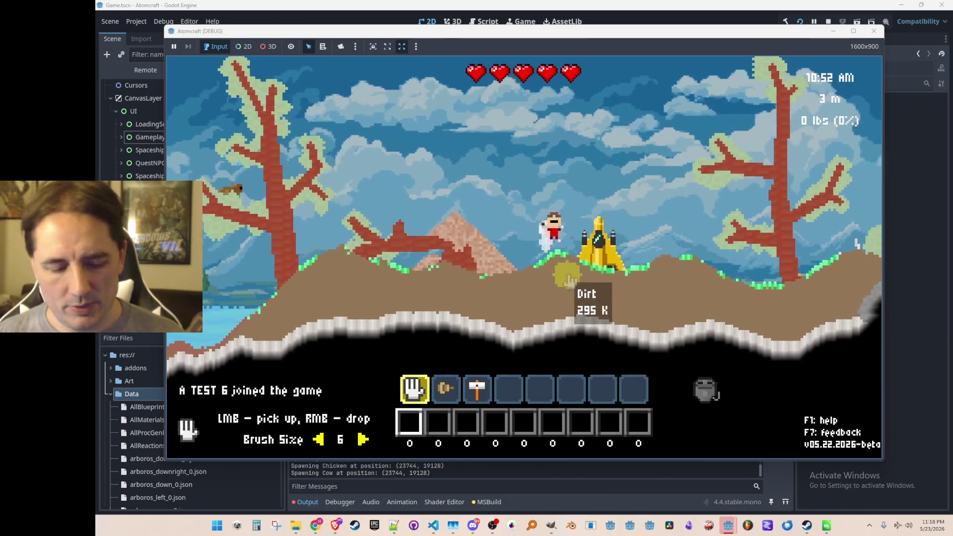
- Hide the HUD and avatar with the TestSpawn key and snip the game viewport
key("Return")
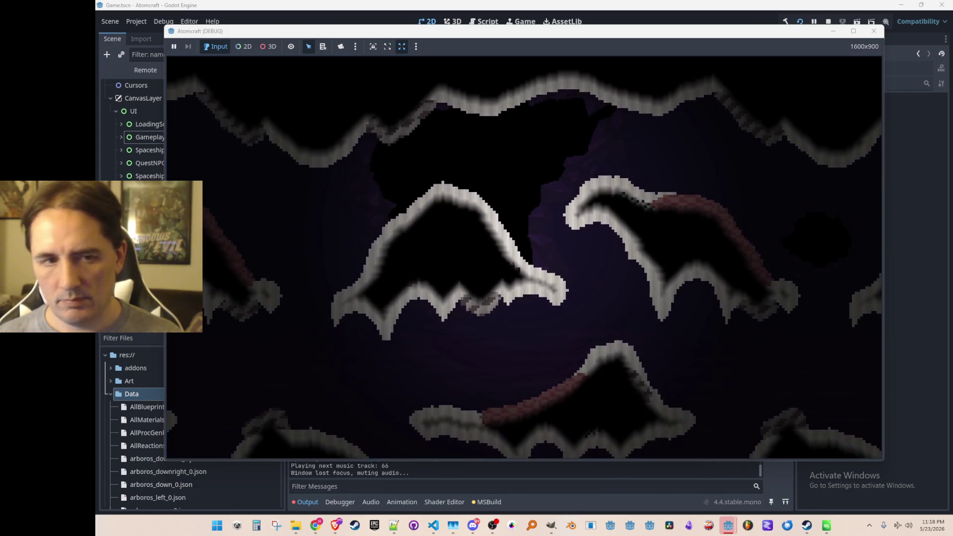
key("super+shift+s")
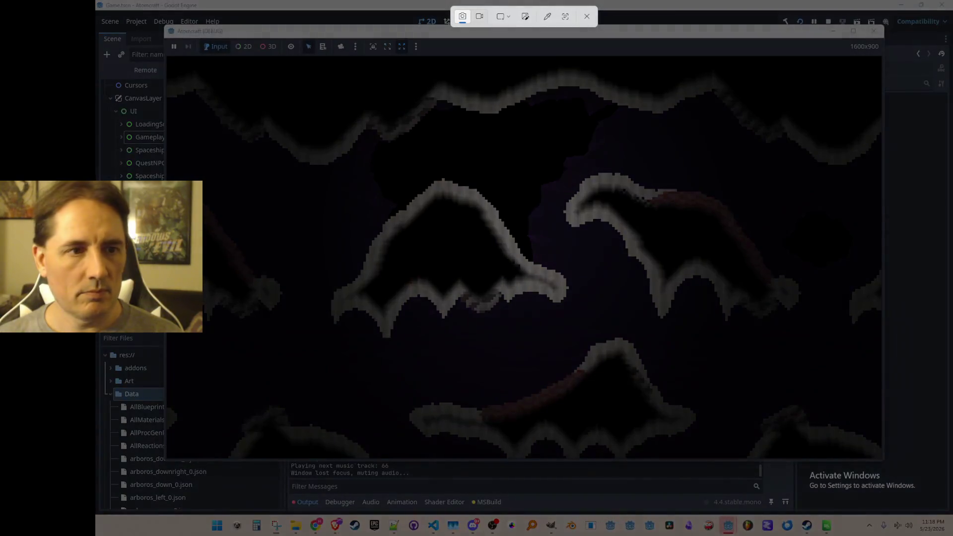
mouse_move(171, 57)
left_mouse_down()
mouse_move(845, 417)
mouse_move(880, 457)
left_mouse_up()
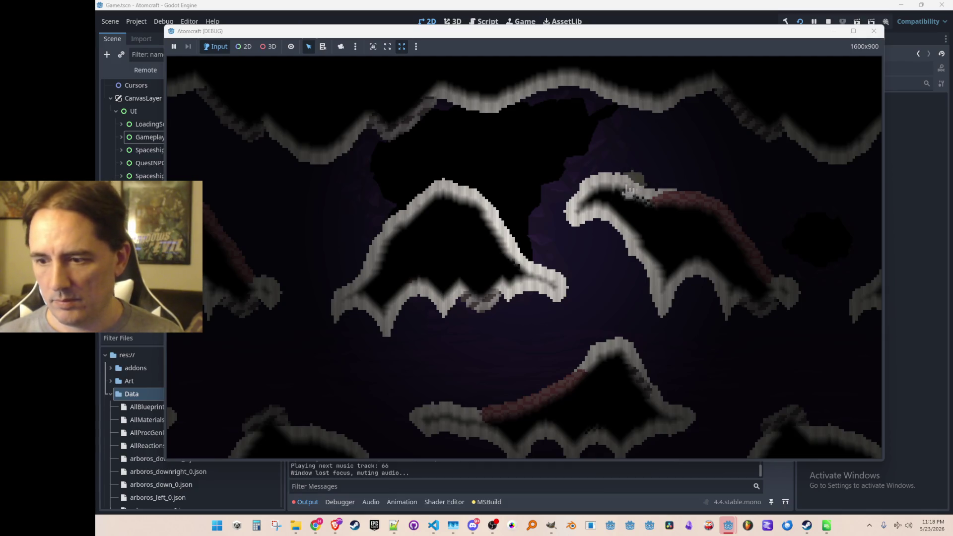
- Refocus the game and scroll down to the purple underground biome
left_click(677, 184)
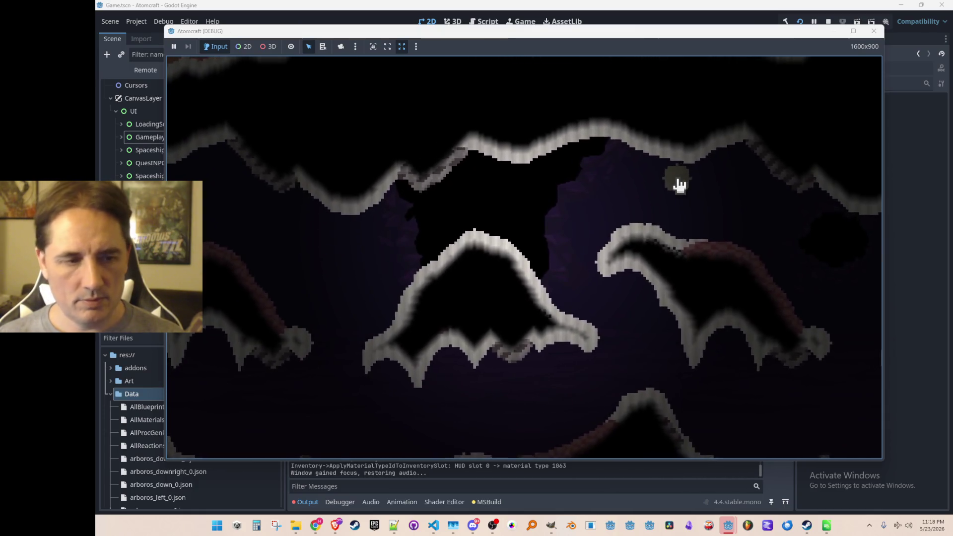
scroll(679, 185, "down", 3)
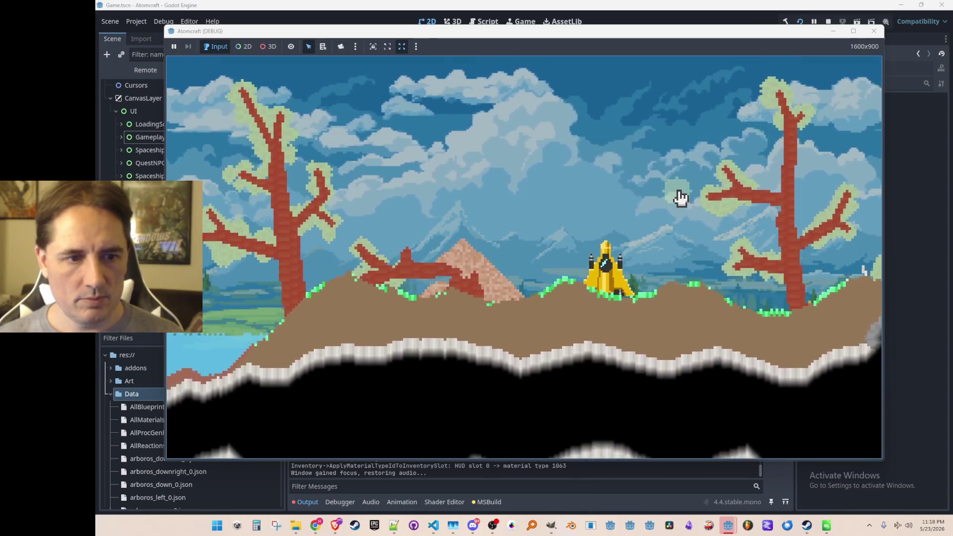
scroll(681, 214, "down", 1)
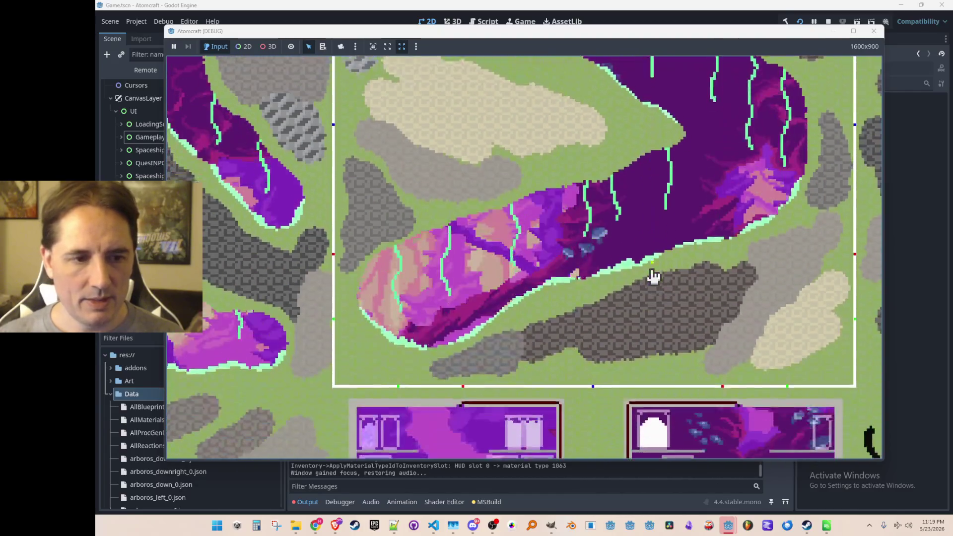
- Toggle the fully lit material editor view on and back off
scroll(653, 276, "down", 1)
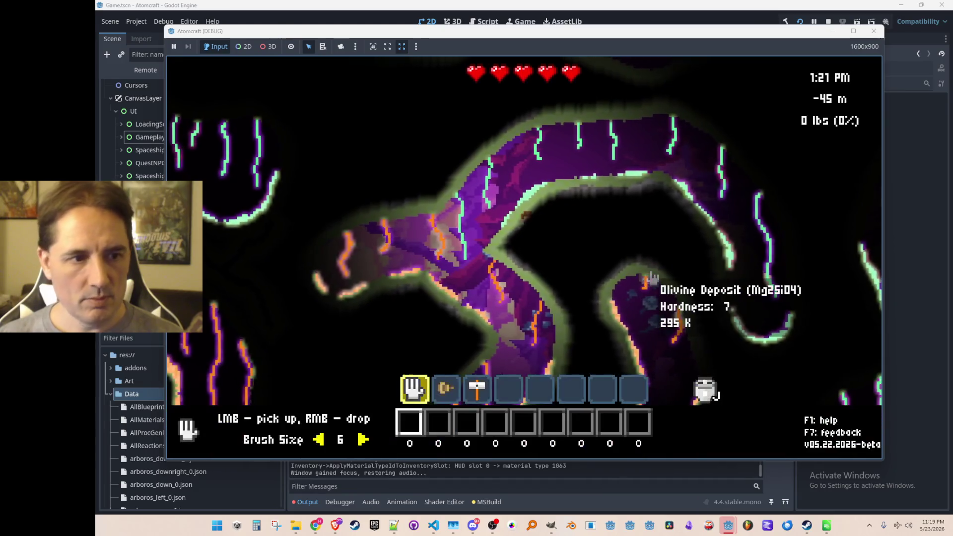
key("Tab")
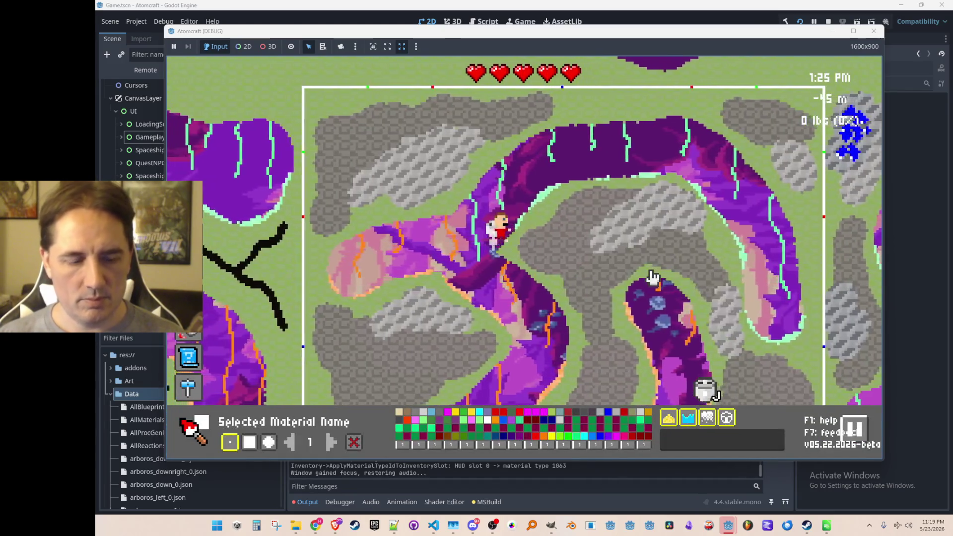
key("Tab")
- Walk the miner through the cave to the mushroom NPC and view its ship repair request
key("d")
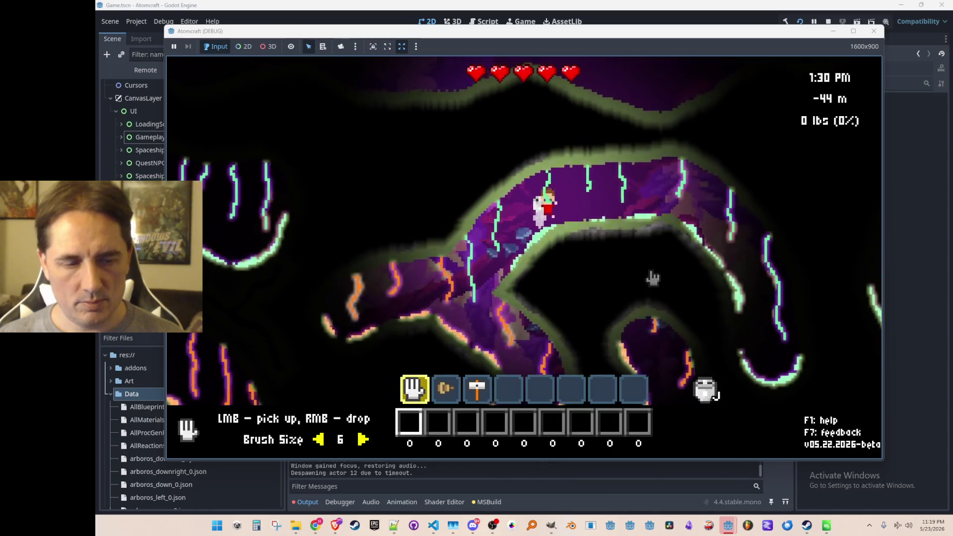
key("a")
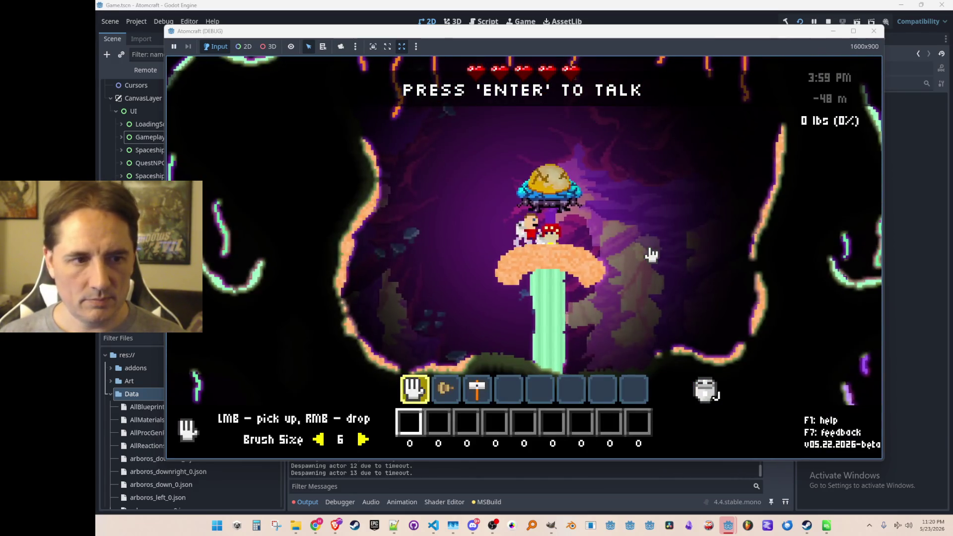
key("Return")
left_click(652, 126)
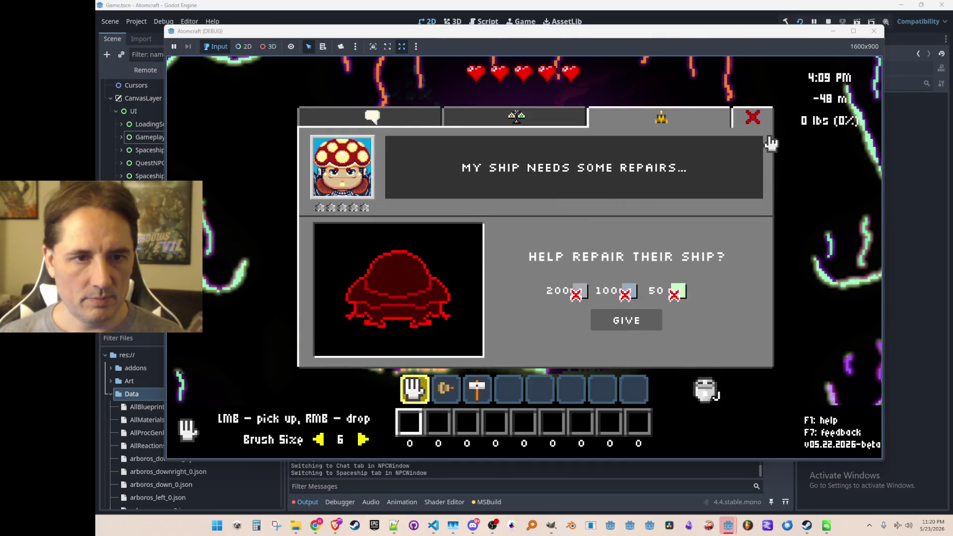
- Use the debug console to give the player Molybdenum and Beryllium
left_click(753, 120)
key("grave")
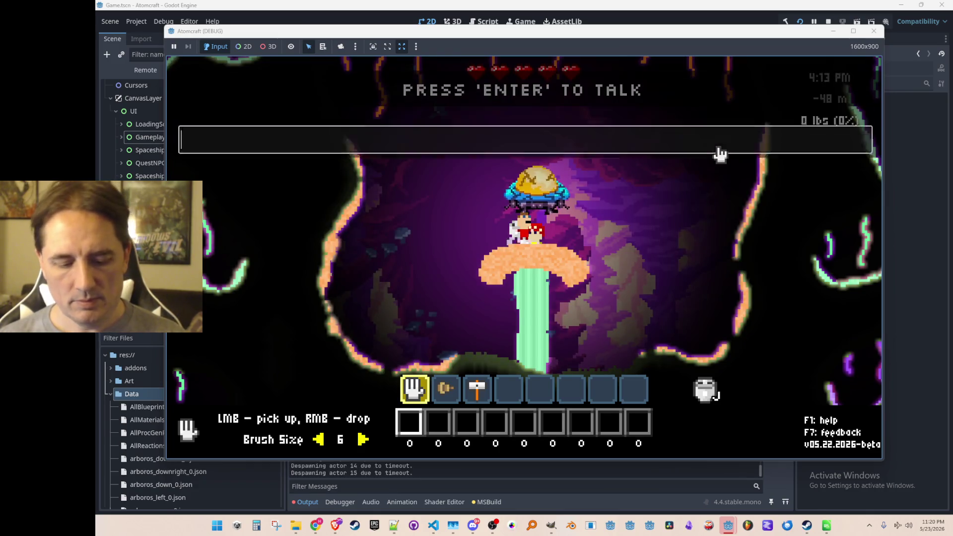
type("give ")
type("um")
key("Return")
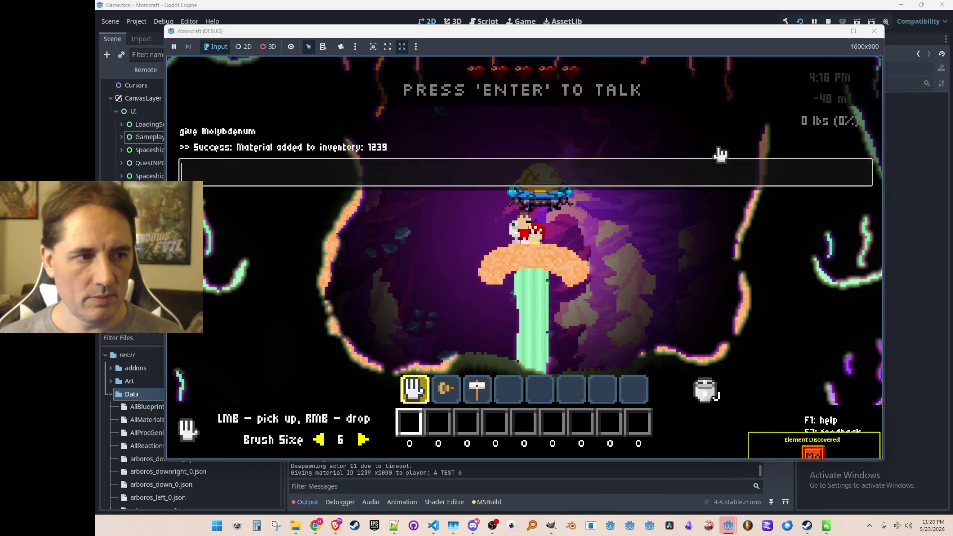
type("m")
key("Return")
key("grave")
key("Tab")
key("Tab")
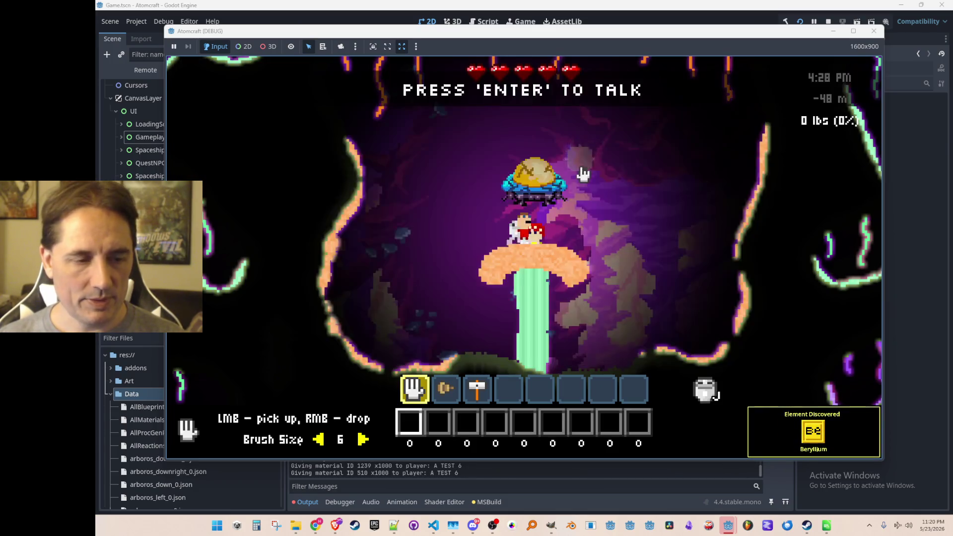
- Recheck the NPC's ship repair request, then give Neodymium from the debug console
key("Return")
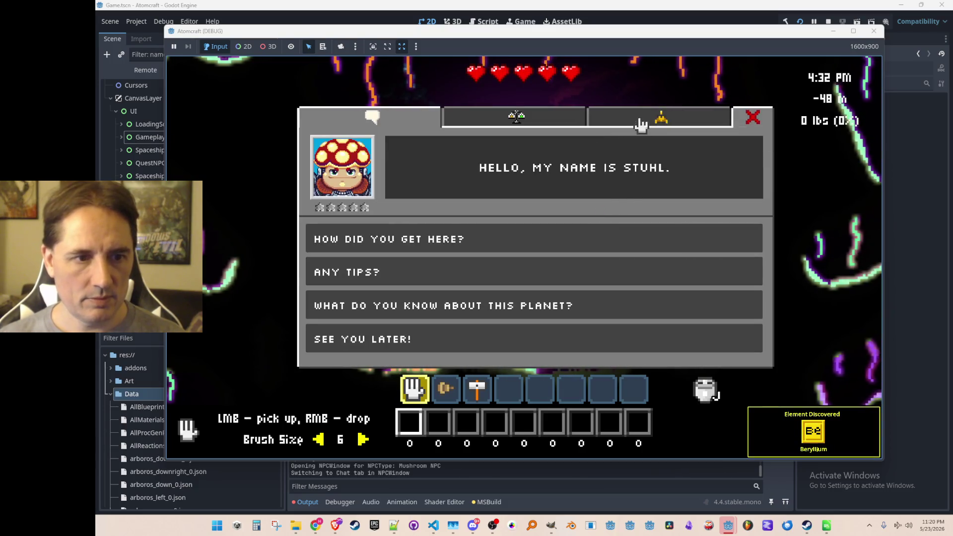
left_click(653, 120)
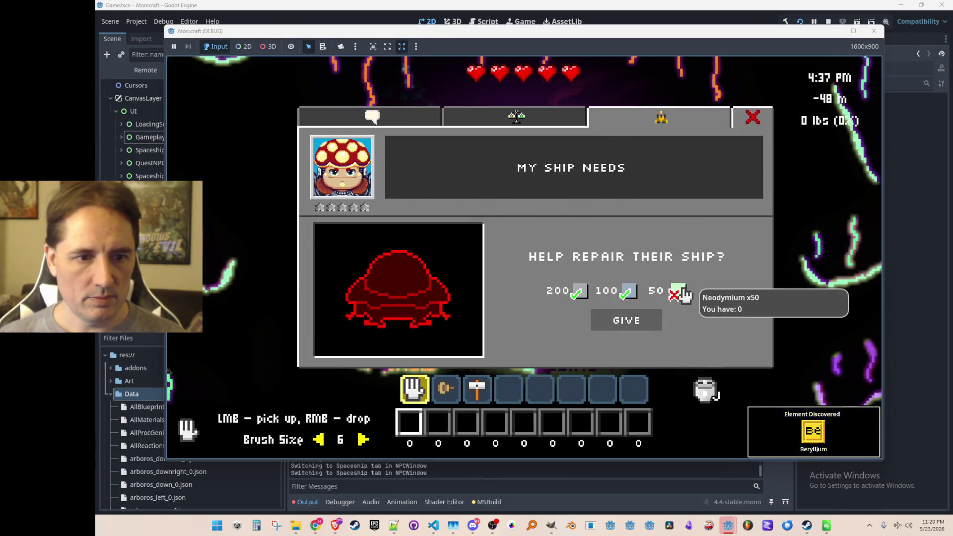
left_click(764, 118)
key("grave")
type("g")
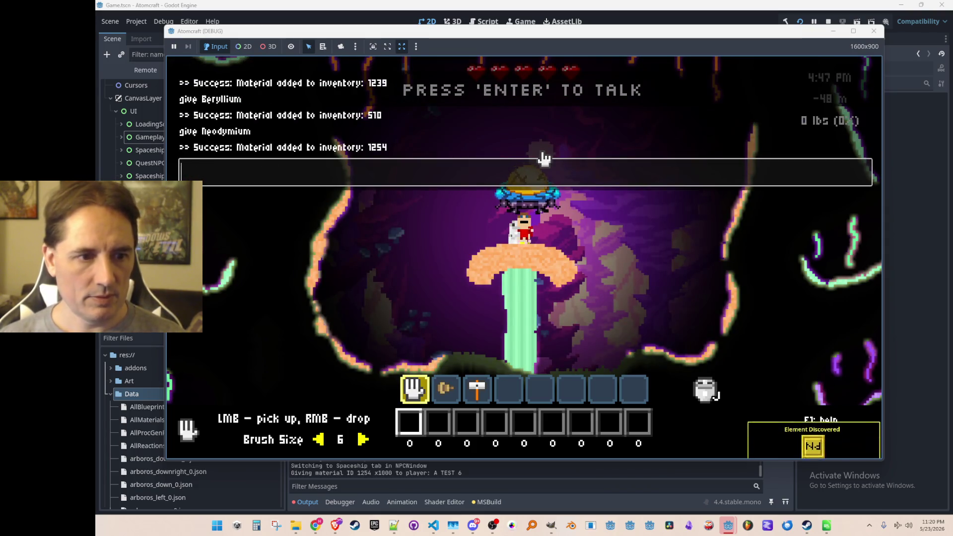
key("grave")
- Repair the NPC's ship with the materials and review the carried materials in inventory
key("Return")
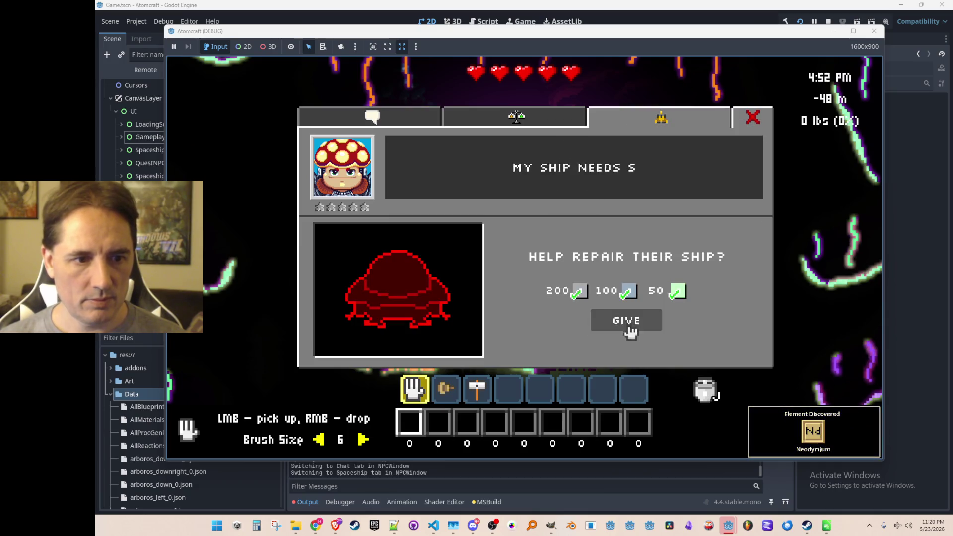
left_click(630, 331)
left_click(757, 125)
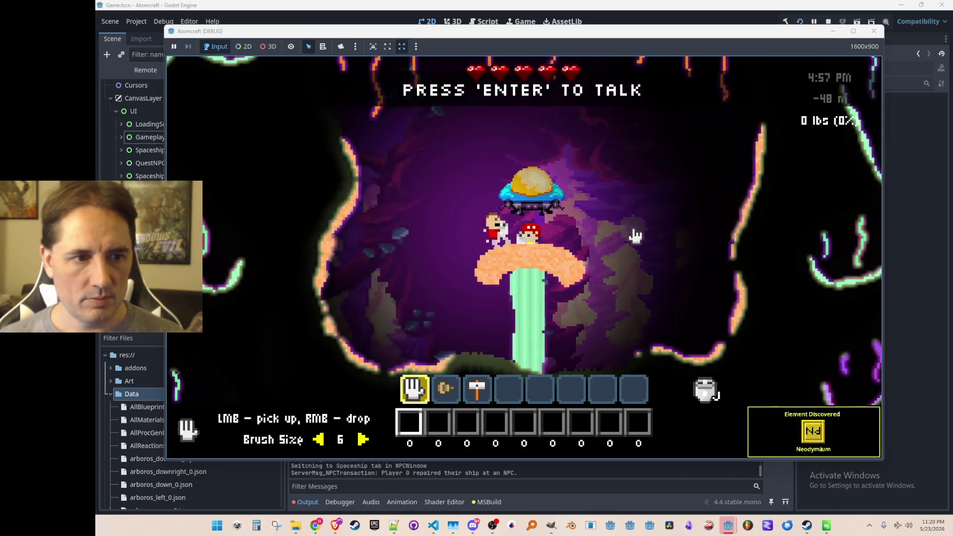
key("Tab")
left_click(437, 127)
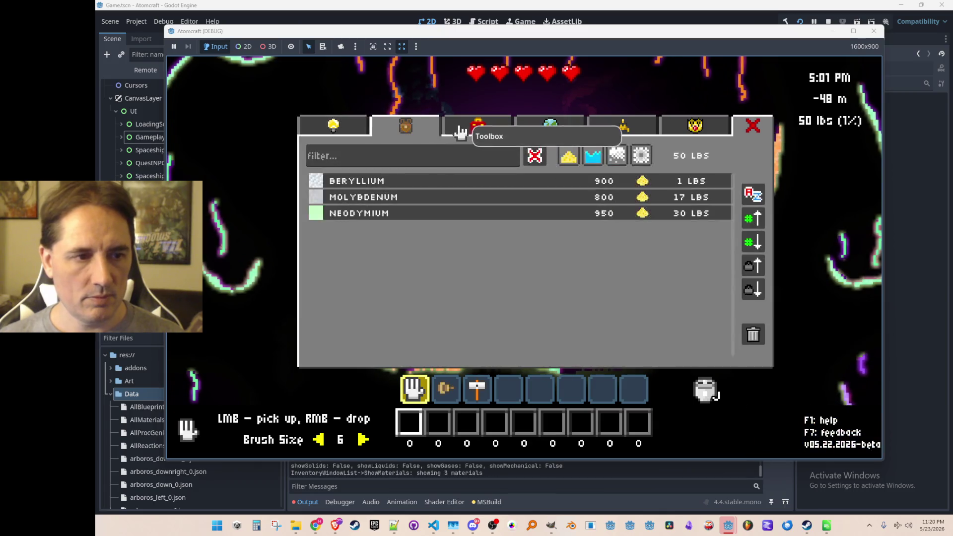
- Equip the Miner Hat from the toolbox section of the inventory
left_click(458, 127)
left_click(360, 183)
key("Tab")
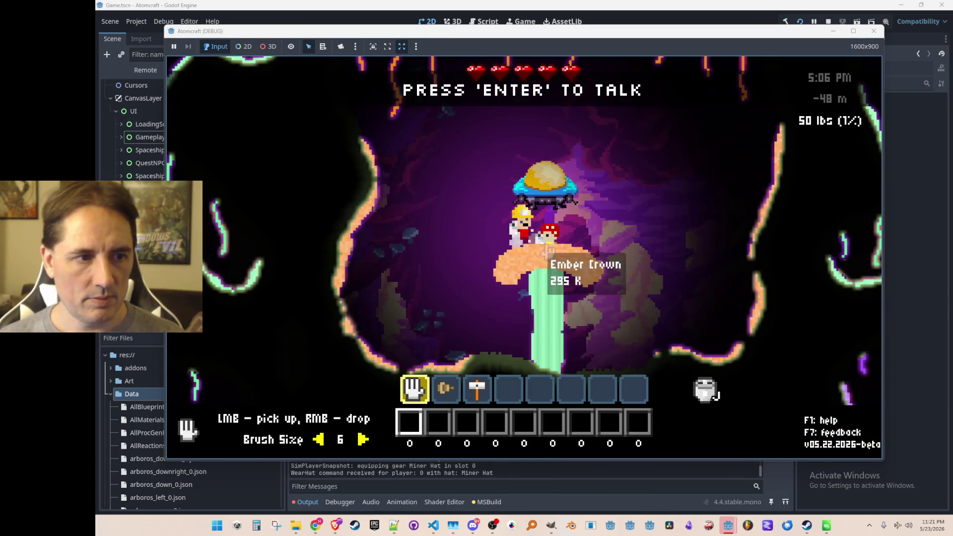
- Walk the miner left and right, then hide the HUD and miner with F3
key("a")
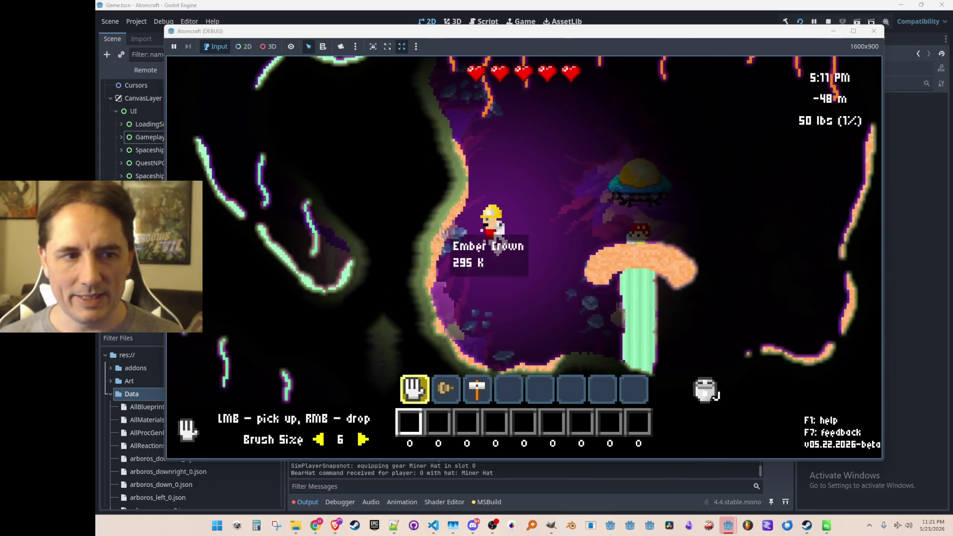
key("d")
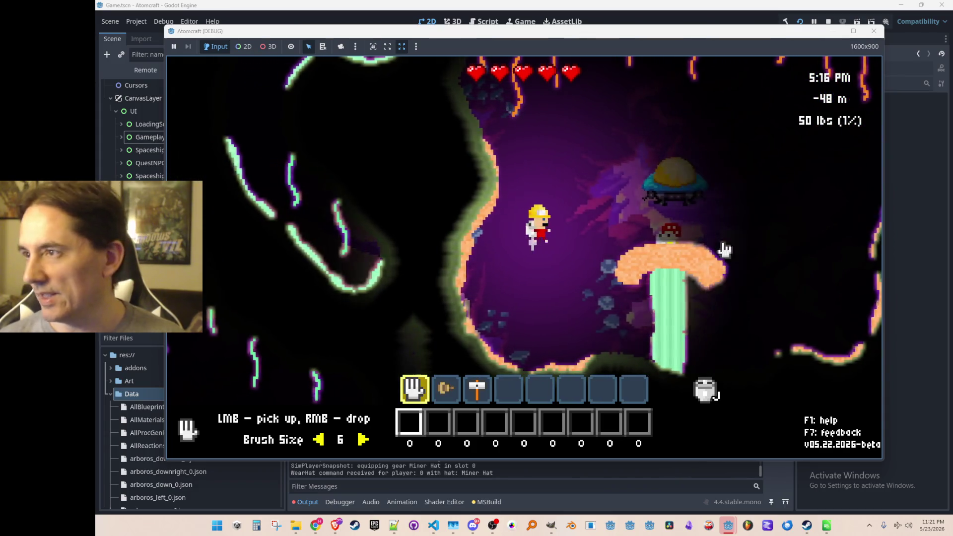
key("F4")
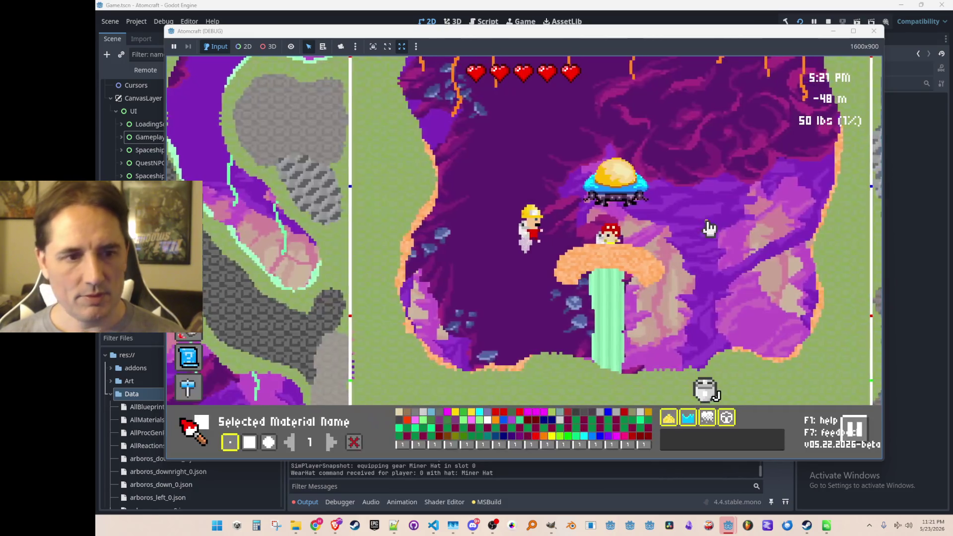
key("F4")
key("F3")
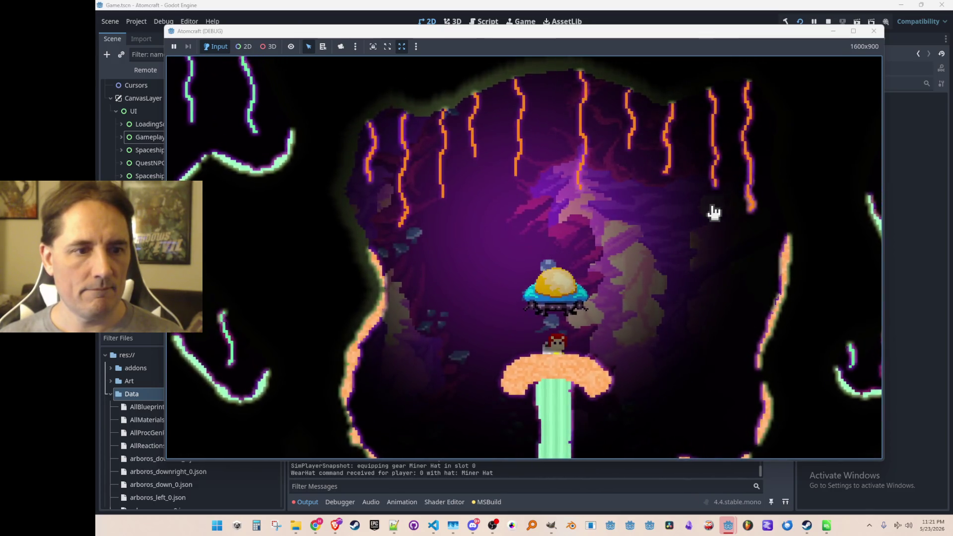
- Snip the whole Atomcraft game view and return focus to the running game
key("super+shift+s")
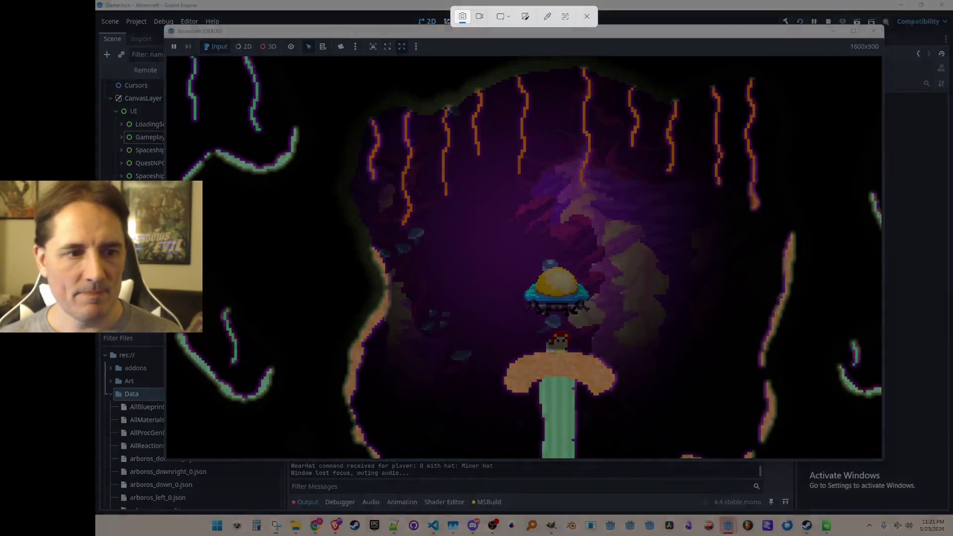
mouse_move(170, 57)
left_mouse_down()
mouse_move(820, 397)
mouse_move(881, 458)
left_mouse_up()
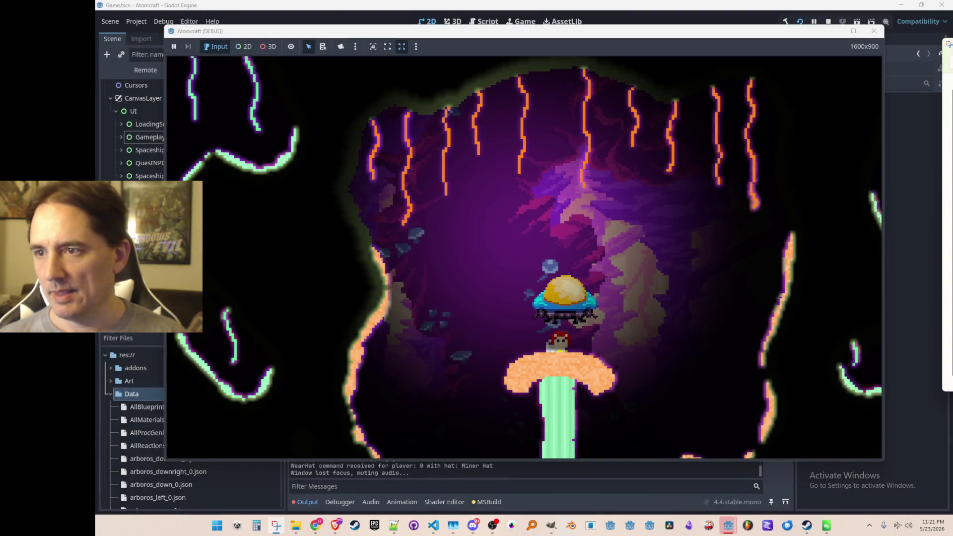
left_click(494, 315)
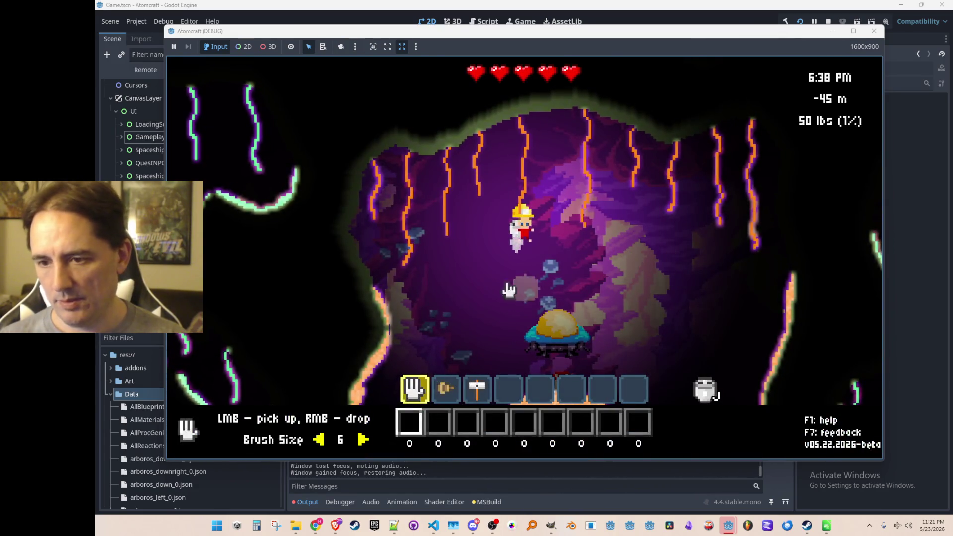
- Move the Miner's Hat from the head slot into the inventory, close it, and stop debugging with F8
key("i")
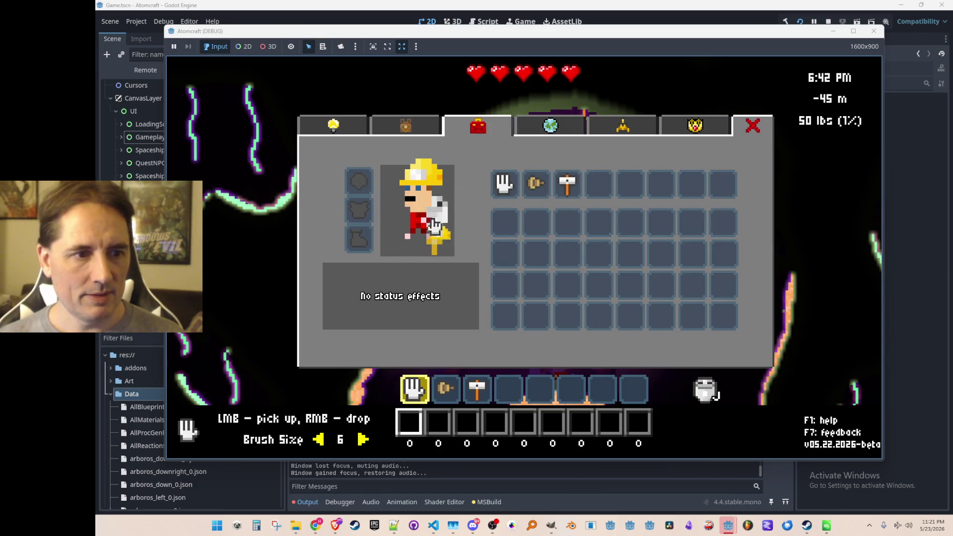
left_click(370, 195)
left_click(498, 231)
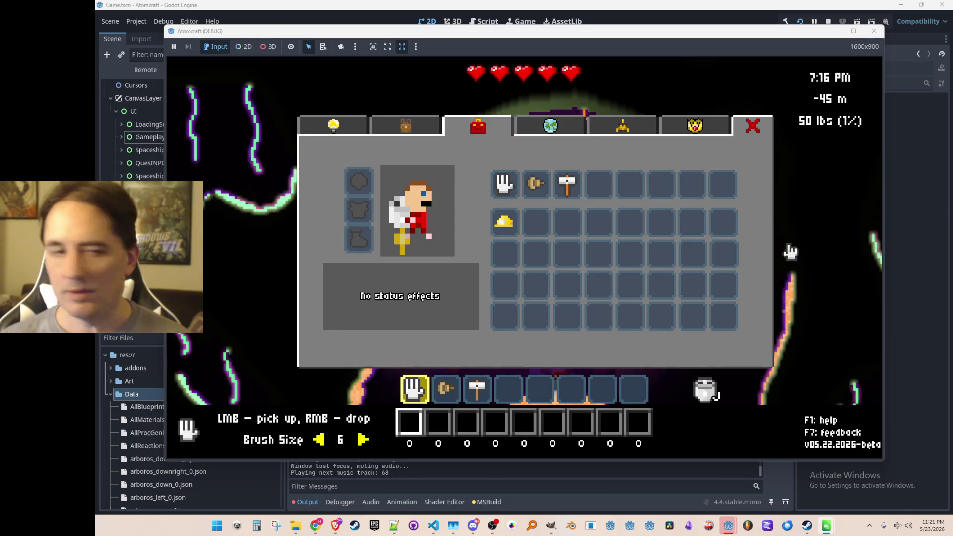
left_click(683, 184)
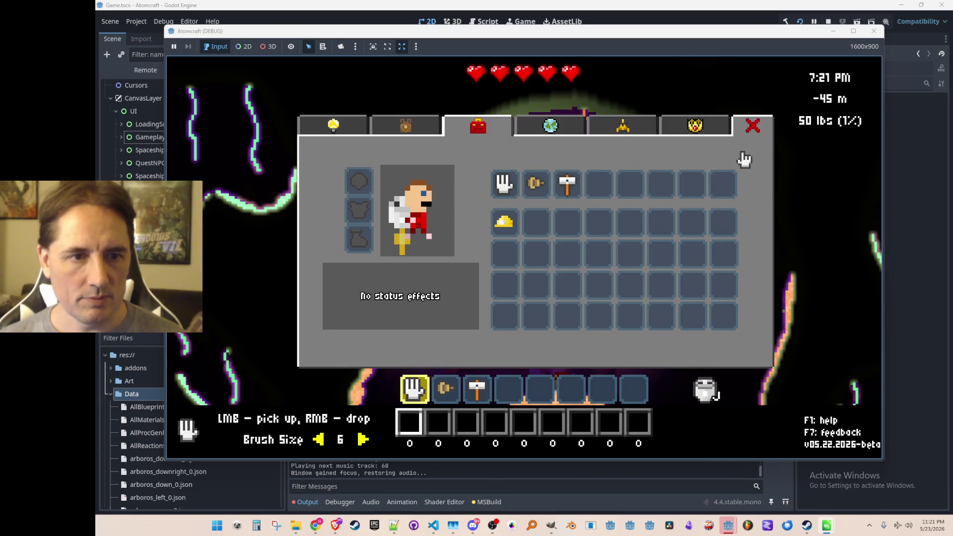
left_click(753, 125)
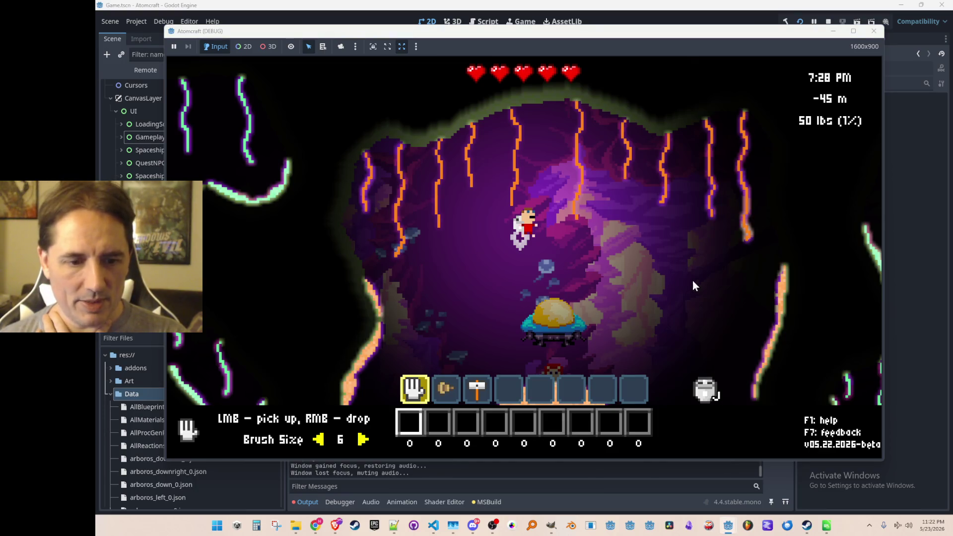
key("F8")
- Search the Steam store and open the LOVE SHOP Simulator page
left_click(805, 524)
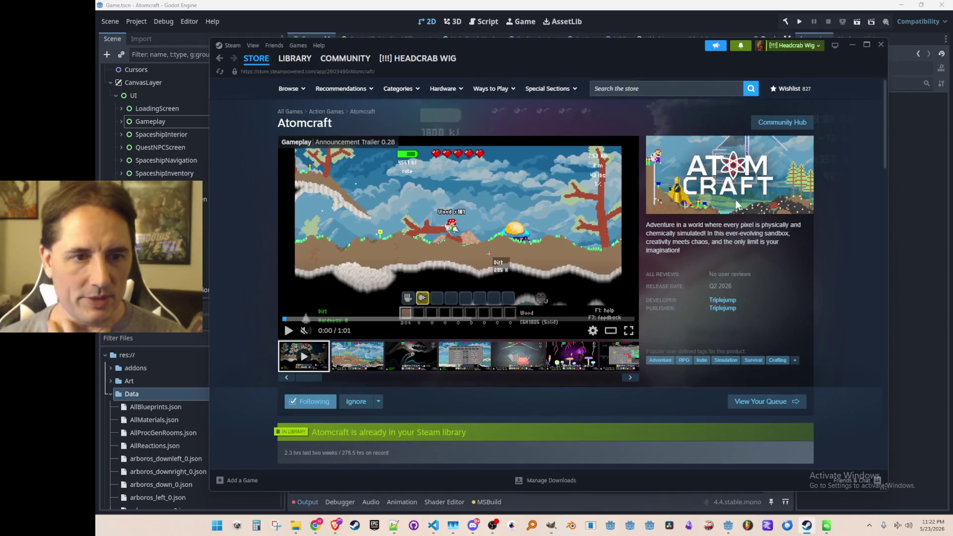
left_click(652, 89)
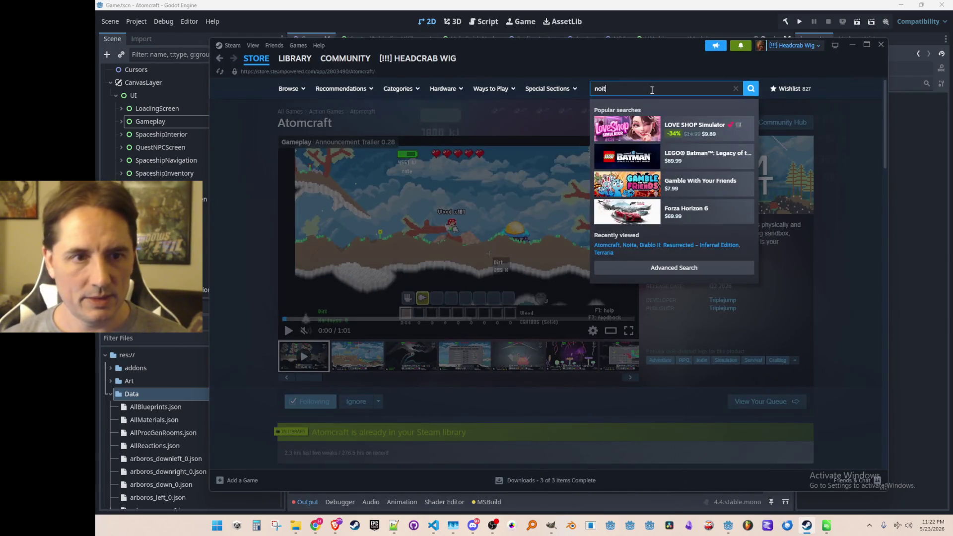
type("ta")
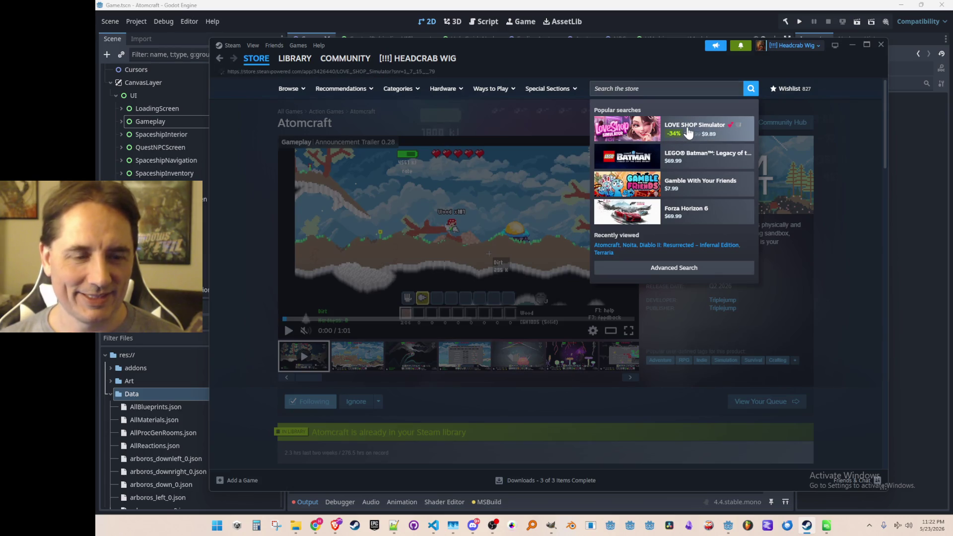
left_click(686, 136)
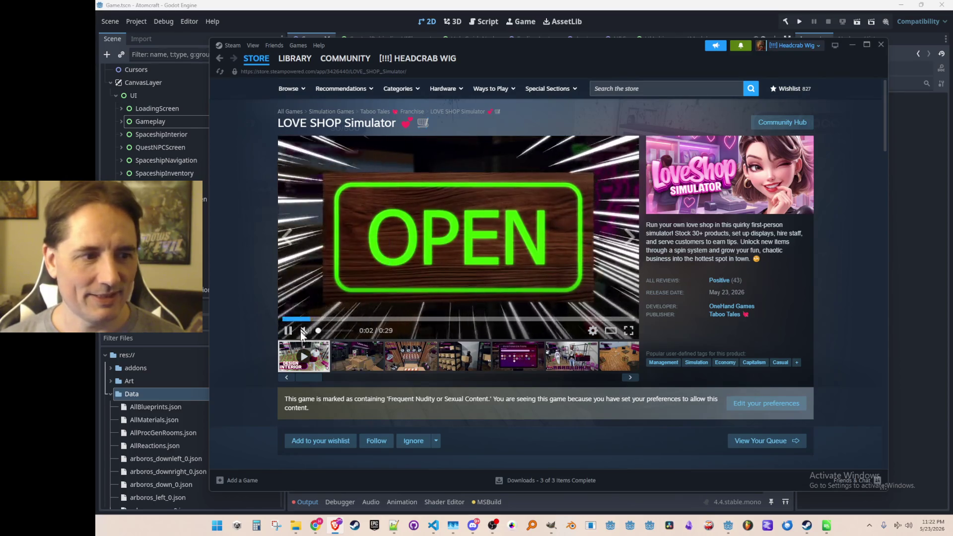
- Watch the trailer unmuted in full screen, then go back to the Atomcraft store page
left_click(305, 330)
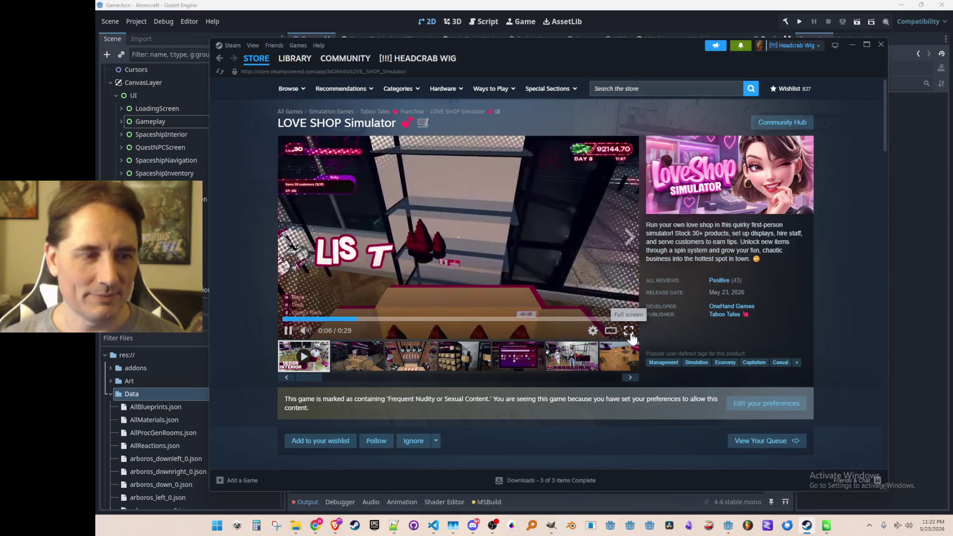
left_click(629, 330)
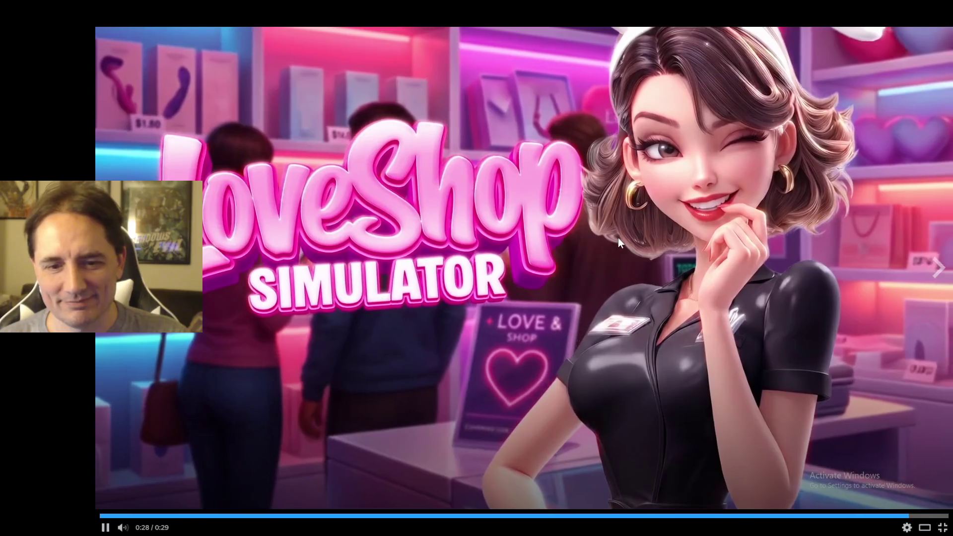
key("Escape")
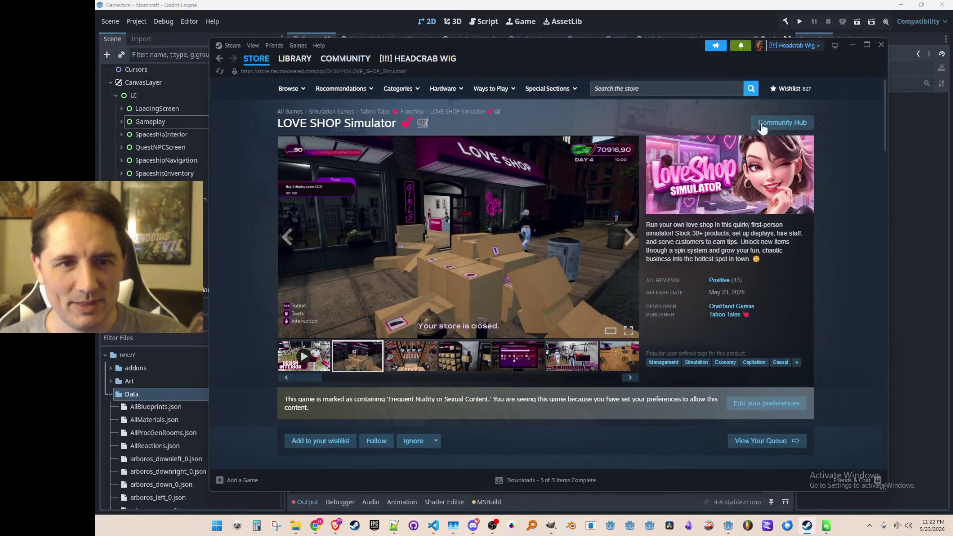
left_click(221, 63)
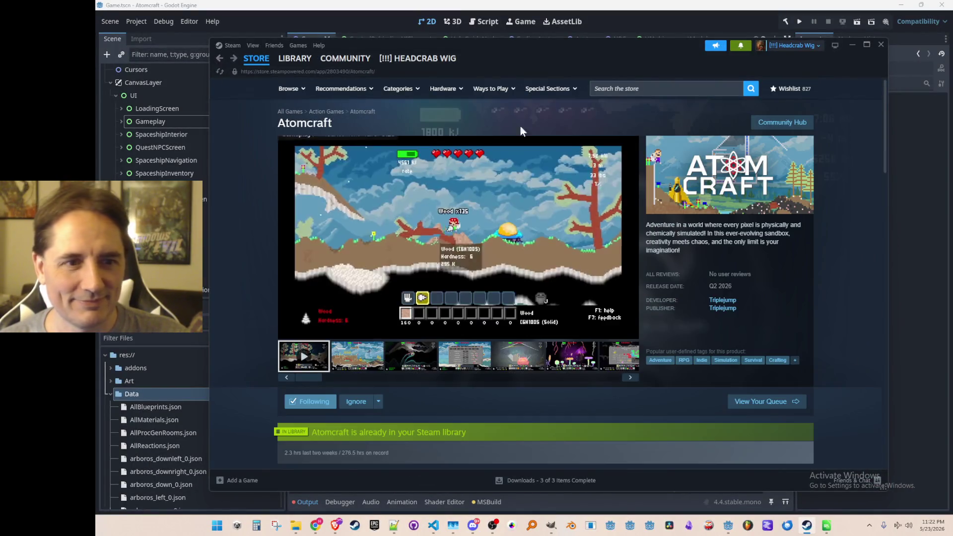
- Pause the Atomcraft trailer and browse the LOVE SHOP Simulator store page
left_click(553, 199)
left_click(655, 88)
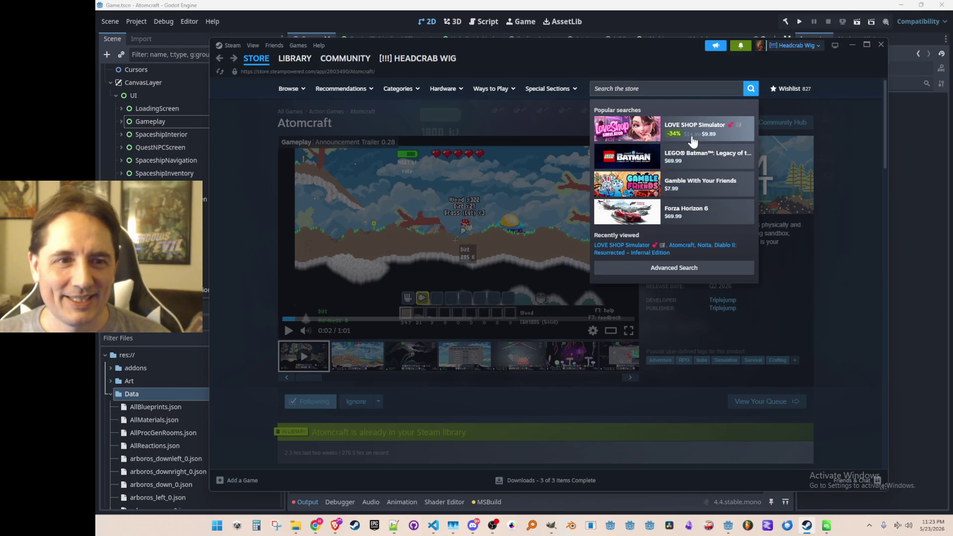
left_click(694, 141)
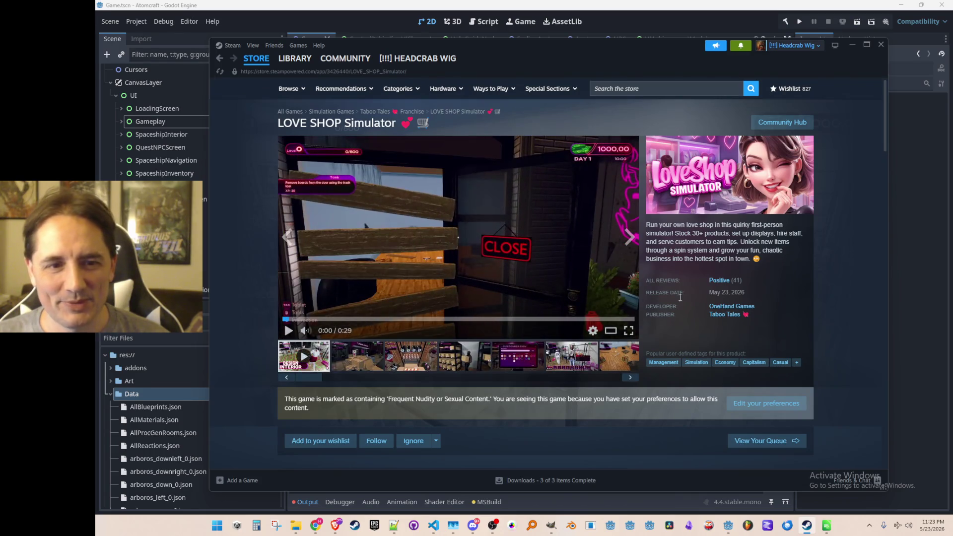
scroll(690, 266, "down", 3)
scroll(690, 266, "down", 3)
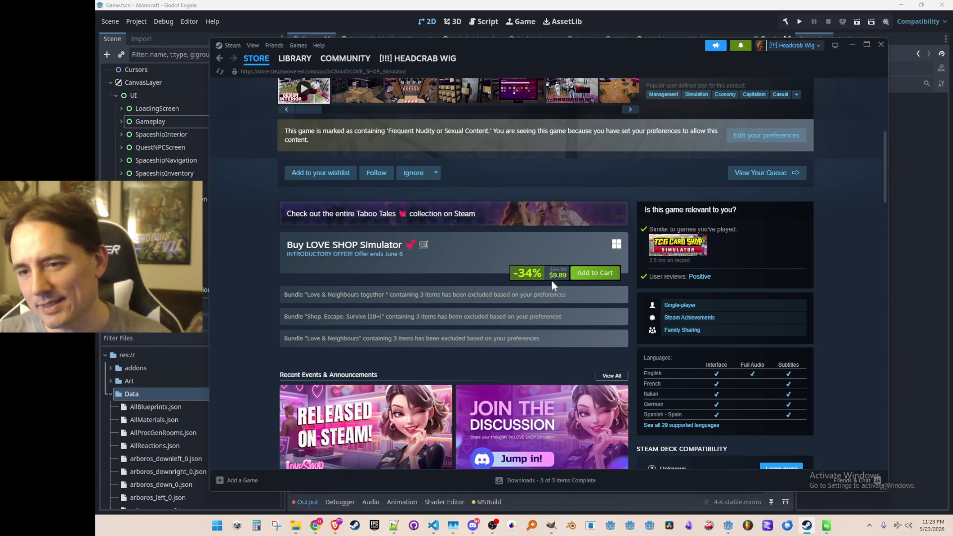
scroll(525, 282, "up", 1)
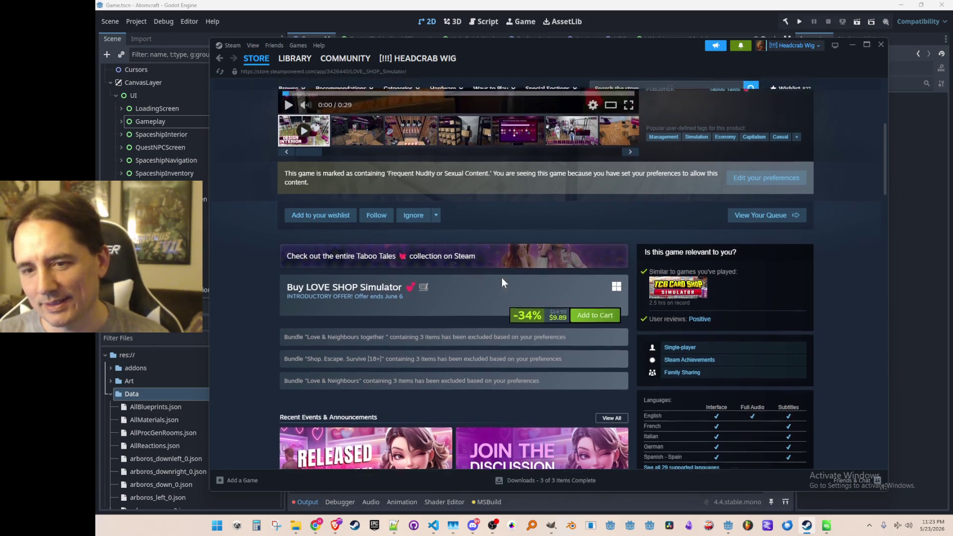
- Flip between the Atomcraft and LOVE SHOP Simulator store pages, ending back on Atomcraft
left_click(220, 60)
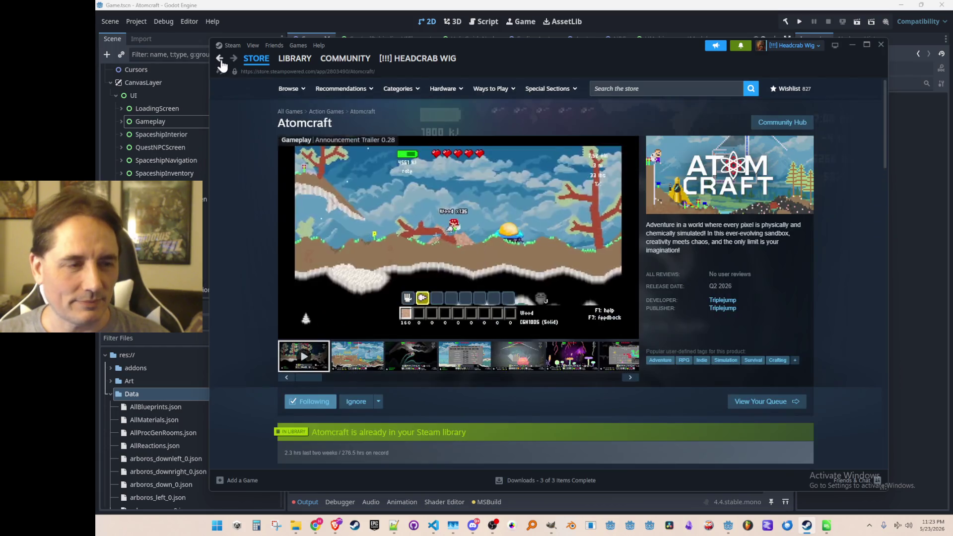
left_click(234, 58)
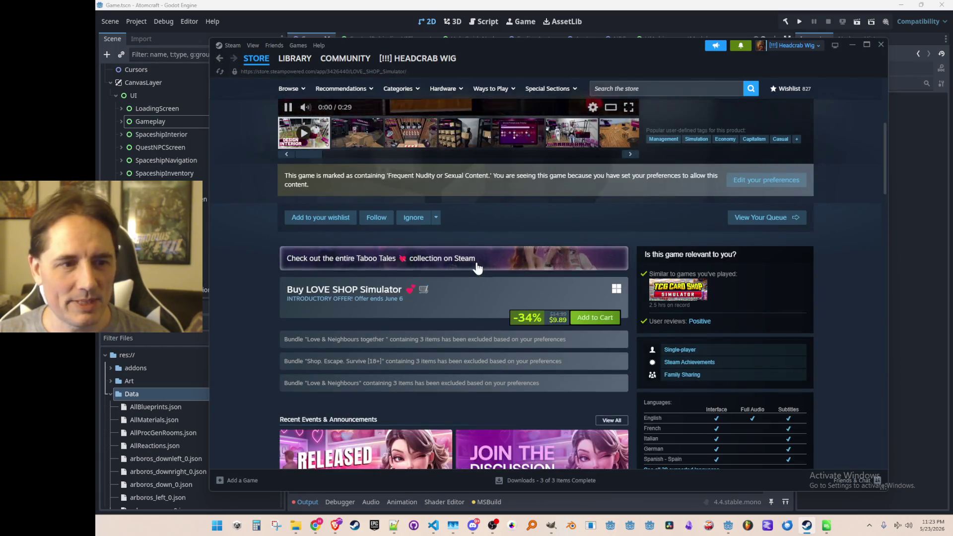
scroll(472, 148, "up", 2)
scroll(485, 133, "down", 4)
scroll(485, 133, "up", 1)
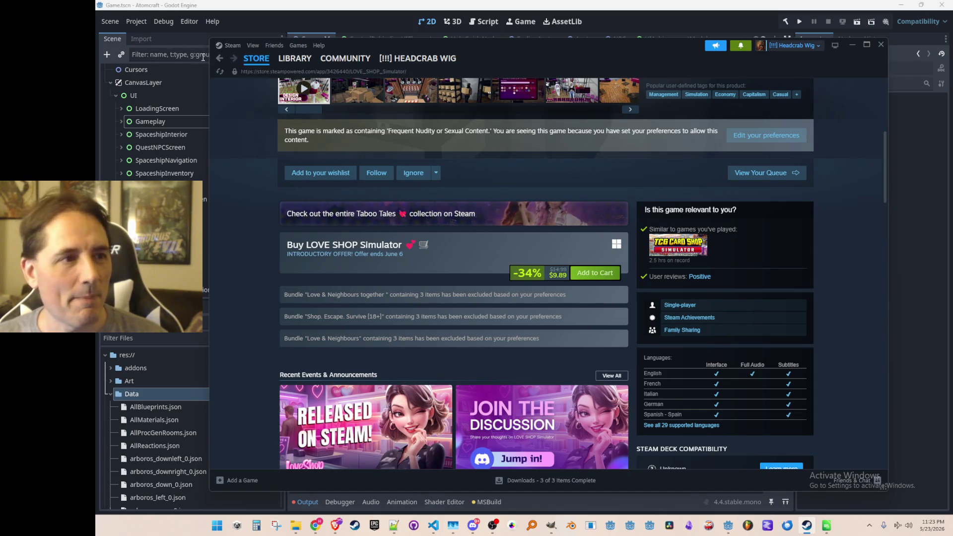
left_click(219, 62)
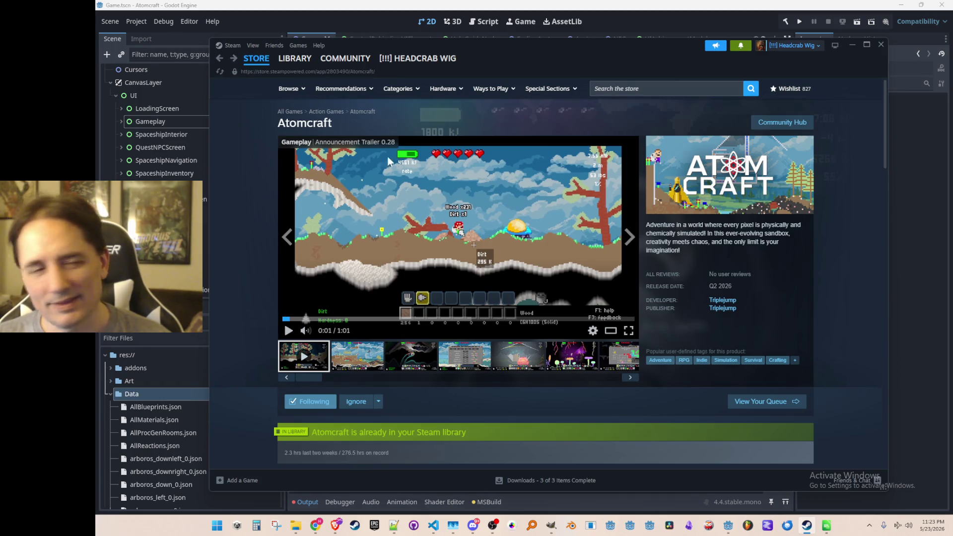
- Search the Steam store for 'noita' to bring up Noita's page
left_click(696, 92)
type("noita")
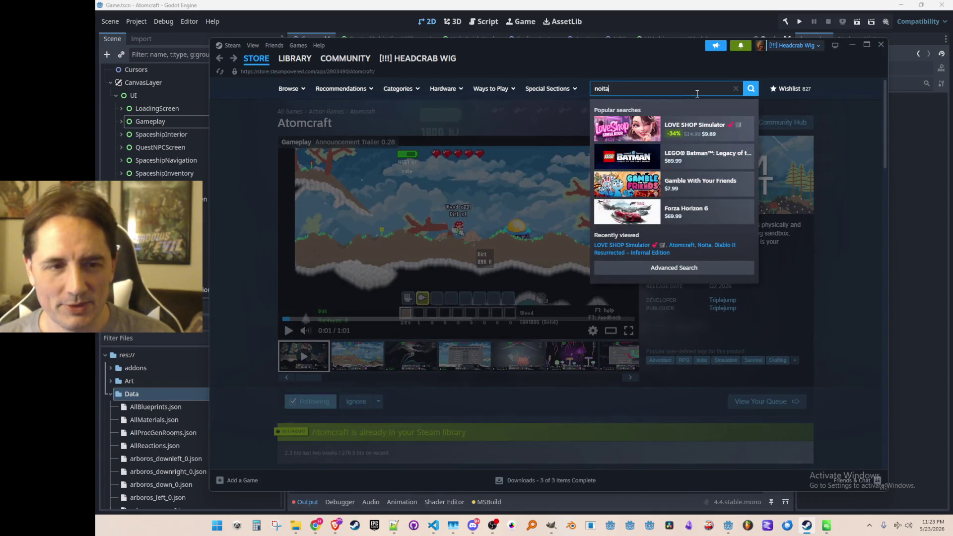
key("Return")
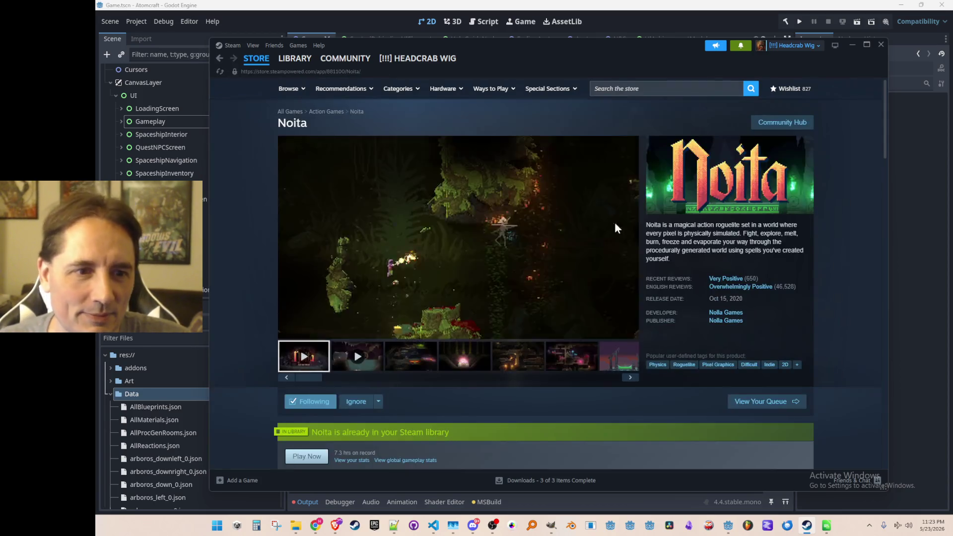
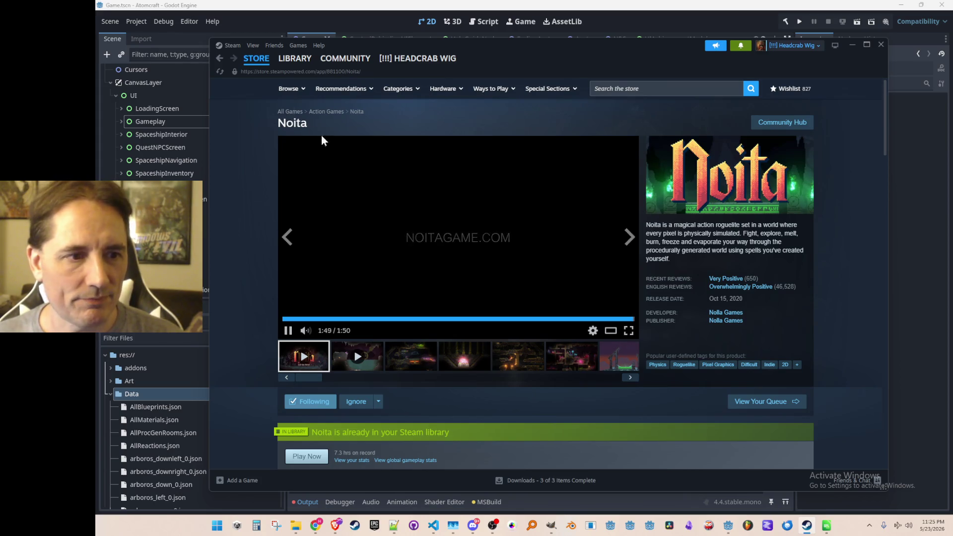
- Return to the Atomcraft store page, pause its trailer, then switch from Steam to GIMP's Library Capsule.xcf
mouse_move(277, 63)
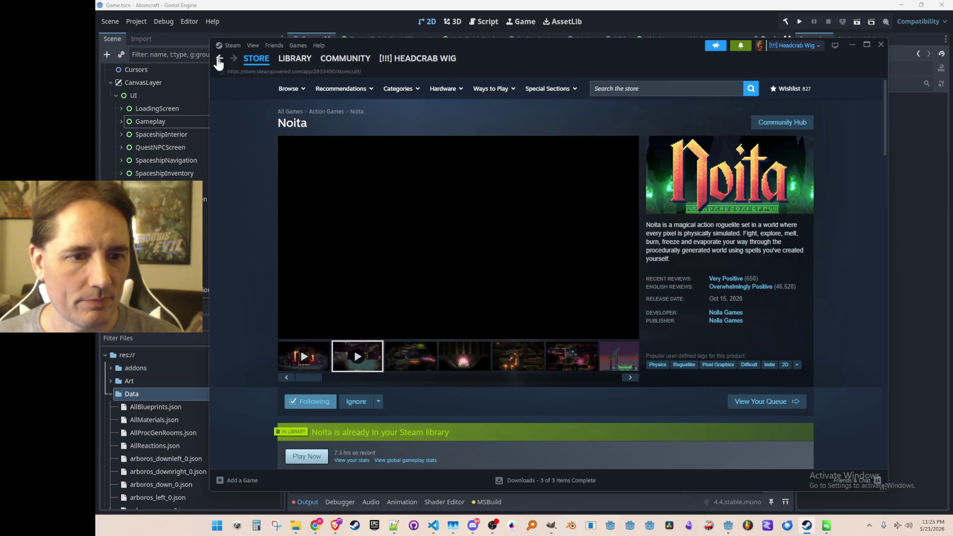
left_click(219, 59)
left_click(442, 279)
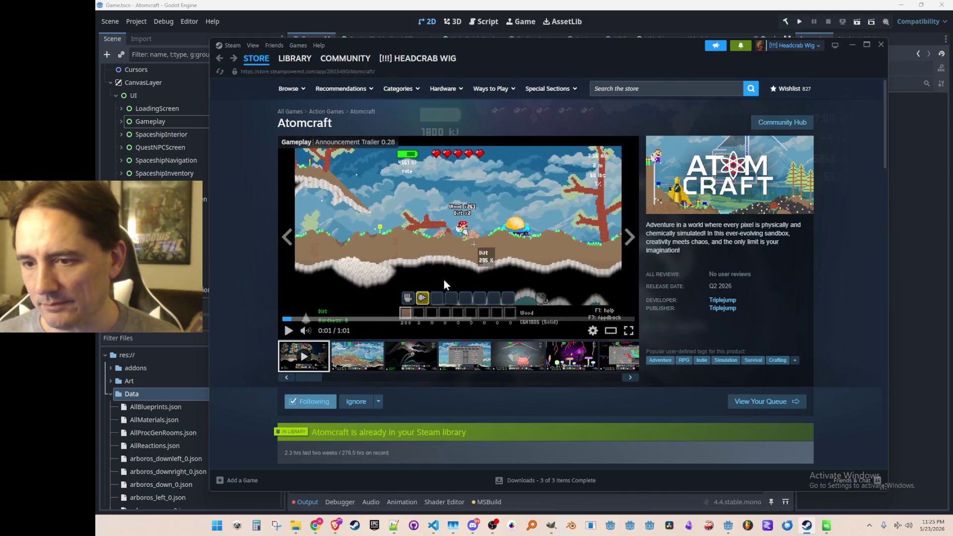
left_click(852, 44)
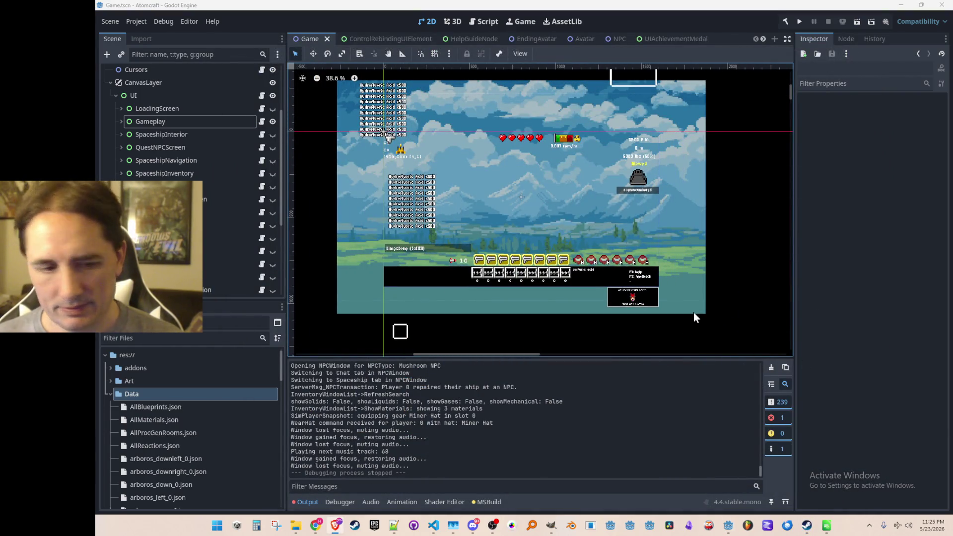
left_click(551, 525)
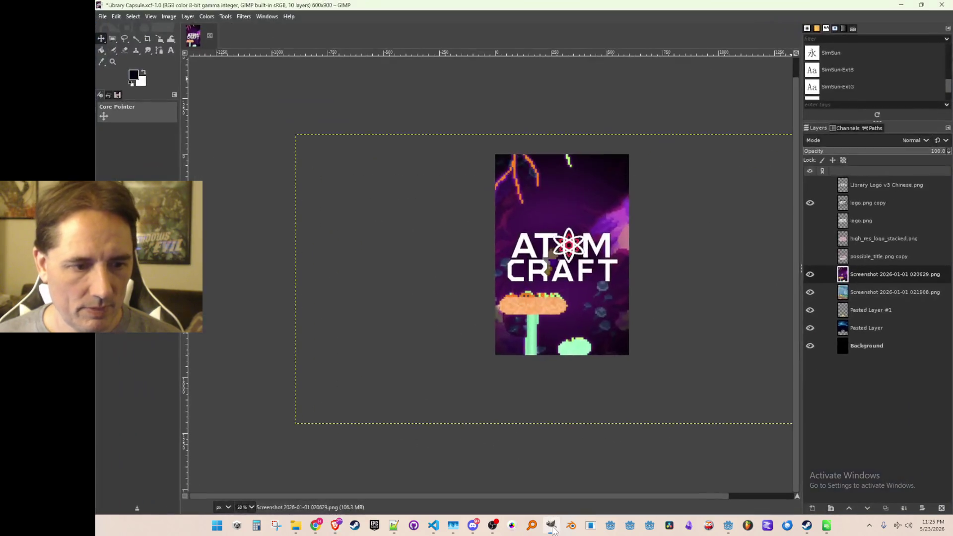
scroll(661, 264, "down", 1)
mouse_move(662, 263)
left_mouse_down()
mouse_move(617, 240)
mouse_move(568, 236)
left_mouse_up()
scroll(568, 235, "up", 2)
scroll(568, 234, "down", 1)
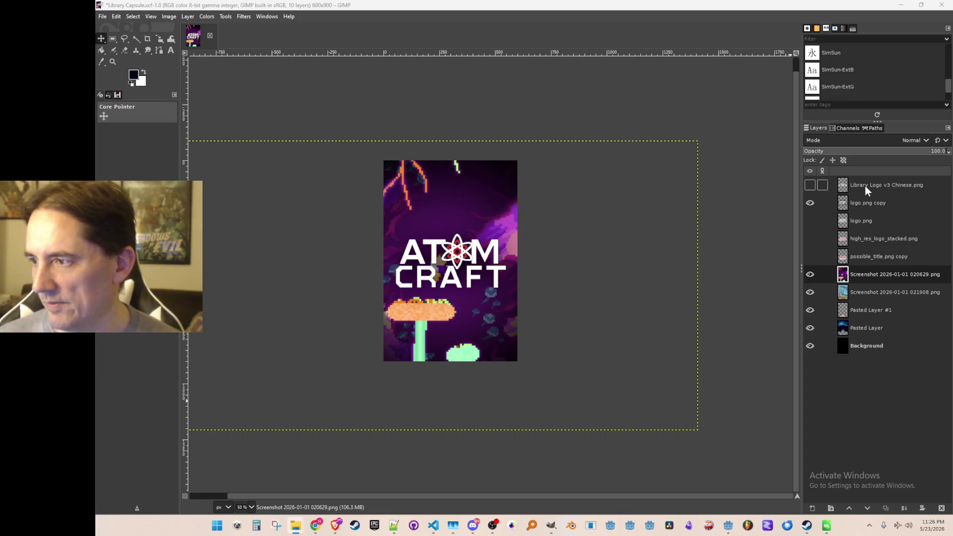
left_click_drag(566, 276, 669, 276)
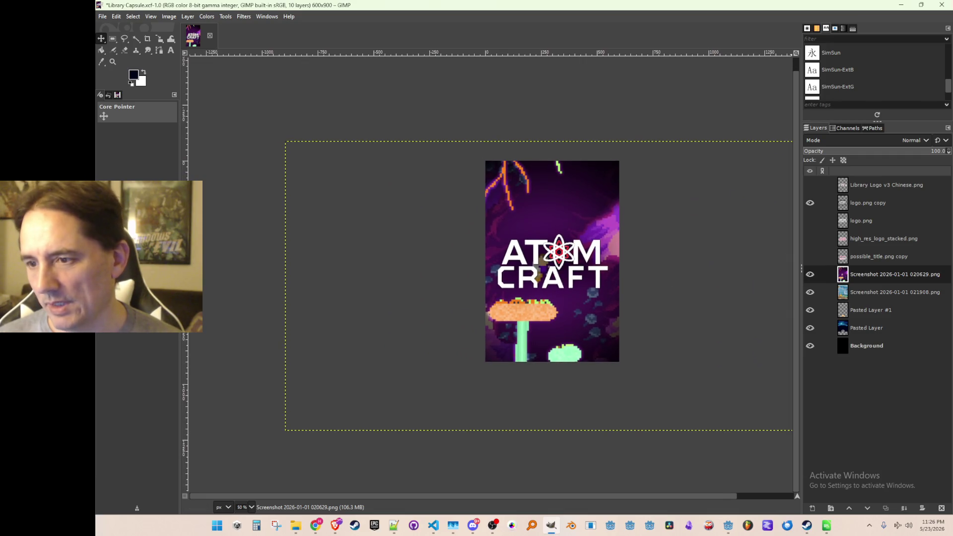
key("alt+Tab")
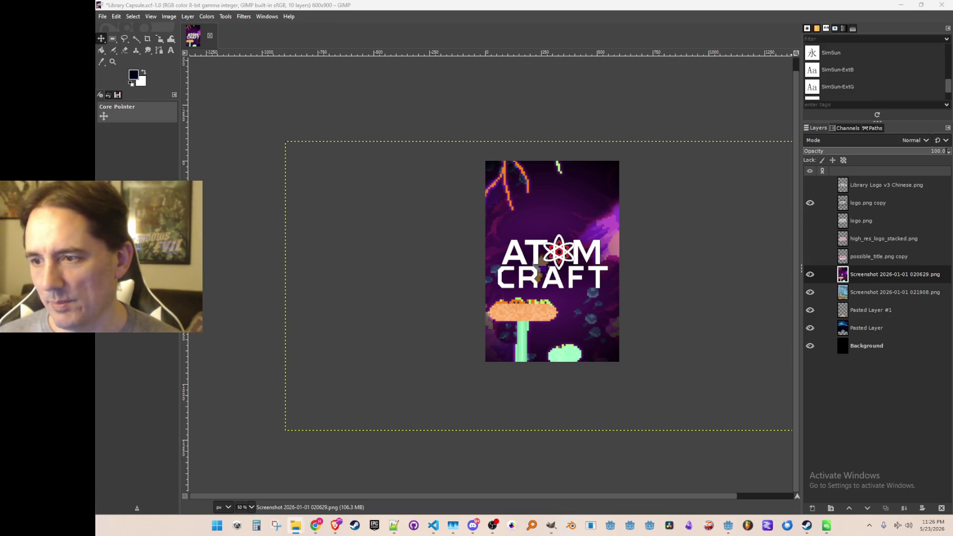
left_click_drag(653, 270, 638, 270)
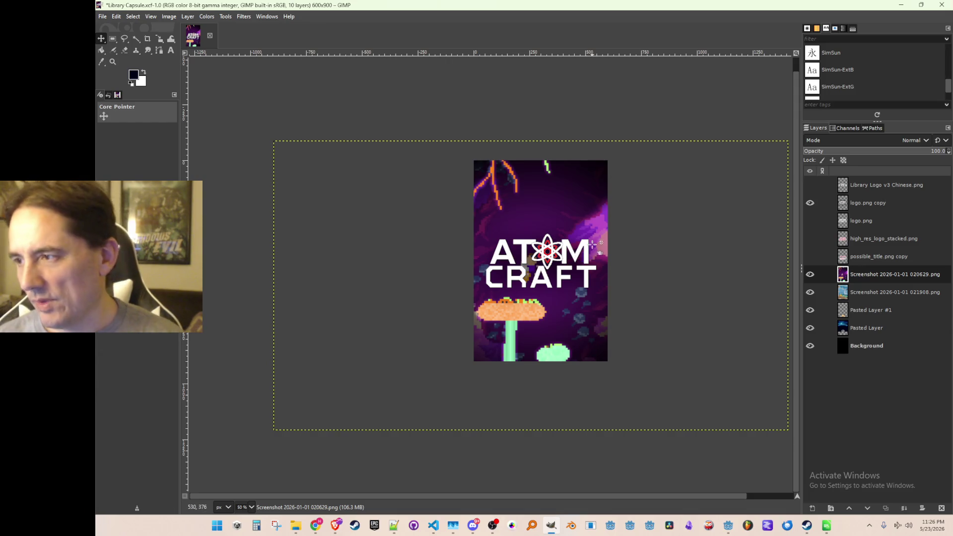
key("alt+Tab")
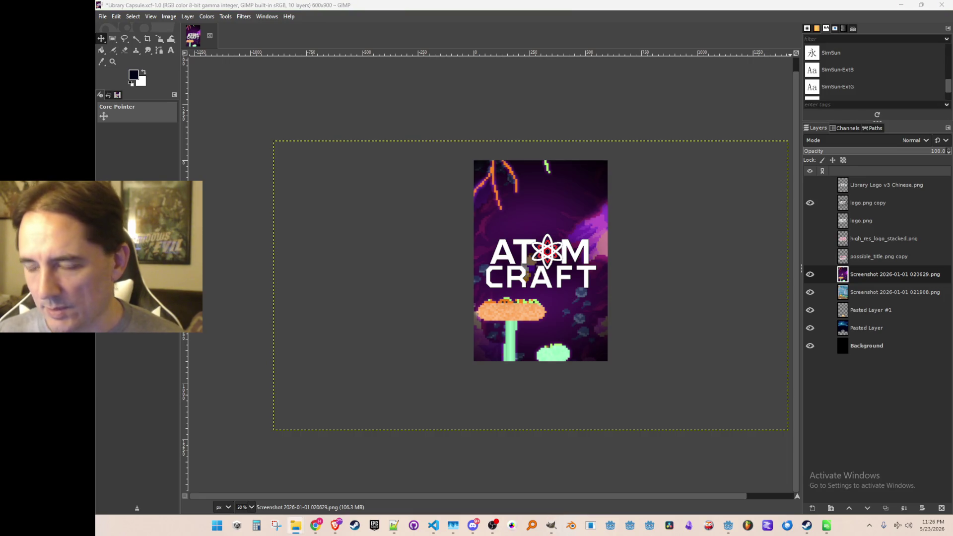
key("alt+Tab")
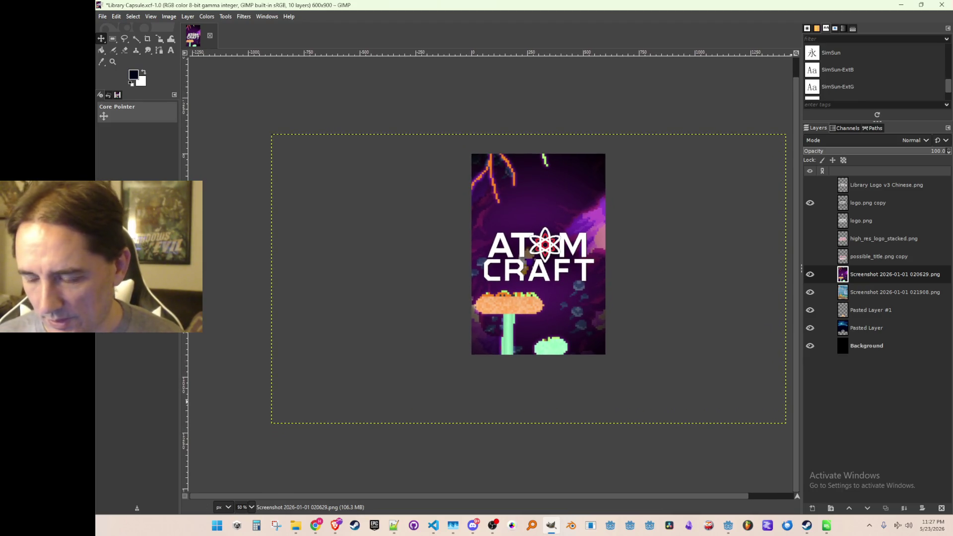
- Add Screenshot 2026-05-23 231405.png as a layer behind the ATOM CRAFT logo, undoing a trial move
mouse_move(857, 387)
left_mouse_down()
mouse_move(872, 272)
mouse_move(798, 256)
left_mouse_up()
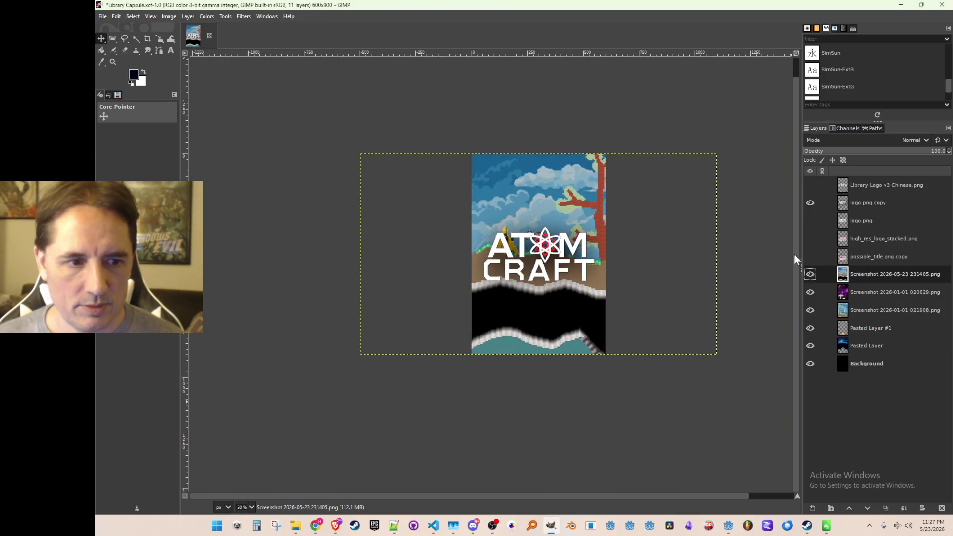
mouse_move(514, 220)
left_mouse_down()
mouse_move(514, 154)
mouse_move(497, 185)
mouse_move(495, 151)
mouse_move(495, 180)
left_mouse_up()
key("ctrl+z")
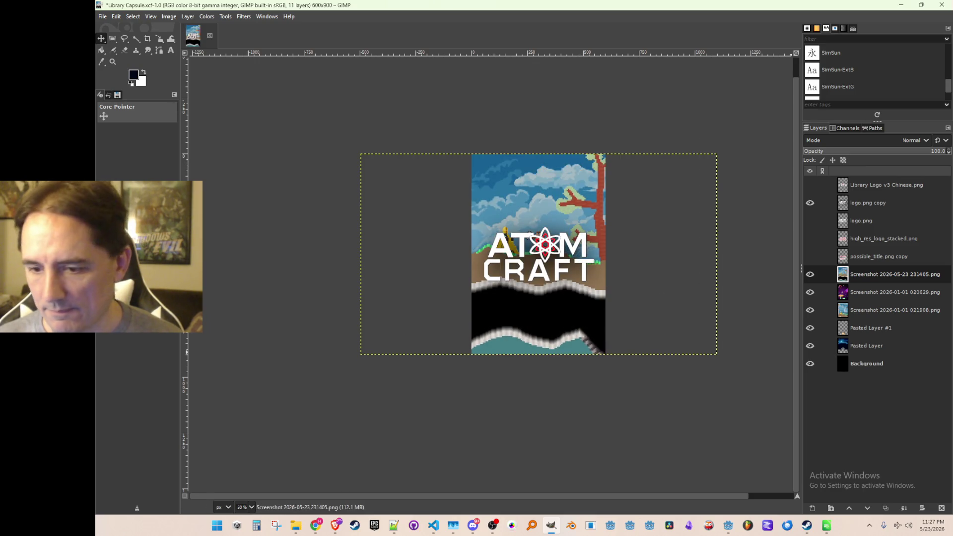
key("super+e")
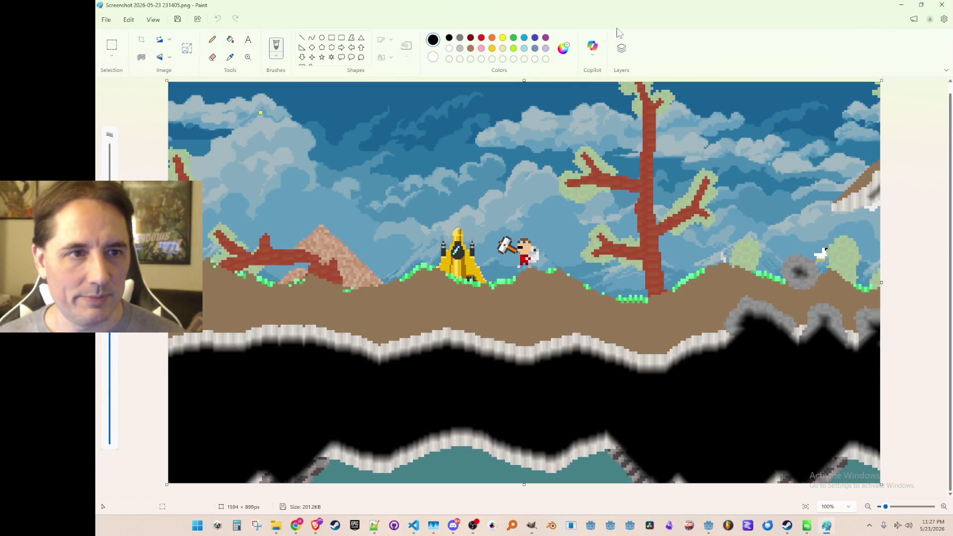
- In Paint, select the lower-left cave band of the screenshot and move it upward
mouse_move(611, 6)
left_mouse_down()
mouse_move(628, 24)
mouse_move(606, 35)
mouse_move(608, 2)
left_mouse_up()
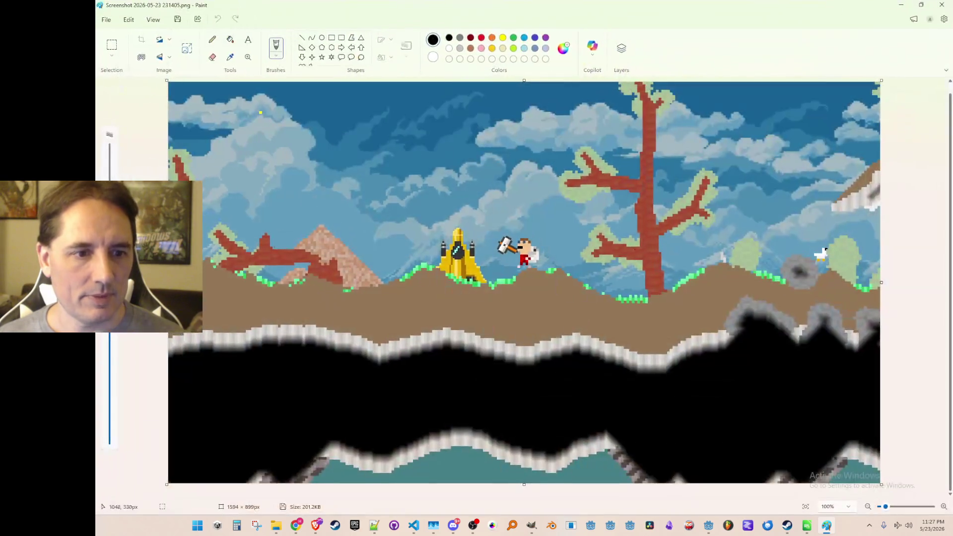
left_click(112, 46)
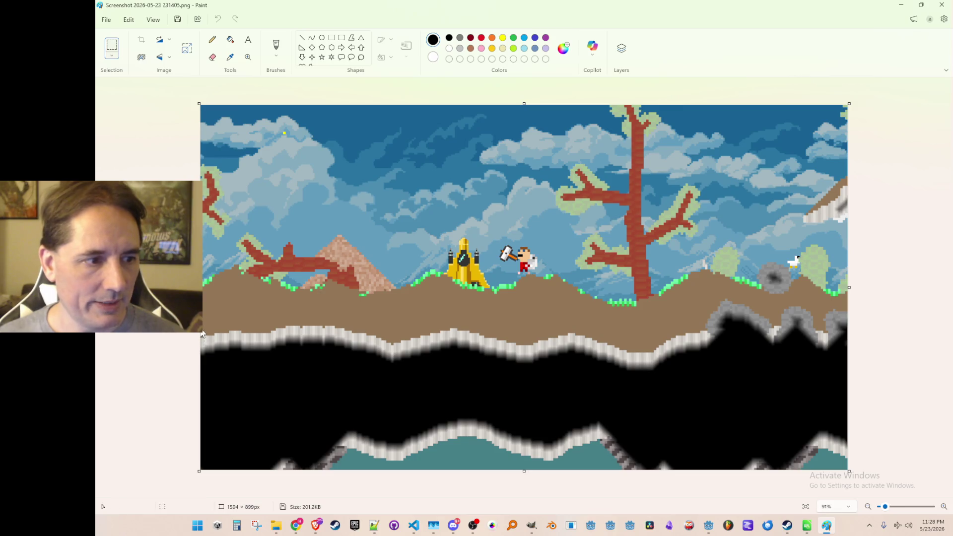
mouse_move(203, 330)
left_mouse_down()
mouse_move(655, 436)
mouse_move(645, 446)
left_mouse_up()
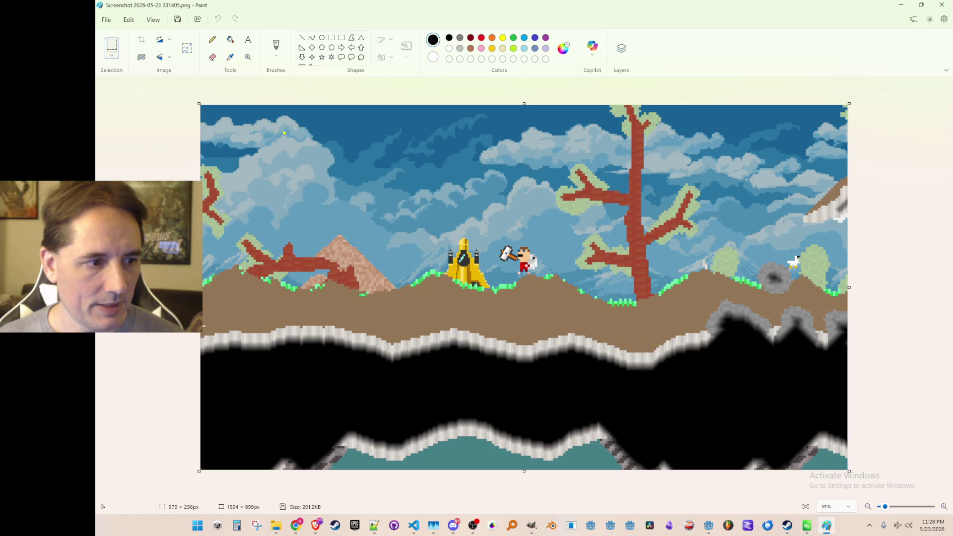
left_click_drag(203, 326, 375, 377)
key("Escape")
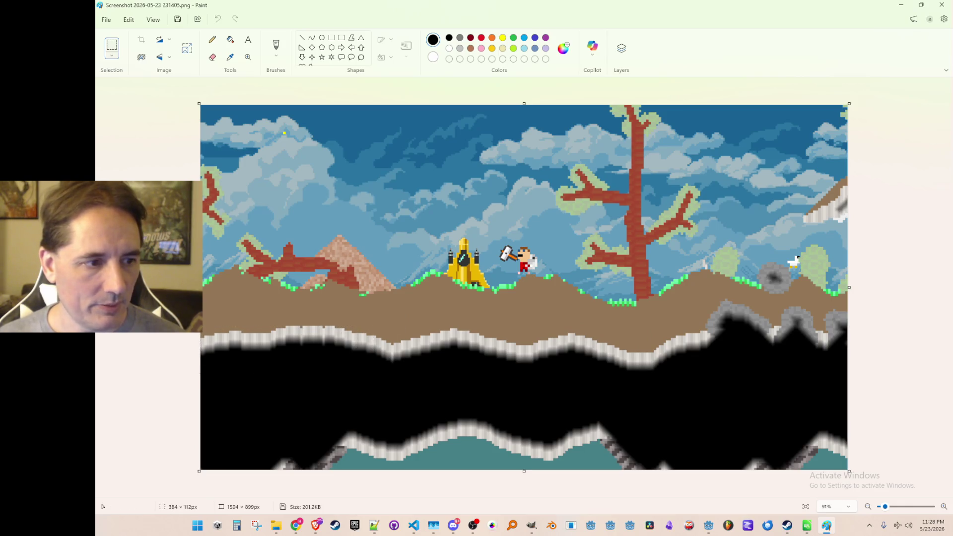
mouse_move(204, 322)
left_mouse_down()
mouse_move(389, 394)
mouse_move(630, 465)
mouse_move(702, 462)
mouse_move(704, 481)
left_mouse_up()
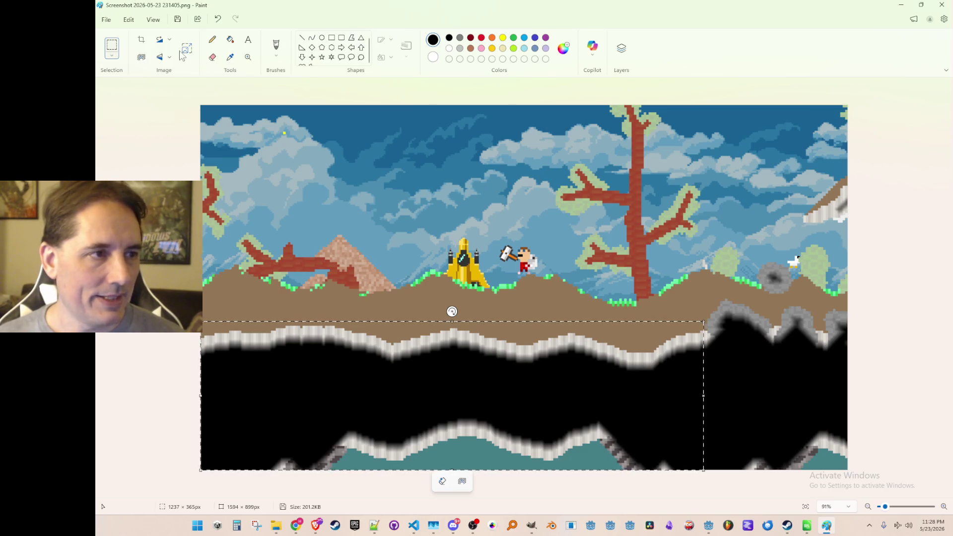
left_click_drag(343, 402, 344, 388)
left_click(672, 268)
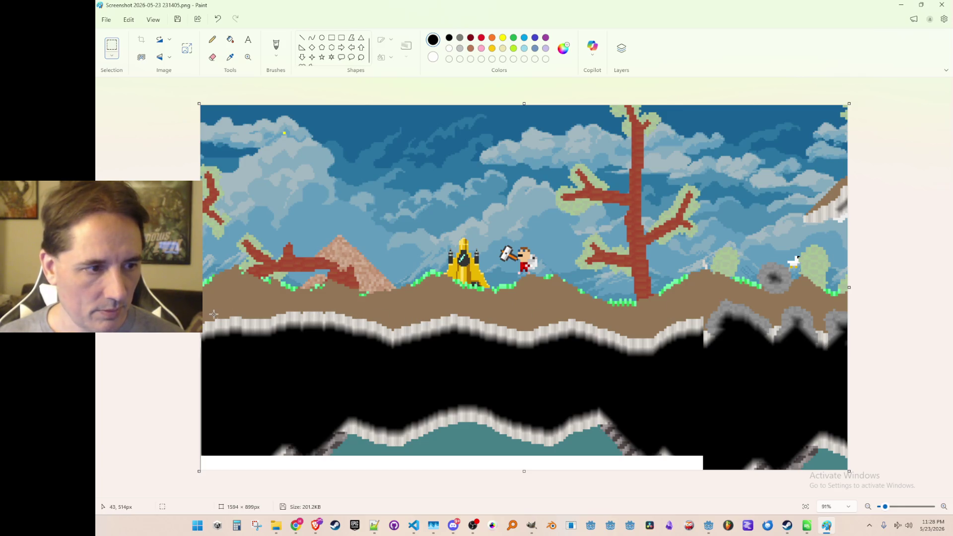
- Nudge the reselected cave region slightly higher and commit it in place
mouse_move(203, 314)
left_mouse_down()
mouse_move(417, 362)
mouse_move(703, 466)
left_mouse_up()
left_click_drag(573, 425, 574, 418)
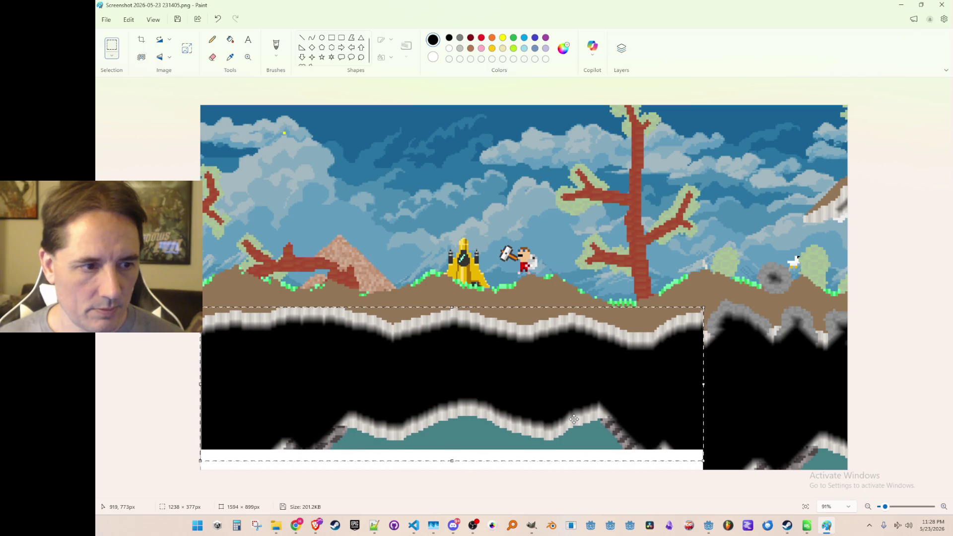
left_click(452, 297)
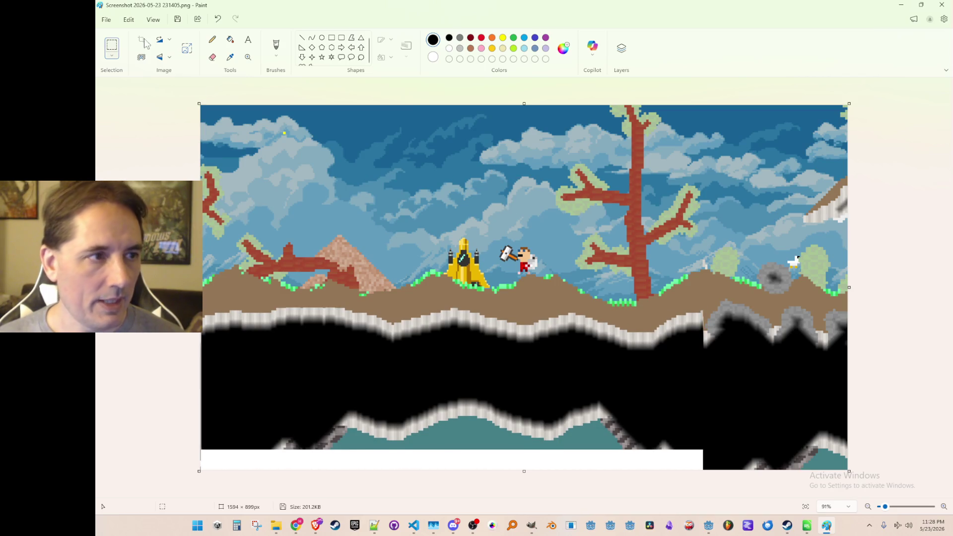
left_click(106, 20)
- Save the edited screenshot as the PNG Aboveground_Edited.png, then close Paint
mouse_move(137, 108)
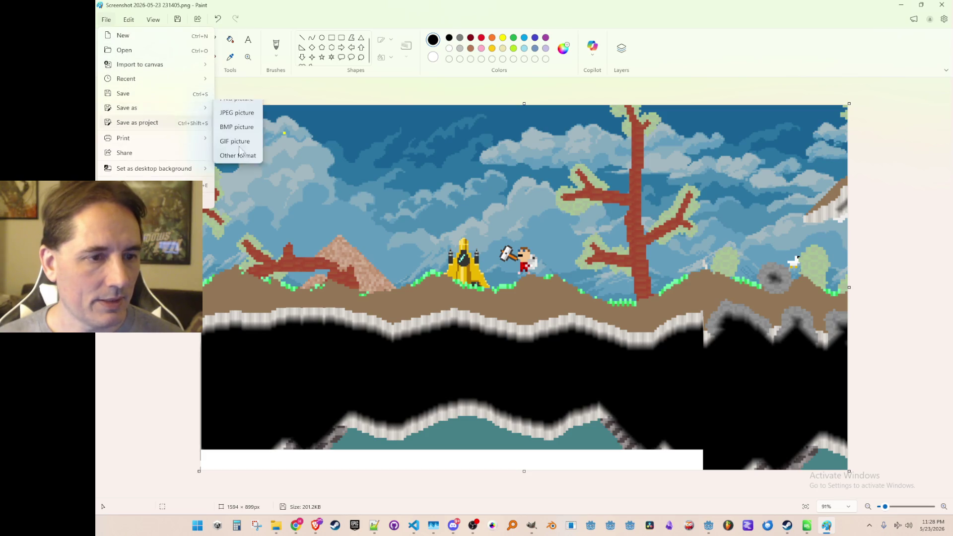
left_click(238, 114)
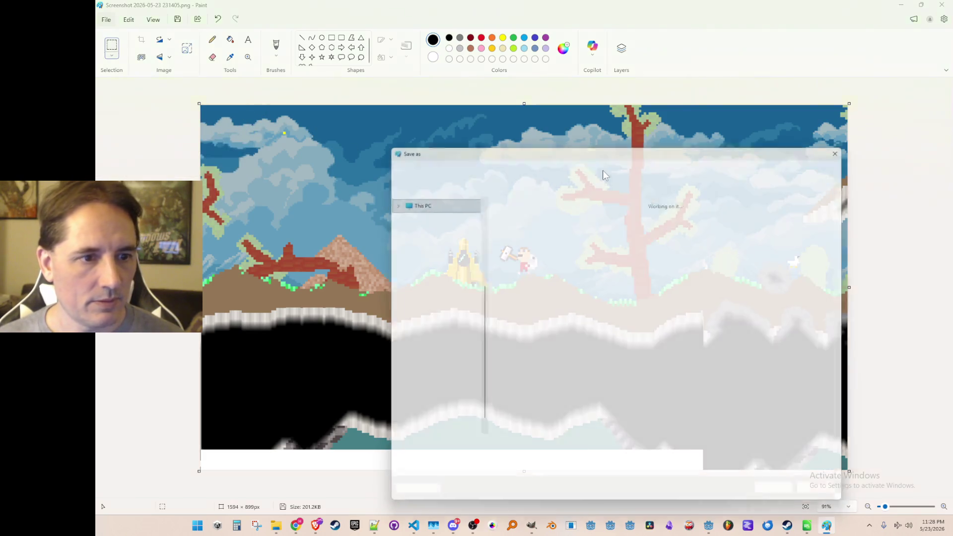
left_click_drag(632, 153, 952, 194)
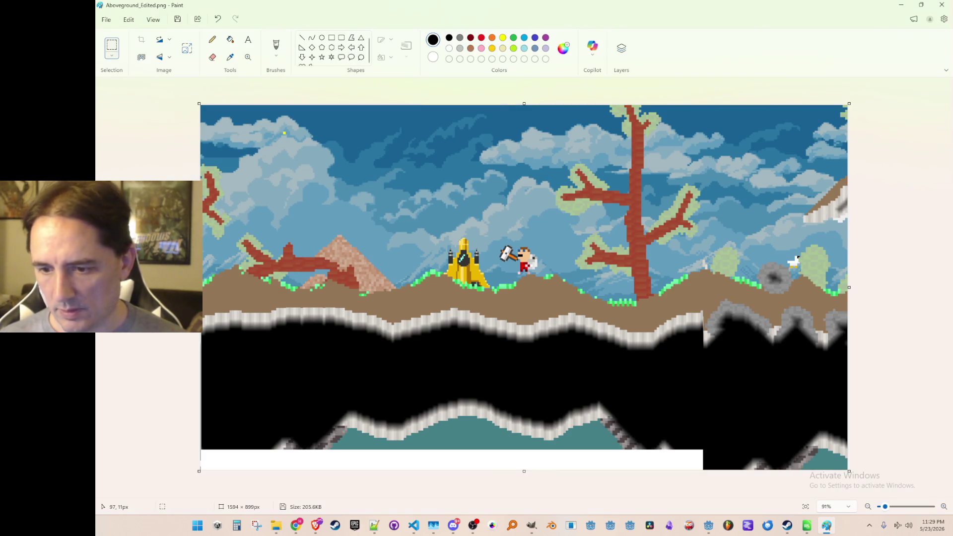
left_click(940, 6)
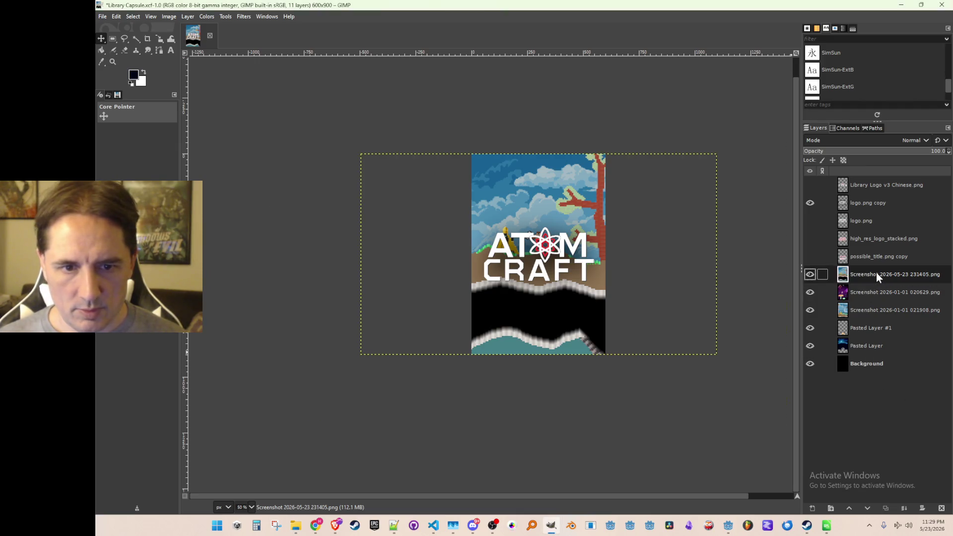
- Clear the old screenshot layer and import Aboveground_Edited.png as a layer, moving it upward
key("Delete")
key("alt+Tab")
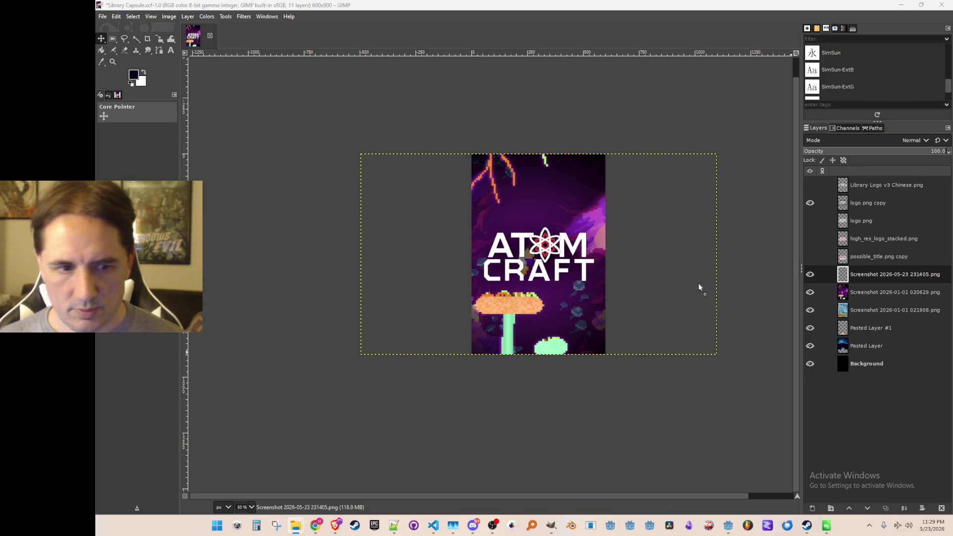
mouse_move(874, 409)
left_mouse_down()
mouse_move(867, 378)
mouse_move(882, 273)
left_mouse_up()
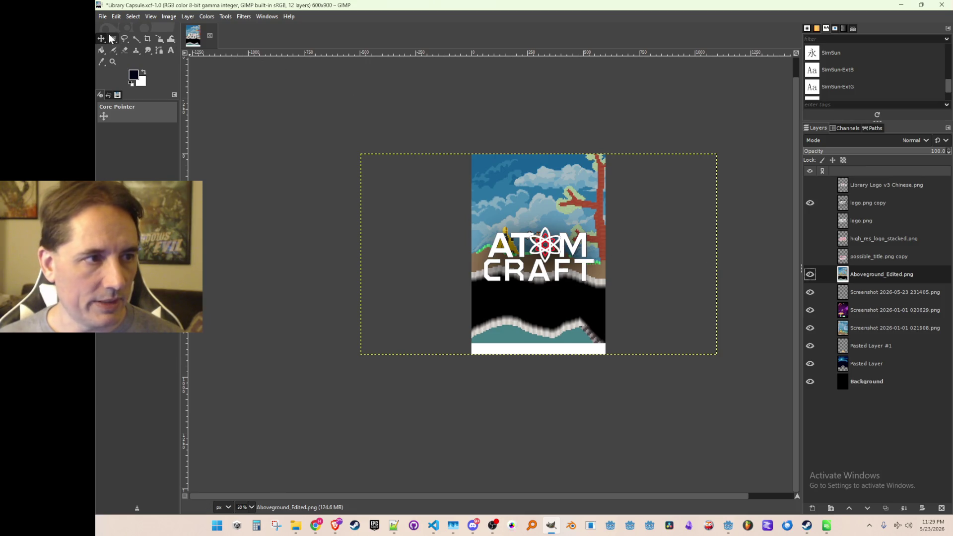
left_click_drag(538, 309, 535, 260)
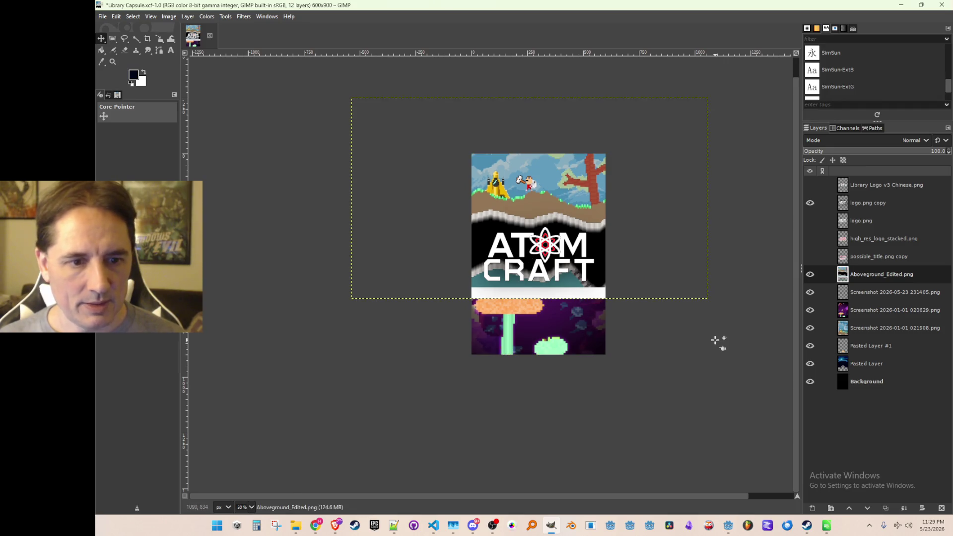
- Try the Align tool on the layers, then clear the picked align target
key("q")
left_click(720, 350)
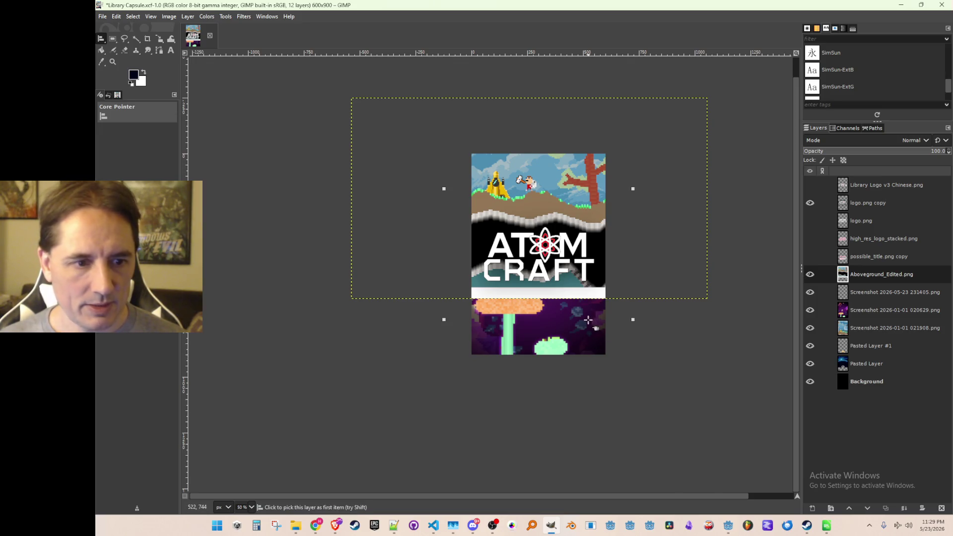
left_click(740, 424)
key("alt+Tab")
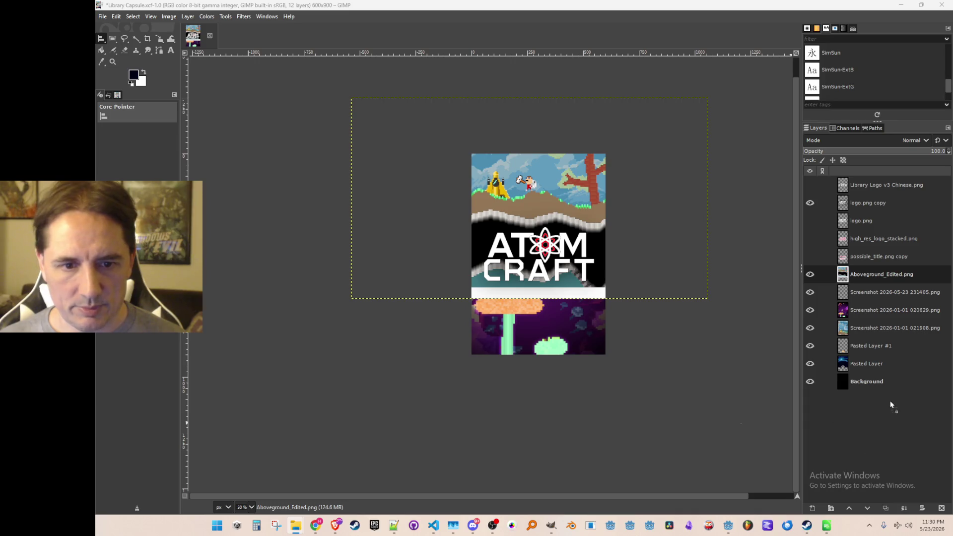
- Raise the purple Screenshot 2026-01-01 020629.png layer above Aboveground_Edited.png and move it into the lower half
left_click(864, 308)
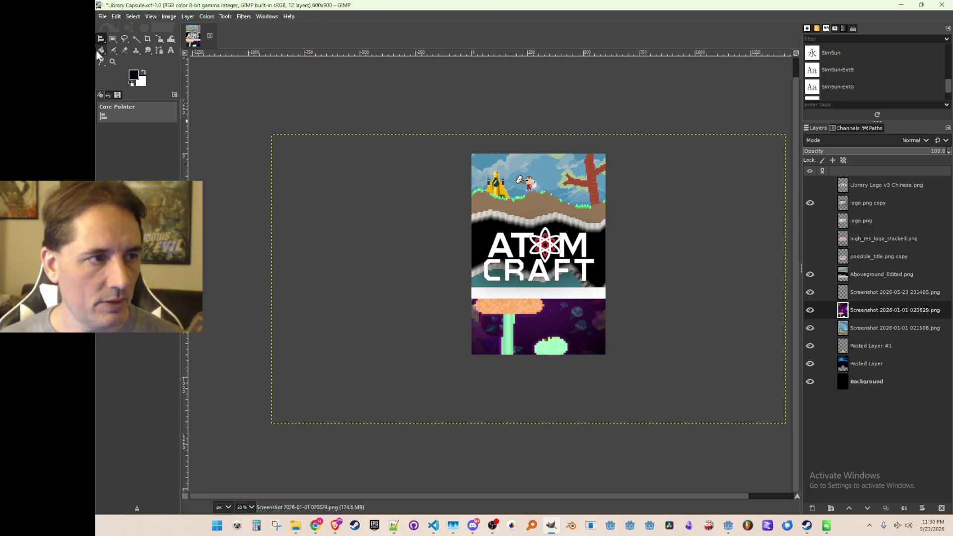
left_click_drag(370, 249, 375, 240)
key("m")
mouse_move(553, 304)
left_mouse_down()
mouse_move(557, 383)
mouse_move(564, 340)
mouse_move(559, 412)
left_mouse_up()
left_click_drag(866, 313, 862, 275)
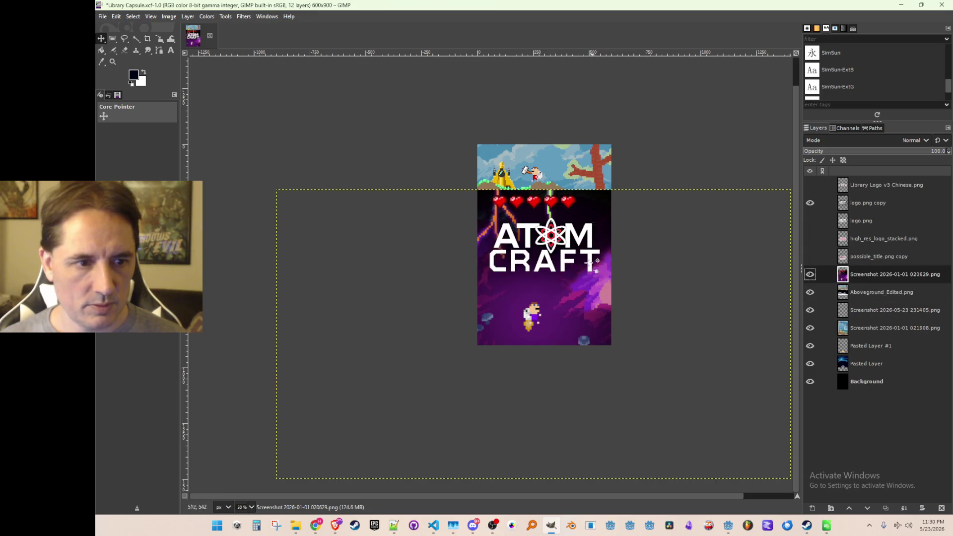
left_click_drag(590, 223, 591, 247)
key("ctrl+z")
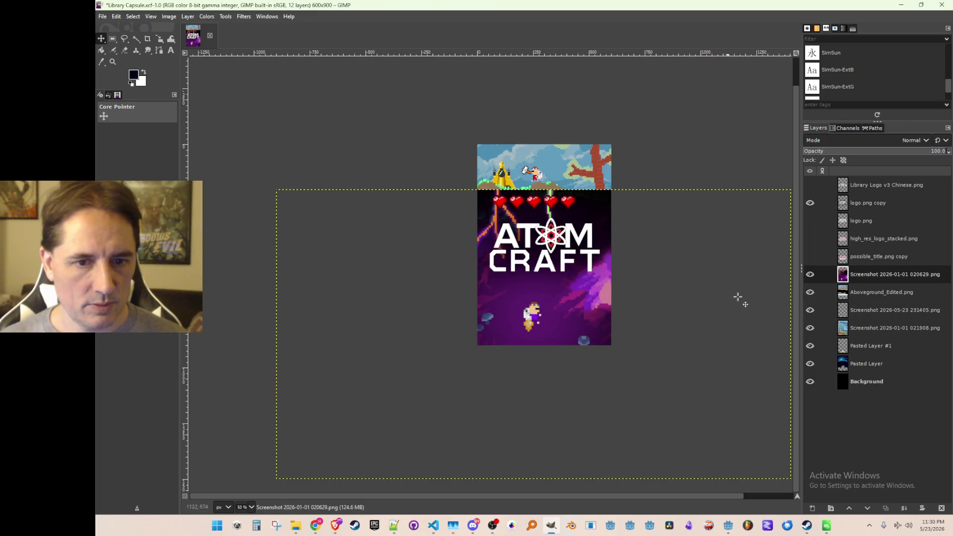
mouse_move(598, 305)
left_mouse_down()
mouse_move(594, 385)
mouse_move(589, 263)
mouse_move(615, 255)
mouse_move(600, 372)
left_mouse_up()
- Drop the 020629 screenshot back below Aboveground_Edited.png, hide it, and add Screenshot 2026-05-23 232133.png
key("shift+Page_Down")
left_click(814, 296)
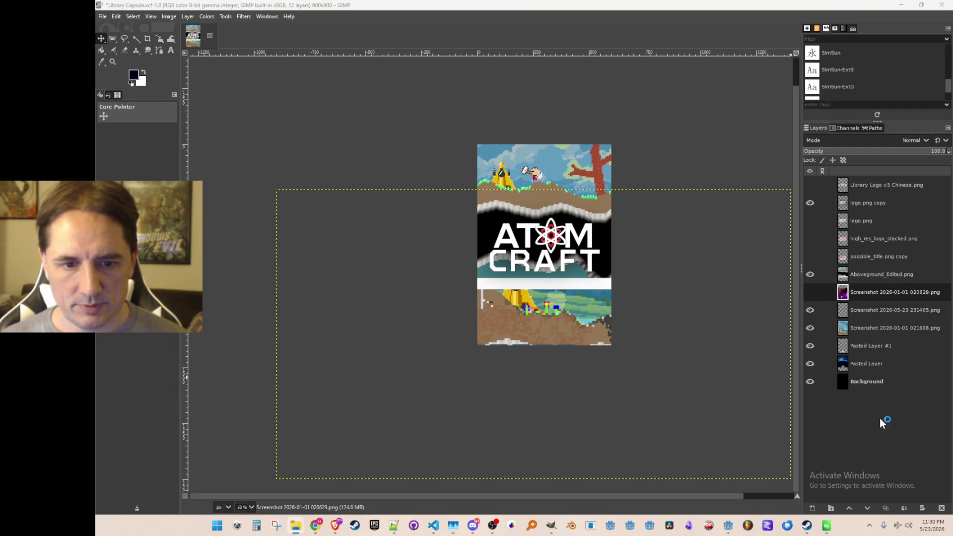
mouse_move(866, 399)
left_mouse_down()
mouse_move(868, 308)
mouse_move(893, 298)
mouse_move(889, 292)
left_mouse_up()
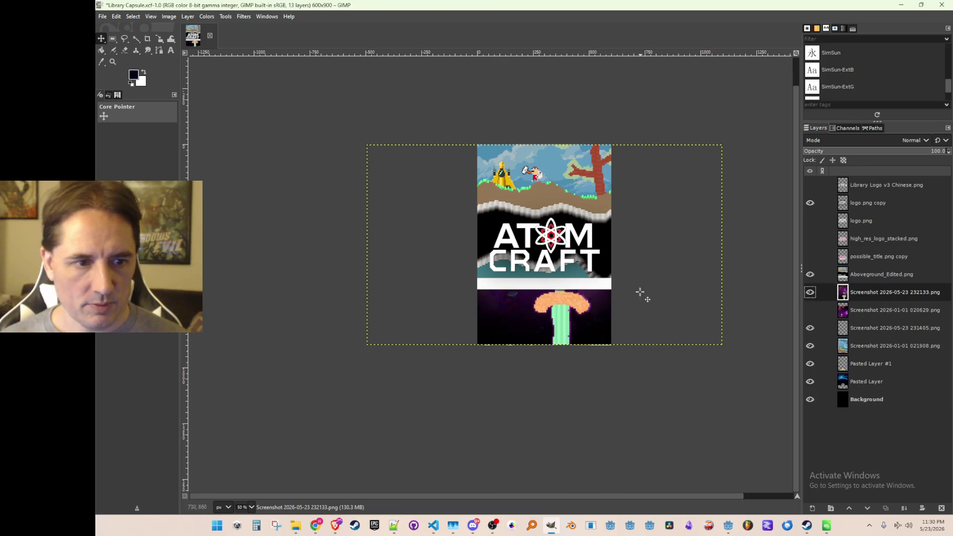
- Raise the 232133 screenshot above Aboveground_Edited.png and move its purple cave below the ATOM CRAFT logo
mouse_move(585, 331)
left_mouse_down()
mouse_move(585, 313)
mouse_move(583, 345)
left_mouse_up()
mouse_move(881, 294)
left_mouse_down()
mouse_move(893, 271)
mouse_move(883, 272)
left_mouse_up()
mouse_move(591, 222)
left_mouse_down()
mouse_move(607, 356)
mouse_move(600, 299)
mouse_move(601, 325)
mouse_move(595, 311)
left_mouse_up()
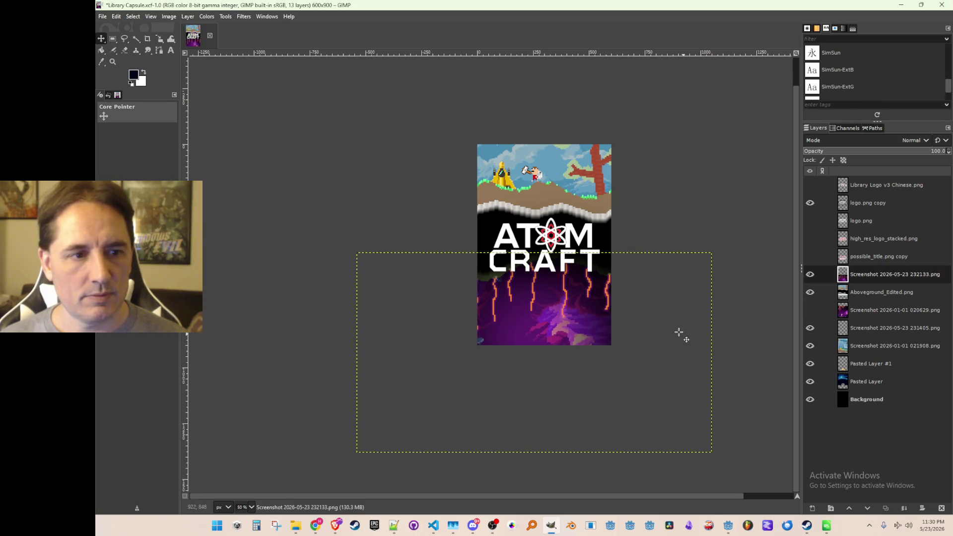
scroll(684, 333, "down", 2)
scroll(680, 333, "up", 2)
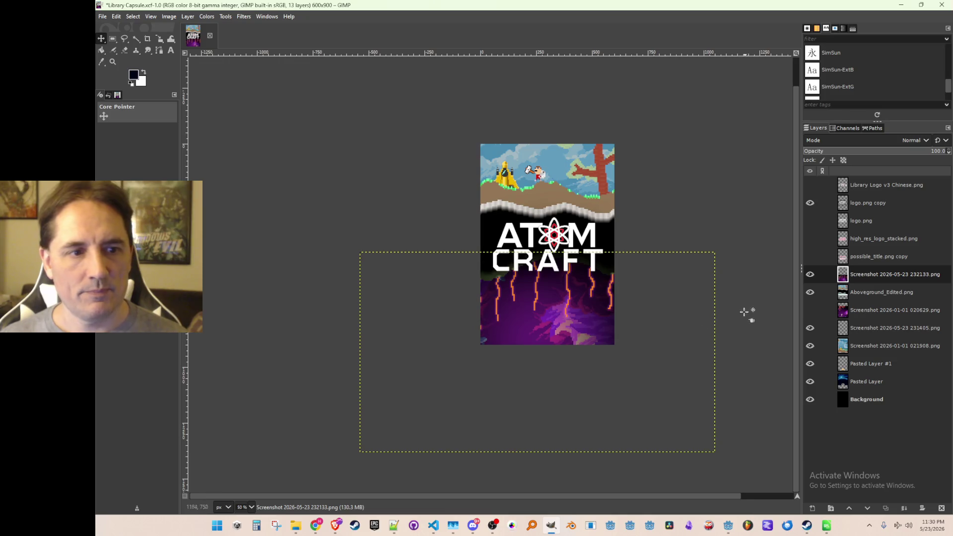
scroll(744, 314, "up", 1)
scroll(711, 325, "down", 1)
scroll(711, 326, "down", 1)
scroll(711, 325, "up", 1)
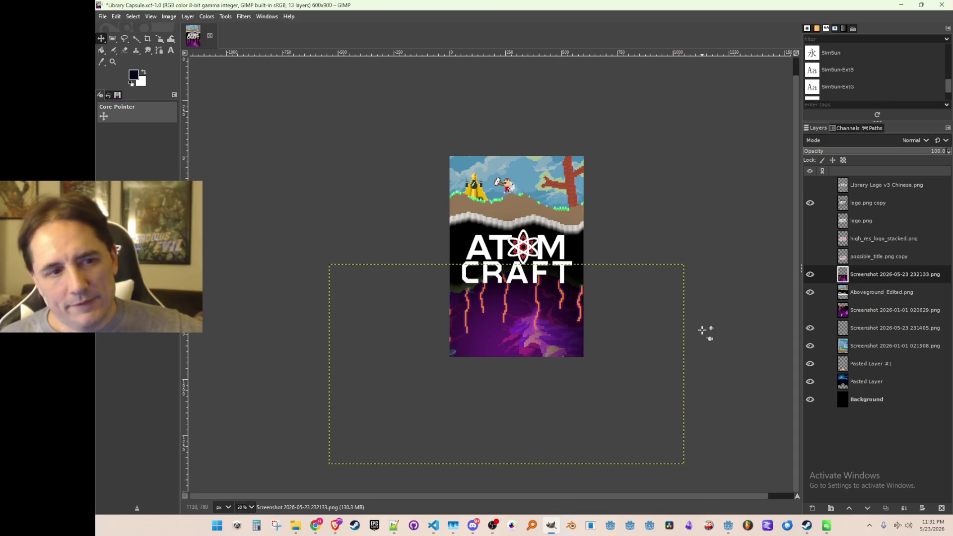
left_click(114, 42)
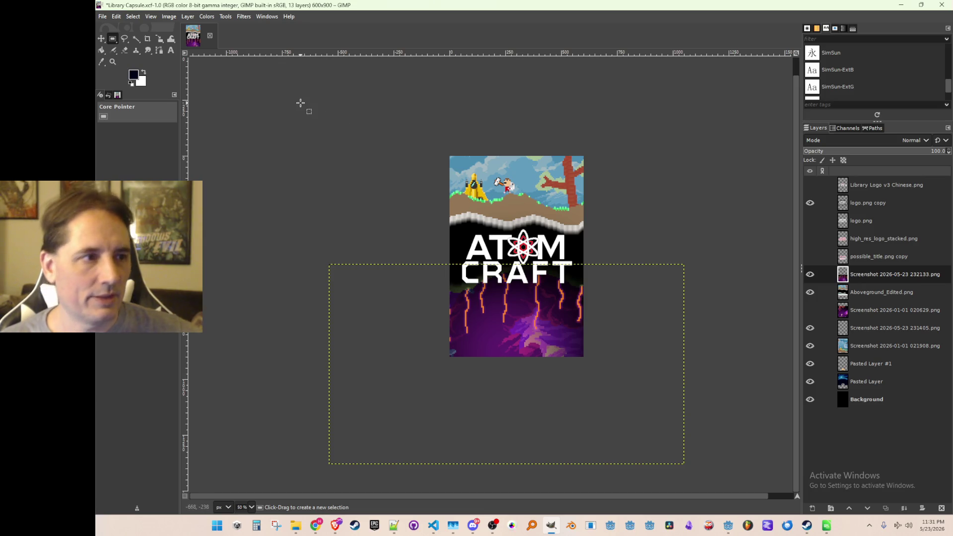
left_click(101, 17)
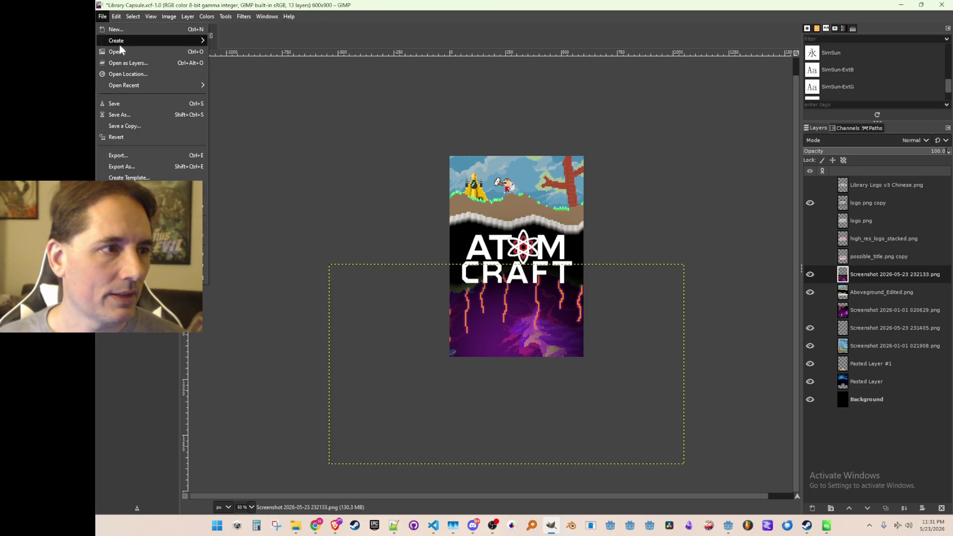
- Save Library Capsule.xcf, then export Library Capsule v5.png by changing v4 to v5 in the file name
left_click(124, 103)
left_click(102, 17)
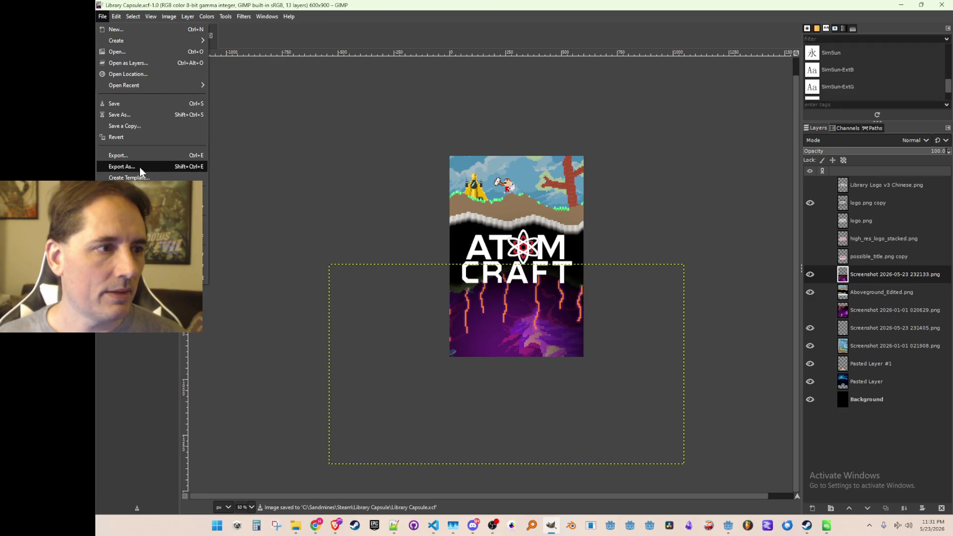
left_click(139, 166)
mouse_move(492, 70)
left_mouse_down()
mouse_move(718, 73)
mouse_move(767, 94)
left_mouse_up()
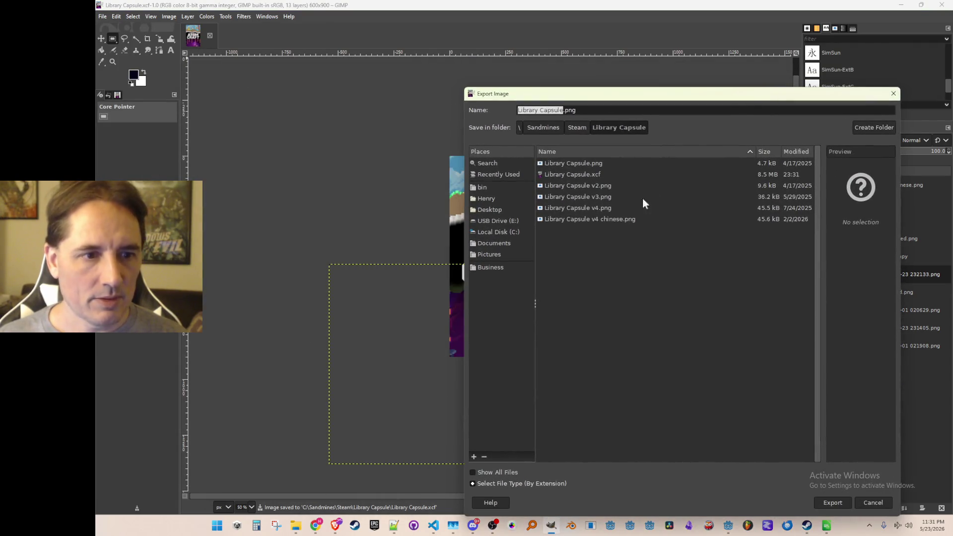
left_click(595, 209)
left_click(573, 110)
key("BackSpace")
type("5")
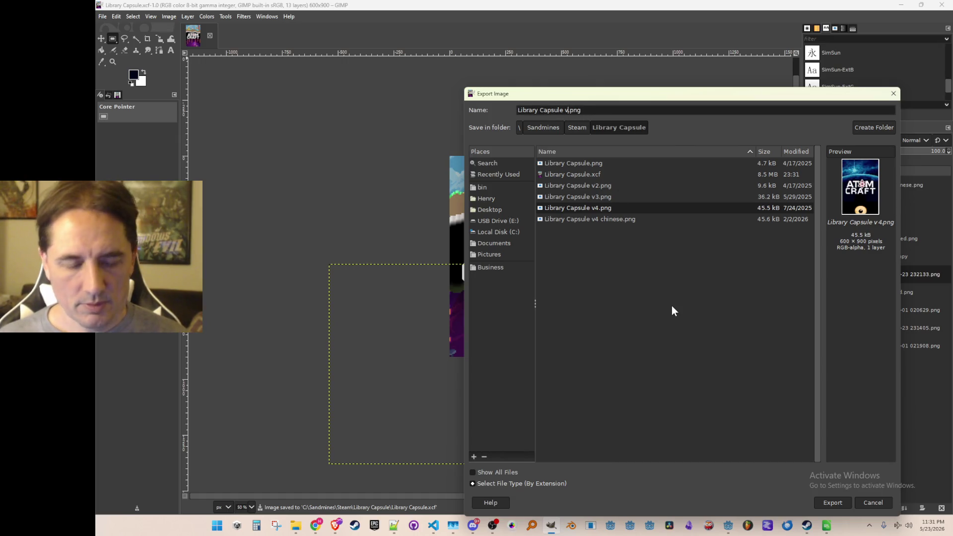
left_click(824, 502)
left_click(527, 376)
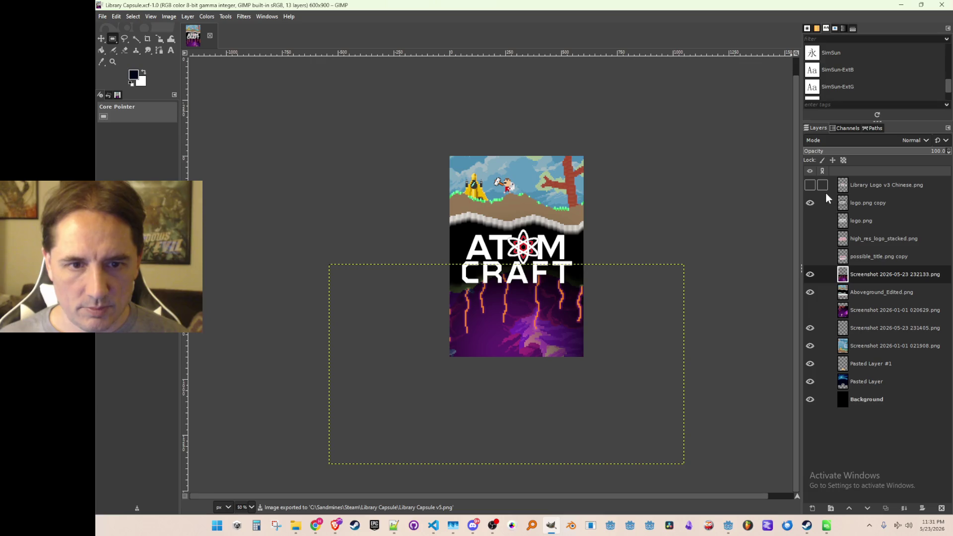
- Show Library Logo v3 Chinese.png in place of logo.png copy and nudge the Chinese title slightly
left_click(809, 185)
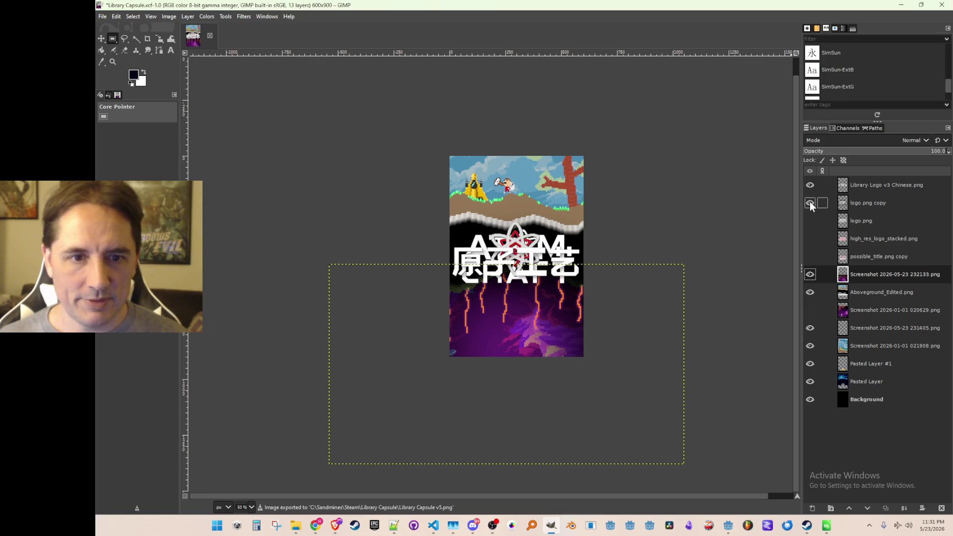
left_click(809, 203)
scroll(556, 294, "down", 1)
scroll(557, 294, "up", 1)
scroll(546, 276, "up", 1)
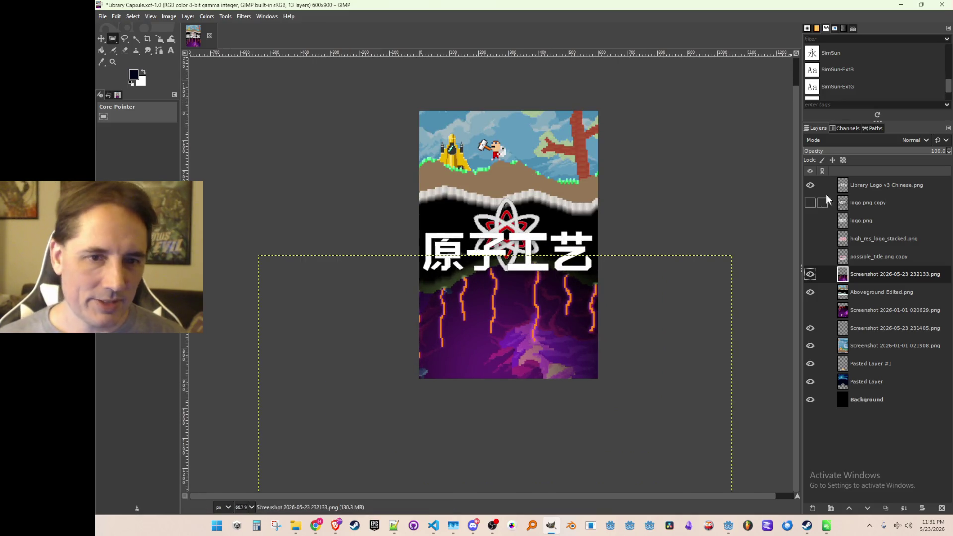
left_click(888, 186)
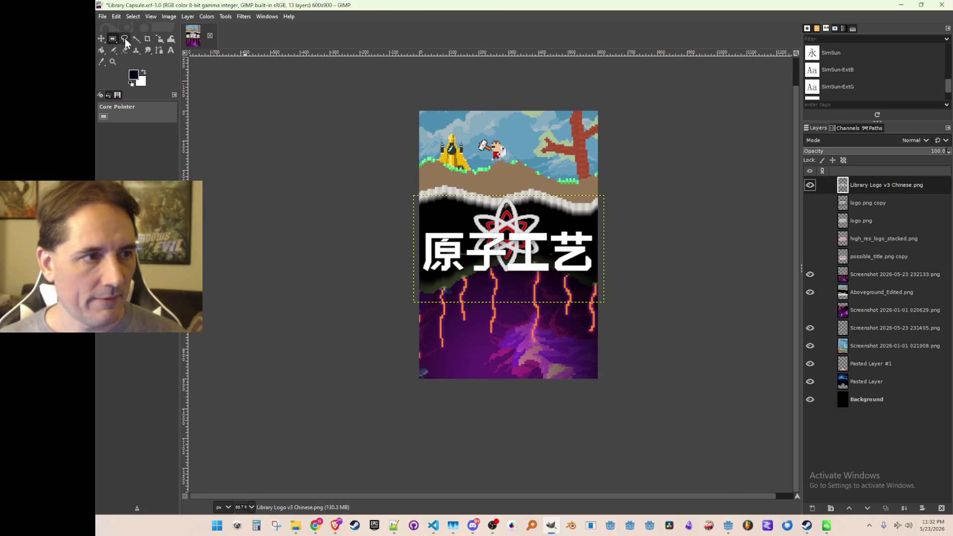
left_click(101, 39)
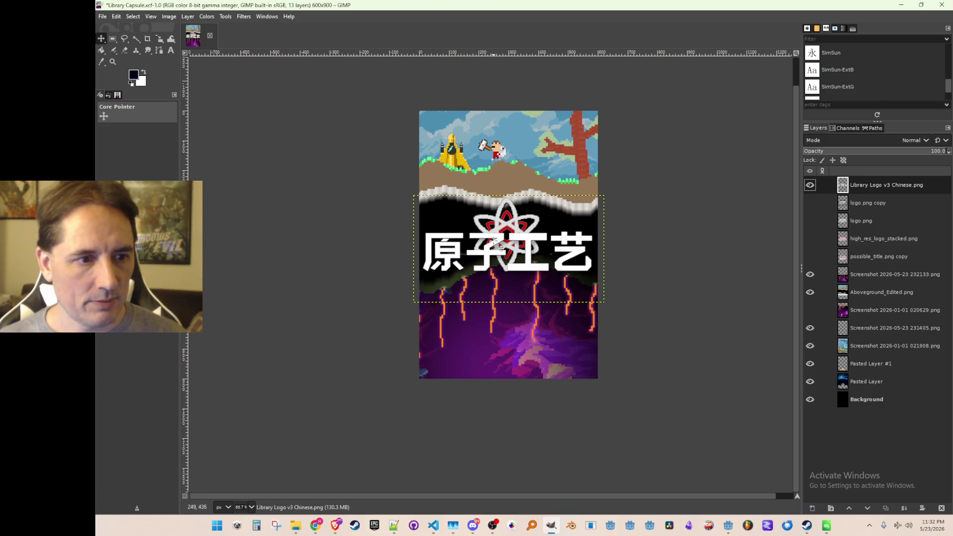
mouse_move(495, 260)
left_mouse_down()
mouse_move(494, 244)
mouse_move(496, 272)
mouse_move(496, 264)
left_mouse_up()
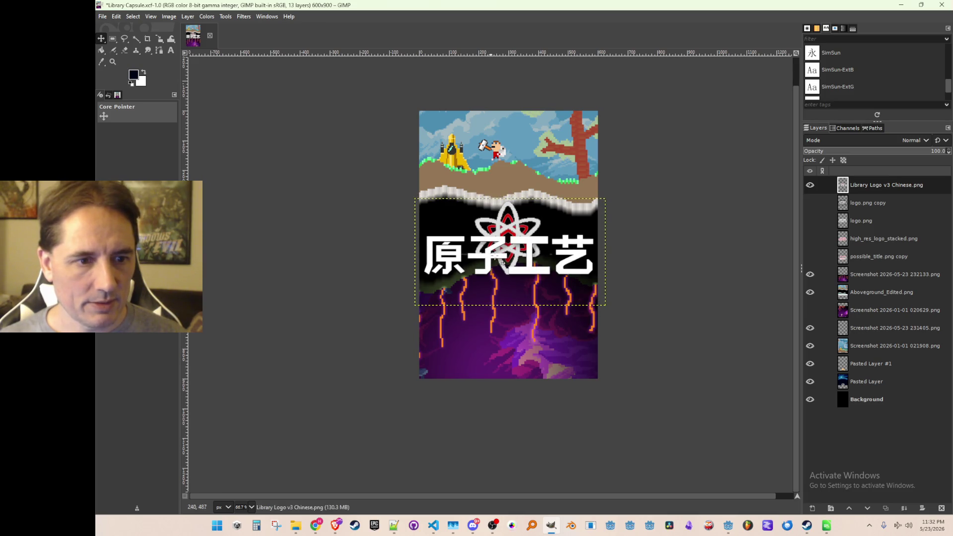
- Hide the Chinese title, show the ATOM CRAFT logo again, and save with Ctrl+S
left_click(875, 199)
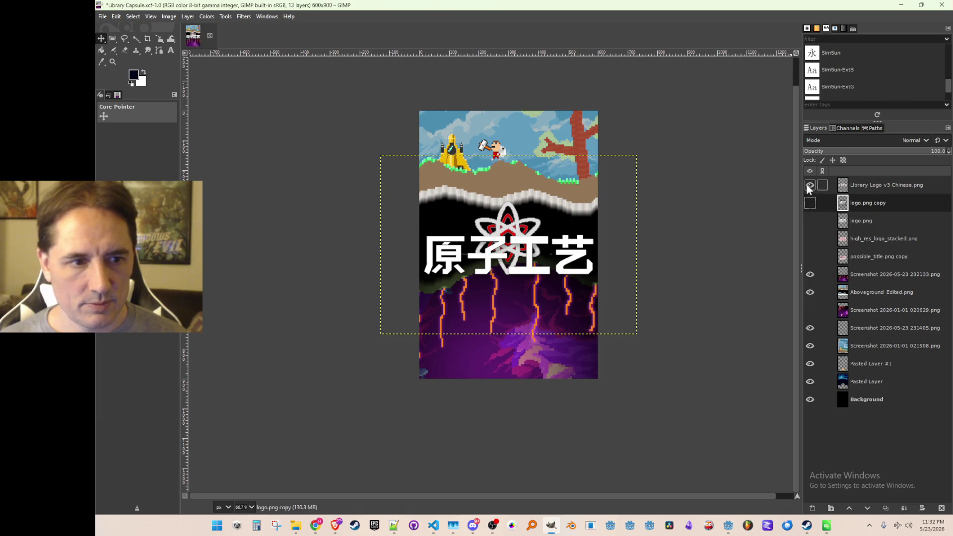
left_click(815, 185)
left_click(810, 202)
scroll(680, 248, "down", 3)
scroll(678, 246, "up", 3)
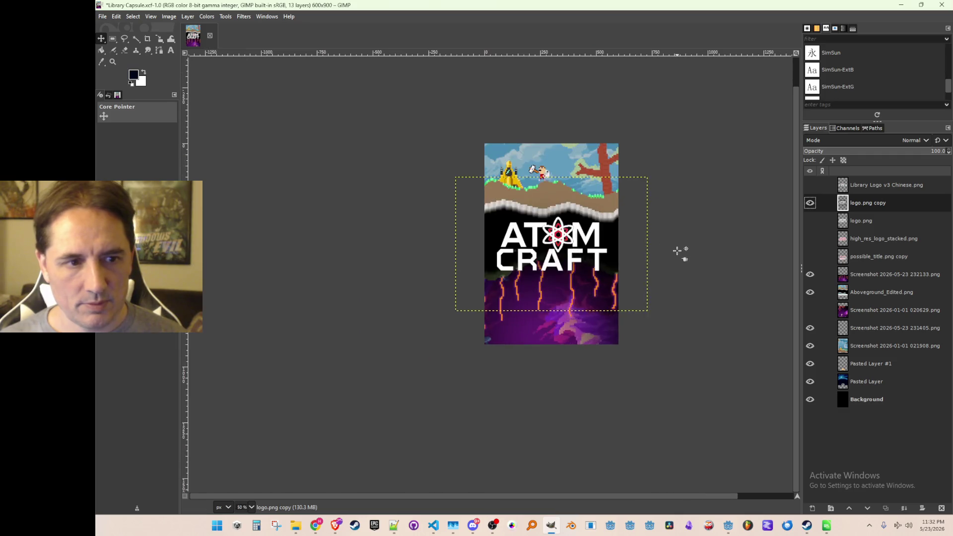
key("ctrl+s")
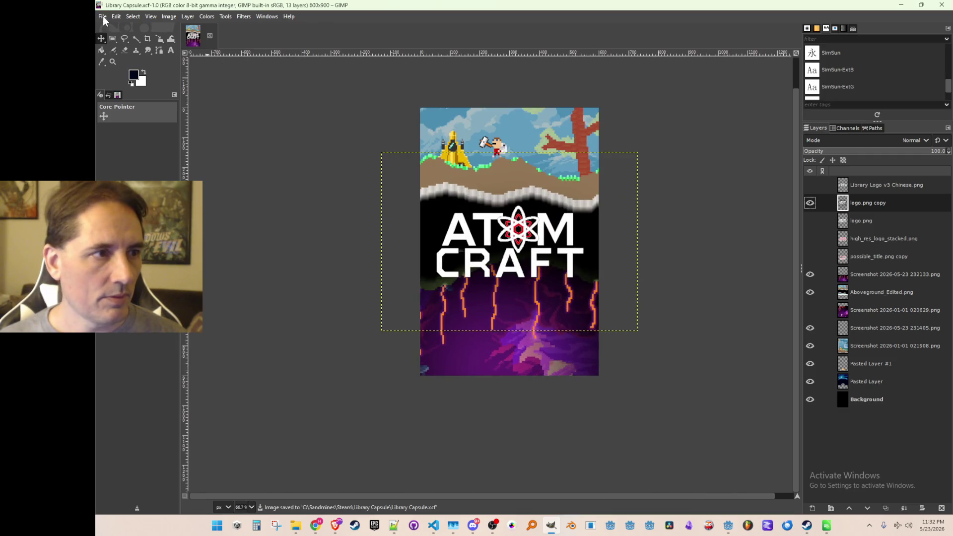
- Minimise GIMP, briefly bring the Steam store page forward, then return to the capsule image
left_click(104, 16)
left_click(551, 46)
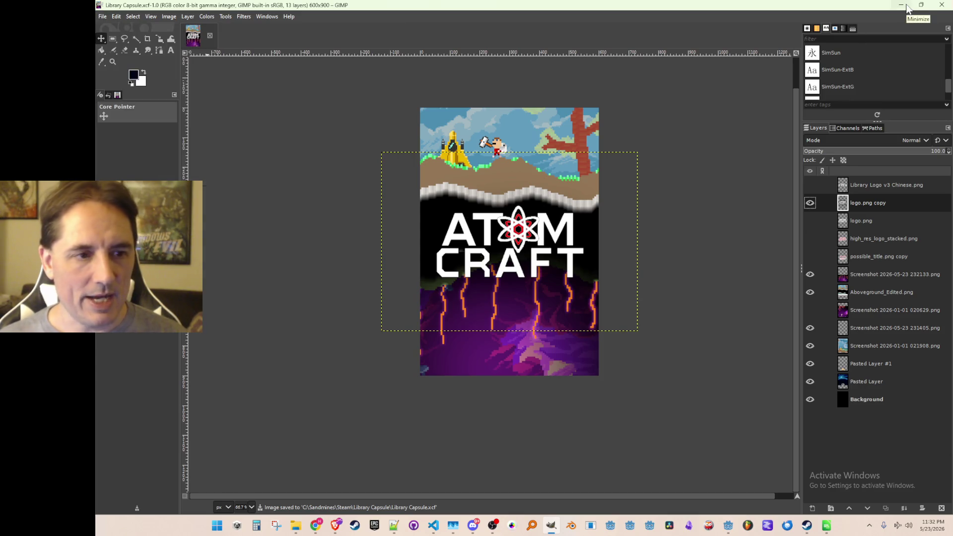
left_click(905, 6)
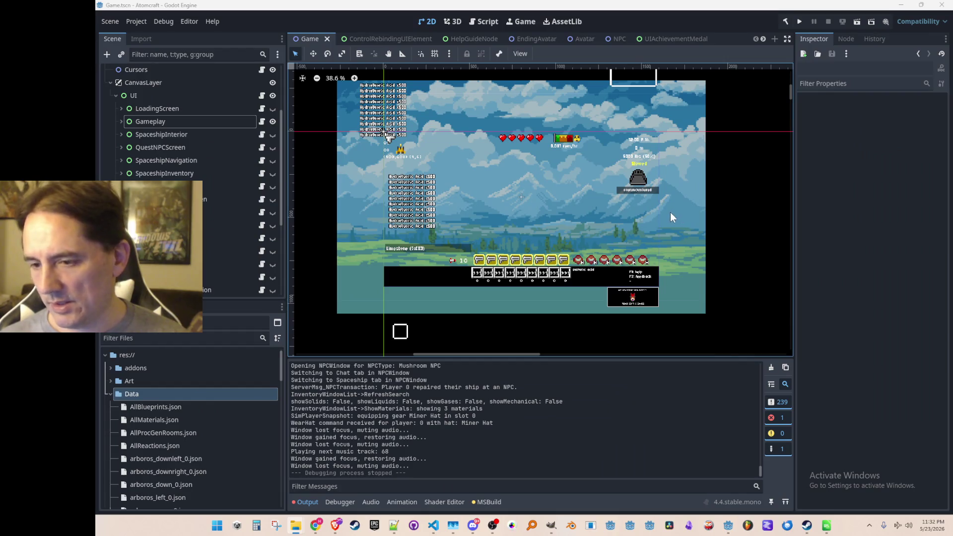
left_click(806, 525)
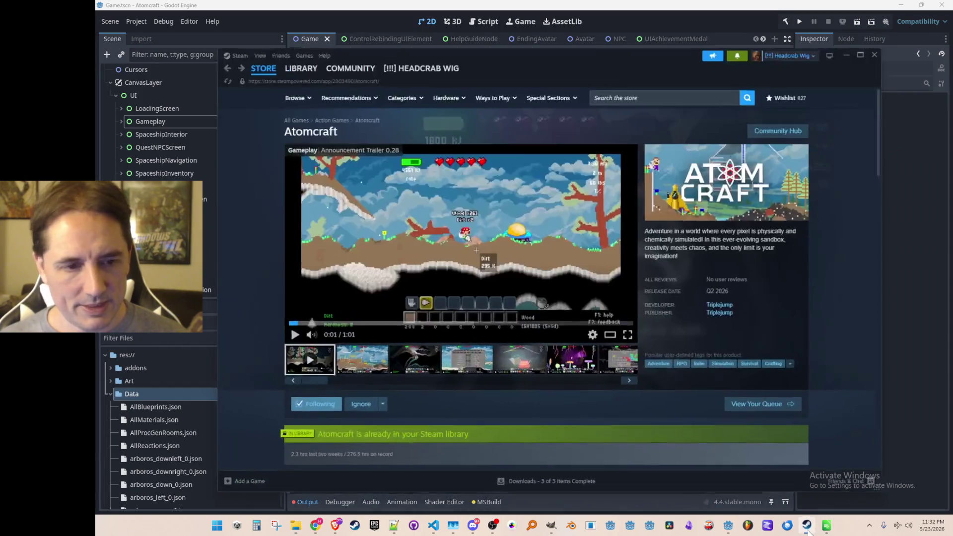
left_click(807, 527)
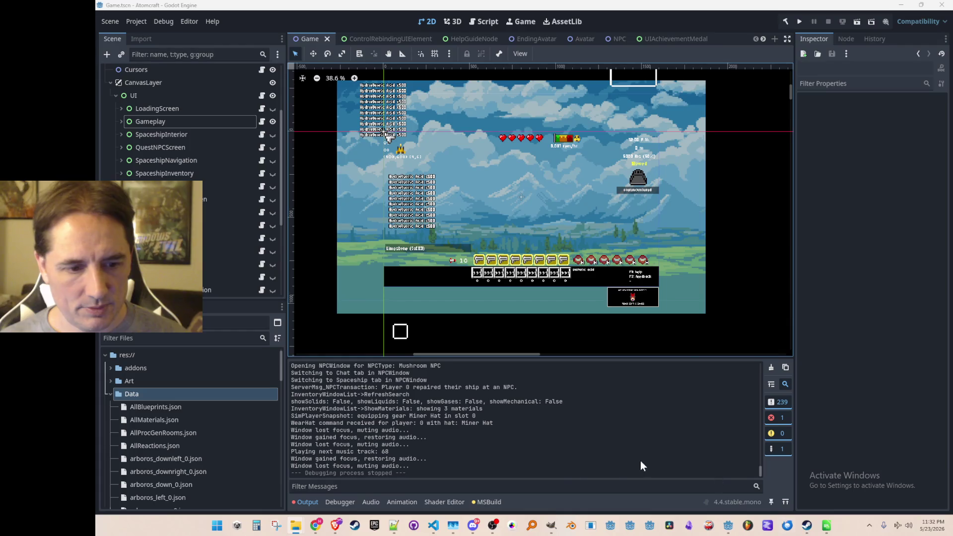
left_click(551, 525)
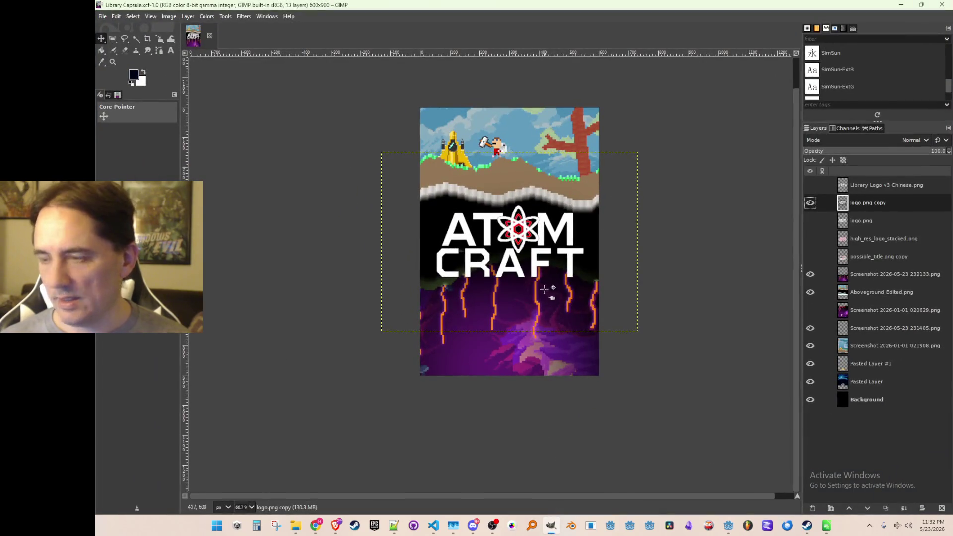
- Nudge the ATOM CRAFT logo down 9 px, save Library Capsule.xcf, and minimise GIMP
scroll(516, 297, "up", 1)
scroll(510, 281, "down", 1)
left_click(102, 38)
left_click_drag(507, 269, 507, 273)
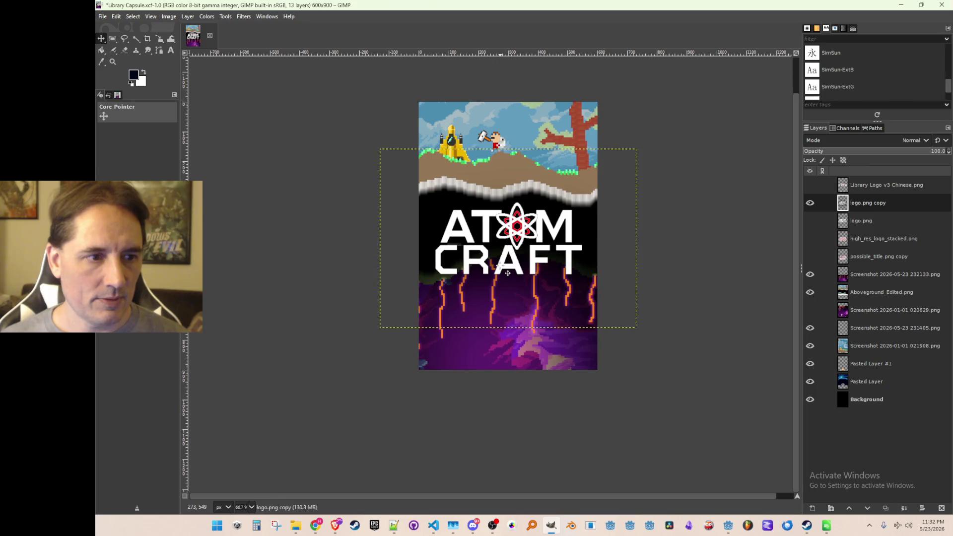
scroll(536, 308, "down", 2)
scroll(537, 327, "up", 1)
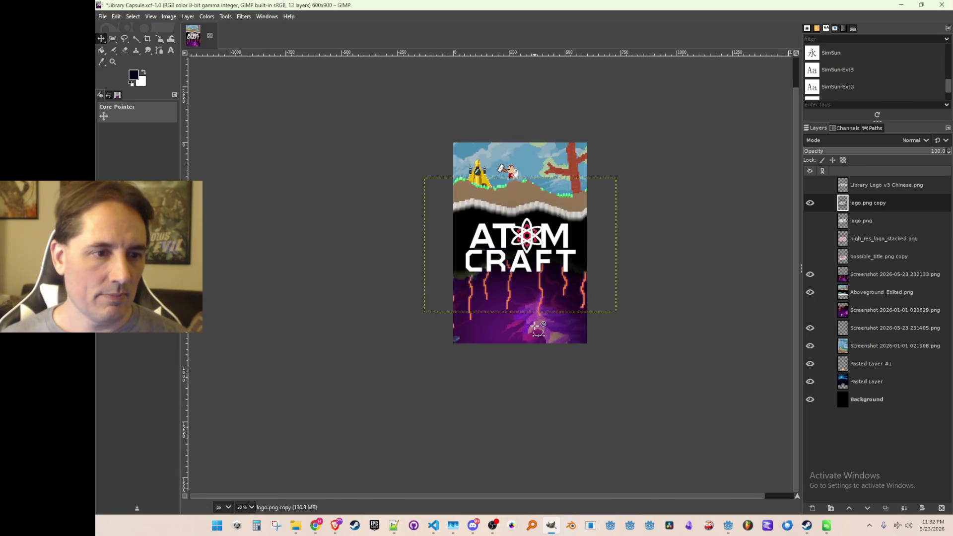
scroll(537, 327, "up", 1)
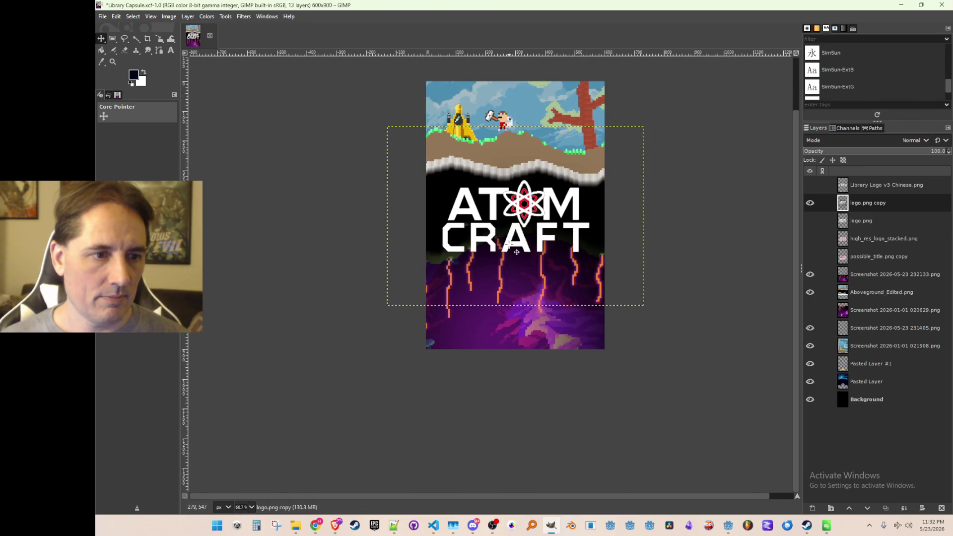
scroll(516, 252, "down", 2)
scroll(519, 253, "up", 1)
key("ctrl+s")
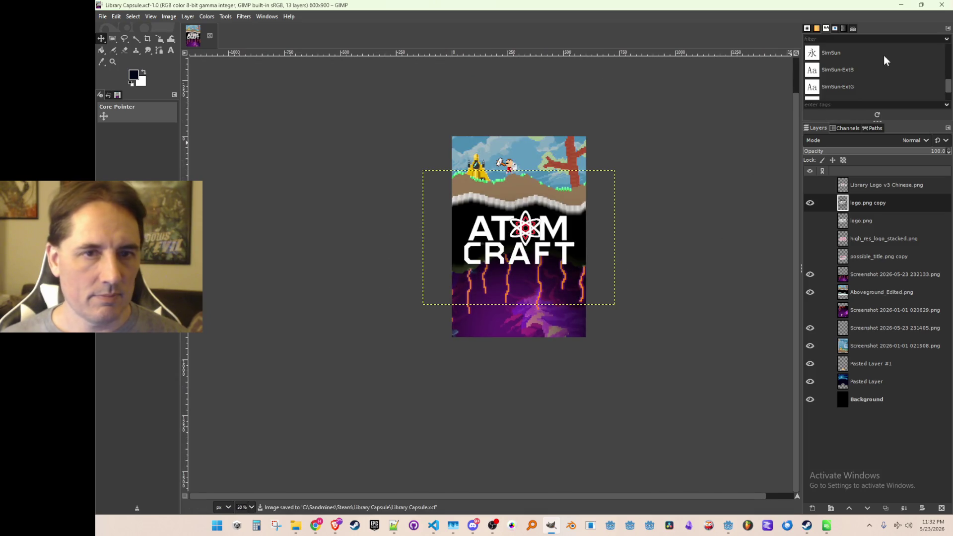
left_click(900, 5)
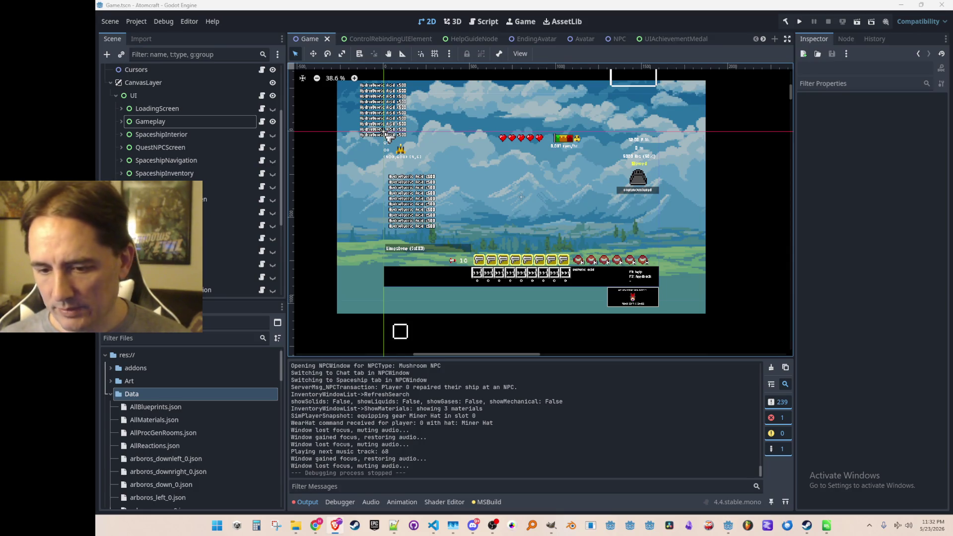
key("super+d")
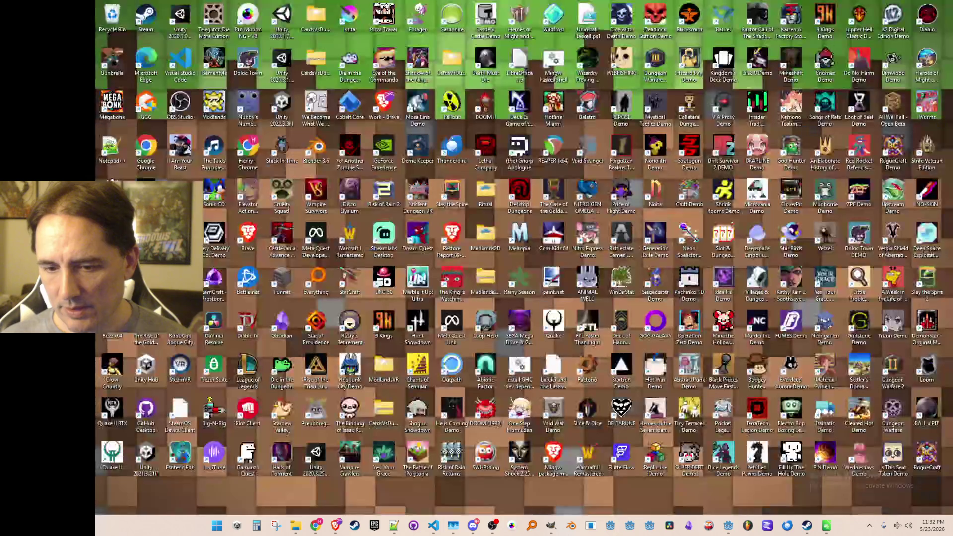
key("super+d")
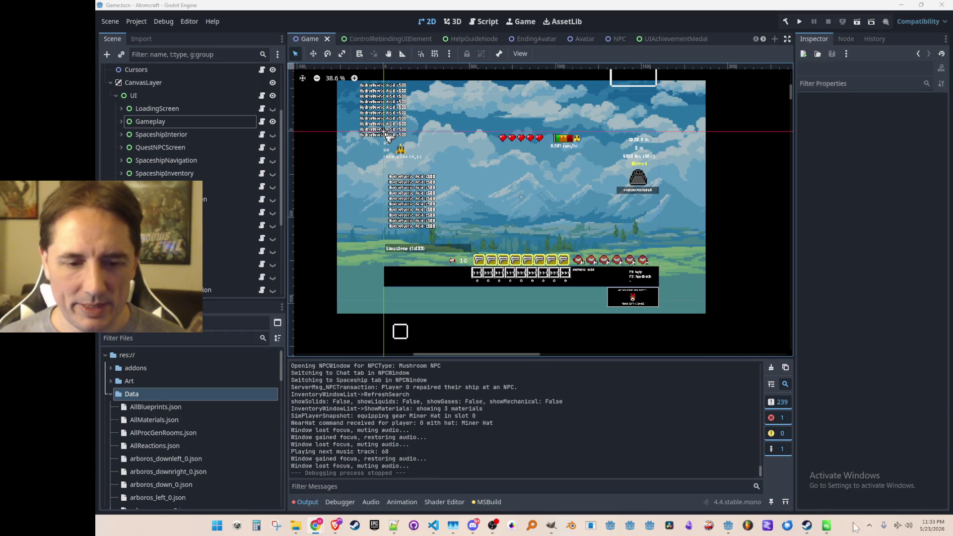
left_click(807, 526)
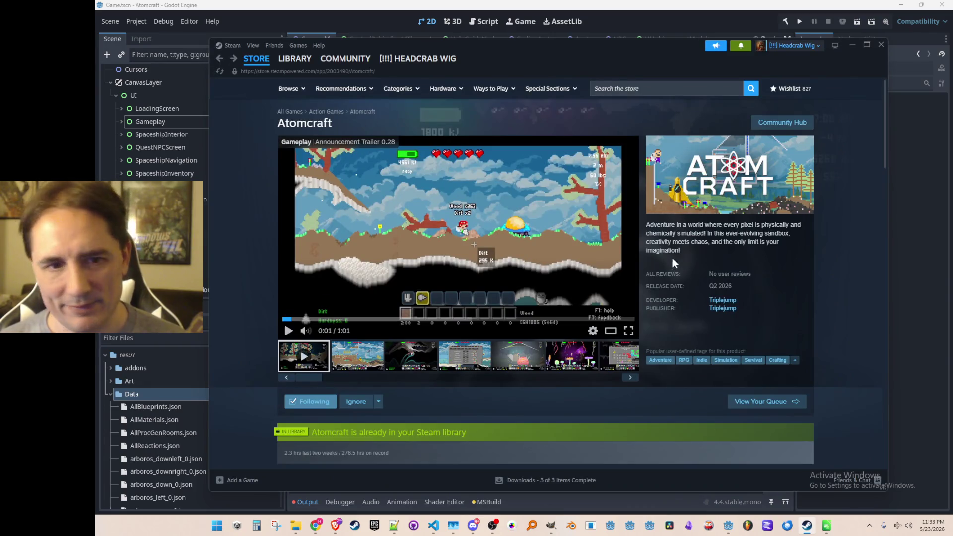
- Search the Steam store for 'cortex command' and read through its store page
left_click(656, 88)
type("co")
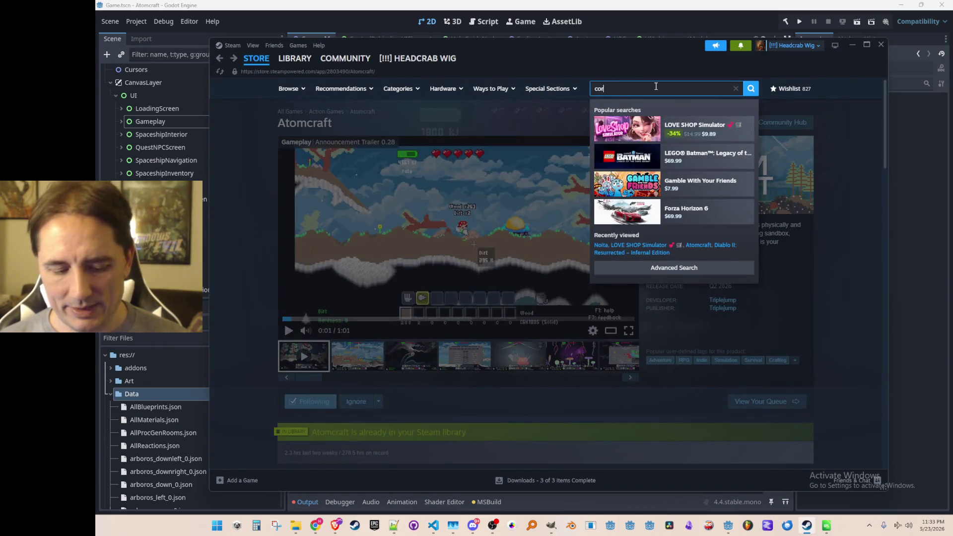
type("rtex command")
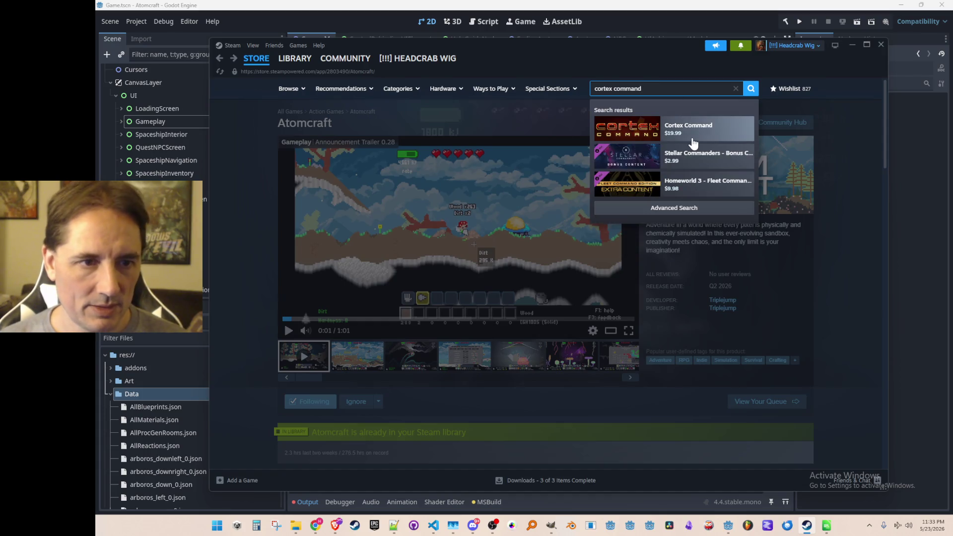
left_click(694, 144)
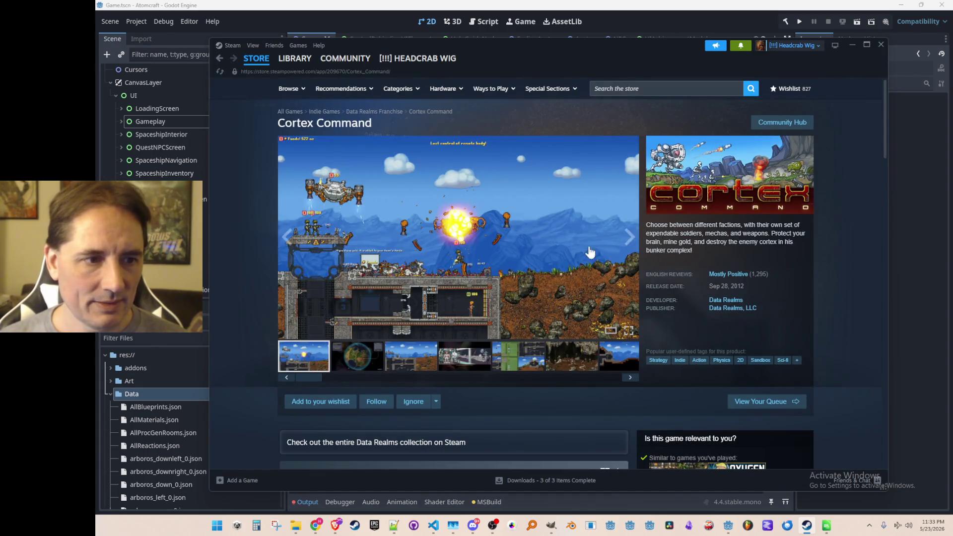
scroll(561, 246, "down", 1)
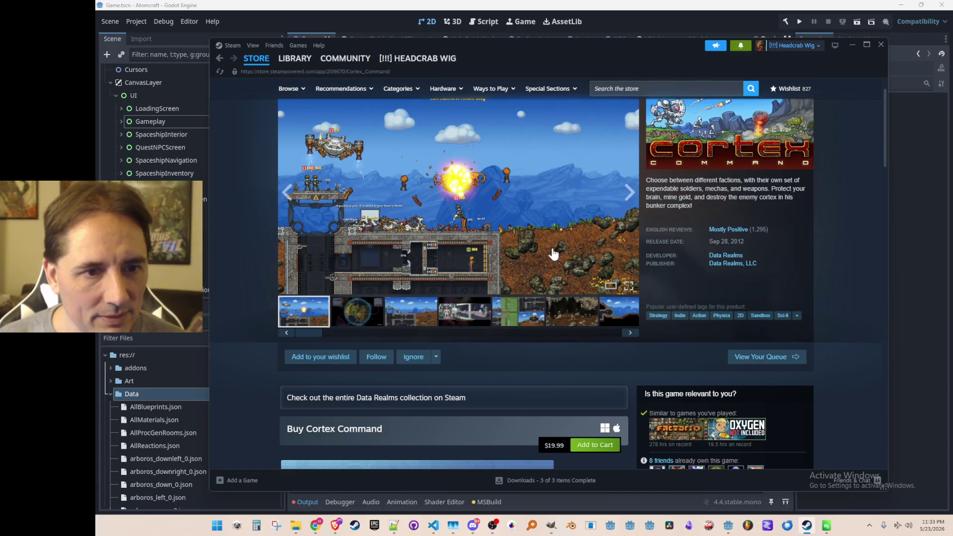
scroll(554, 254, "up", 1)
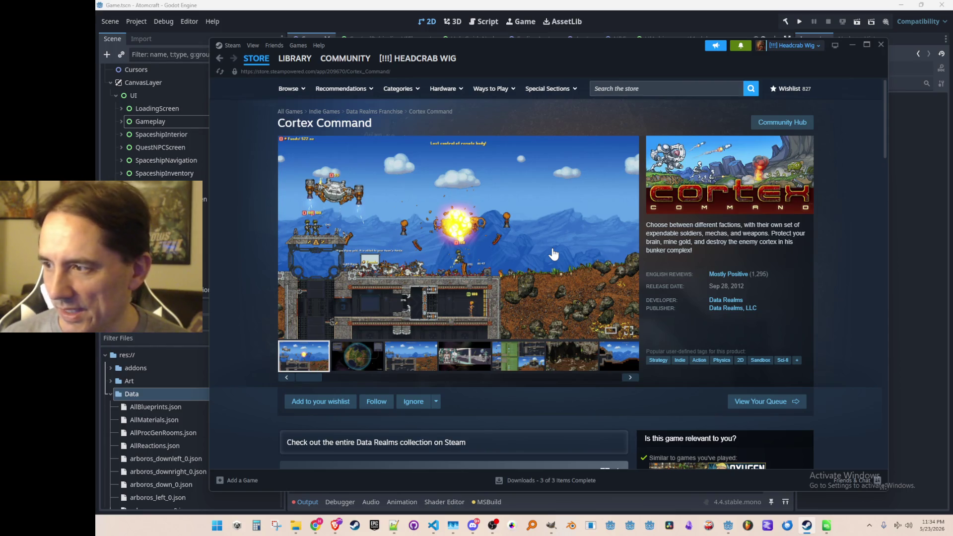
scroll(554, 254, "down", 1)
scroll(554, 254, "down", 4)
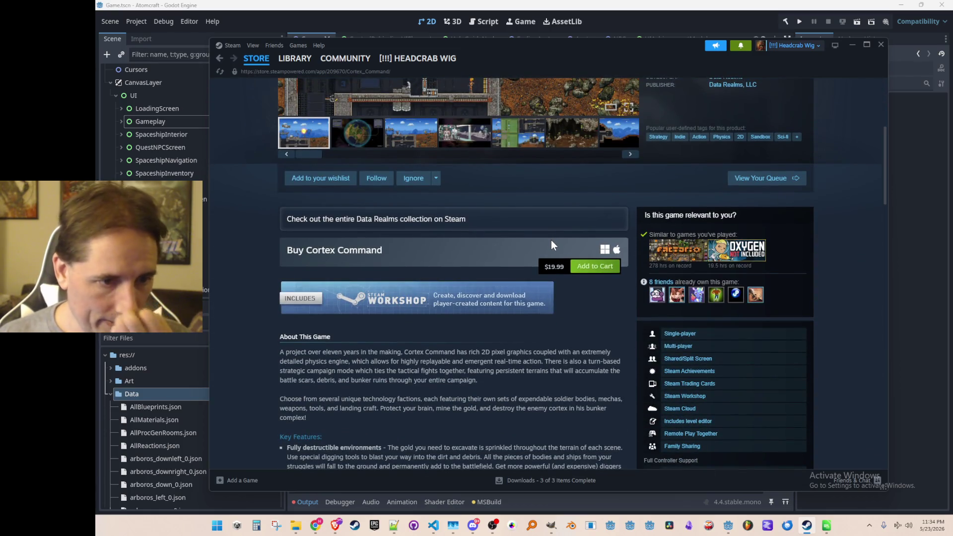
scroll(550, 244, "up", 6)
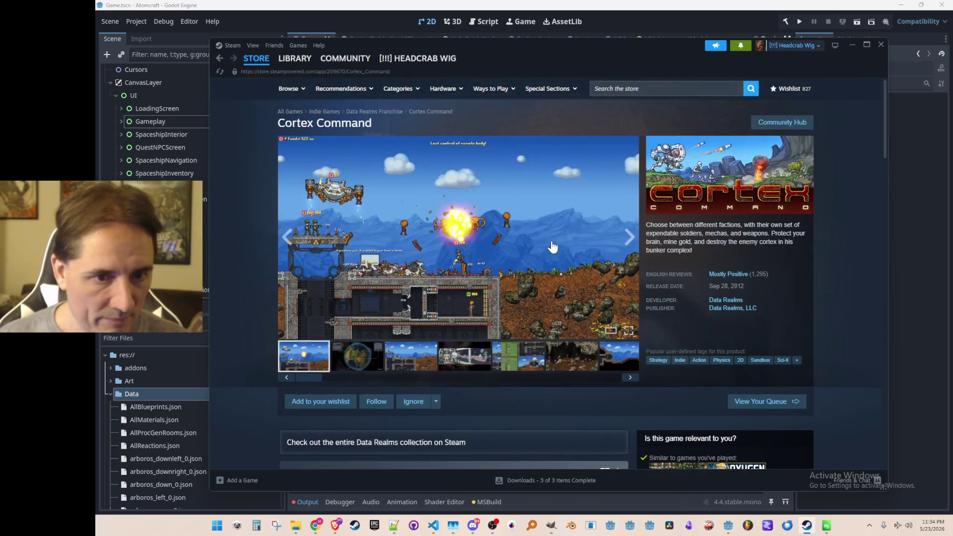
scroll(564, 243, "down", 4)
scroll(557, 246, "down", 6)
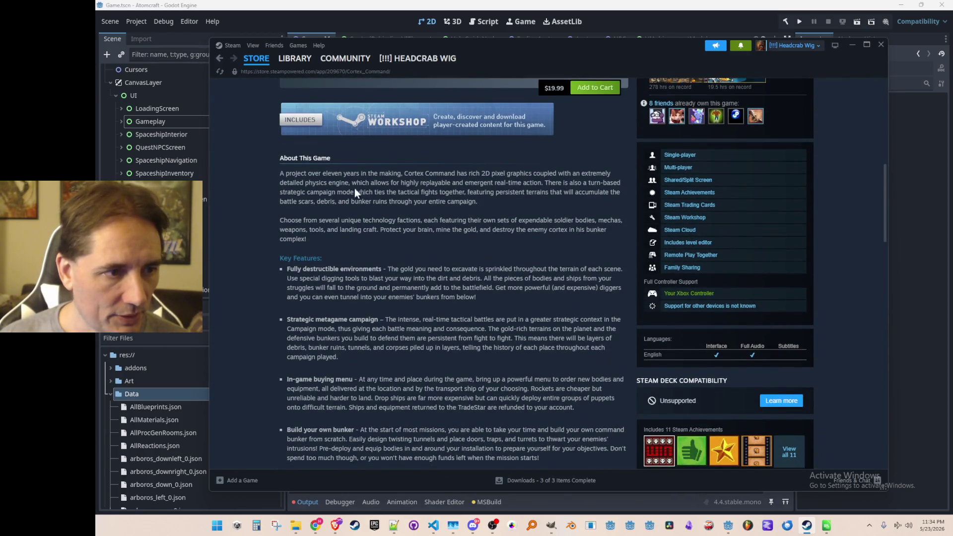
left_click_drag(319, 175, 511, 277)
left_click(546, 240)
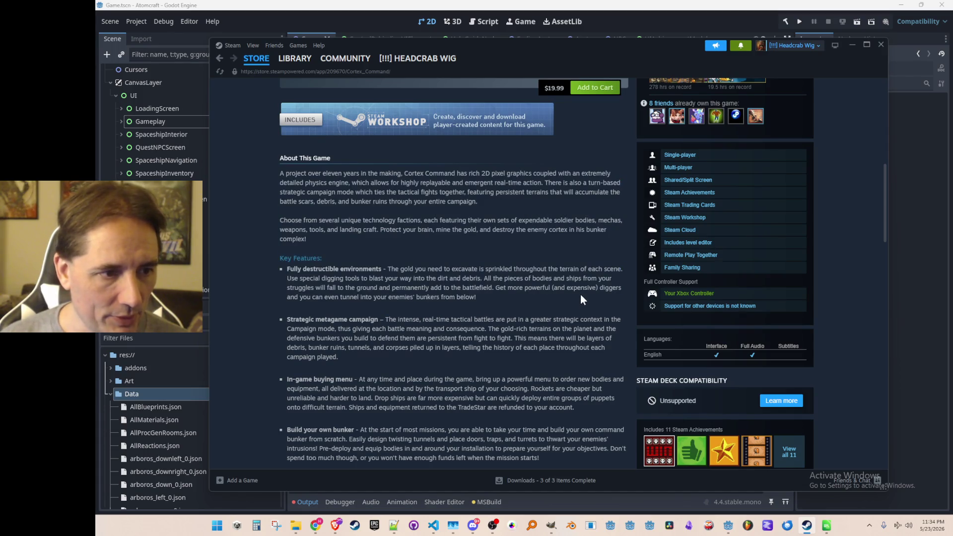
scroll(580, 293, "up", 7)
- Browse the Cortex Command gallery, viewing the planet, cave, blue-sky and four-panel screenshots
left_click(378, 313)
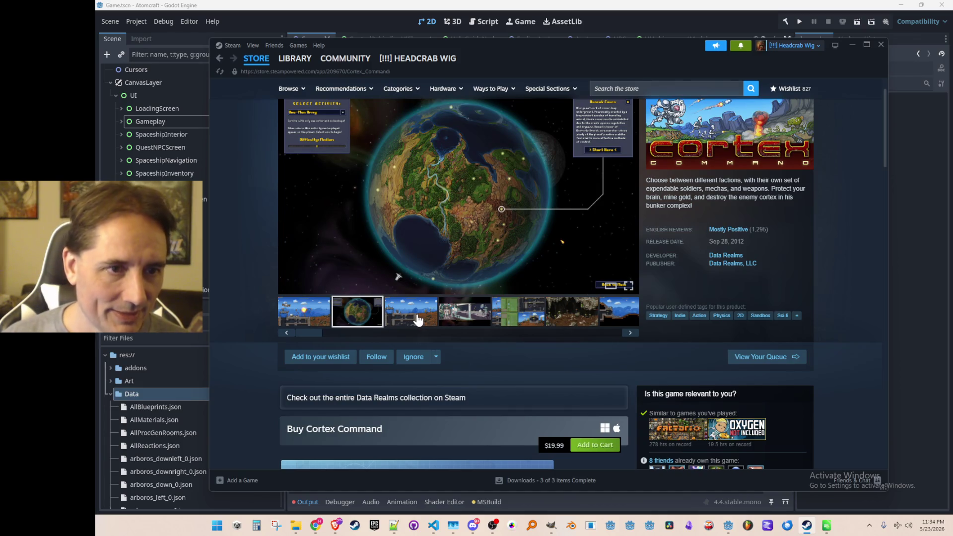
left_click(418, 320)
left_click(484, 321)
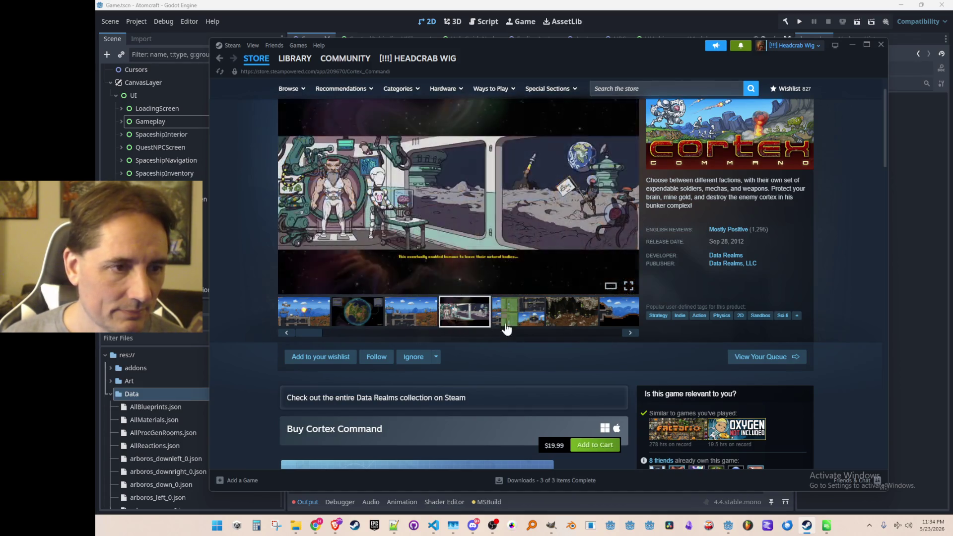
left_click(515, 322)
left_click(476, 323)
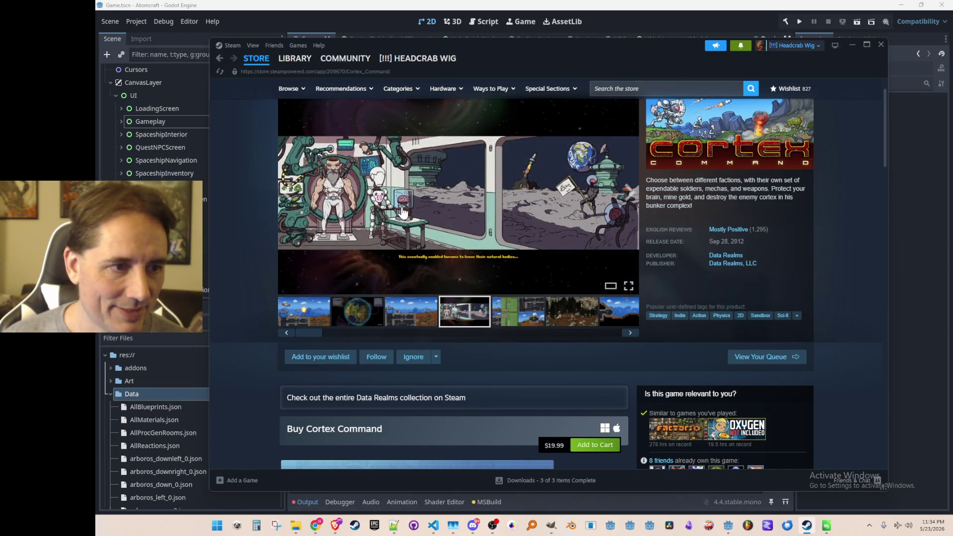
left_click(529, 314)
left_click(580, 323)
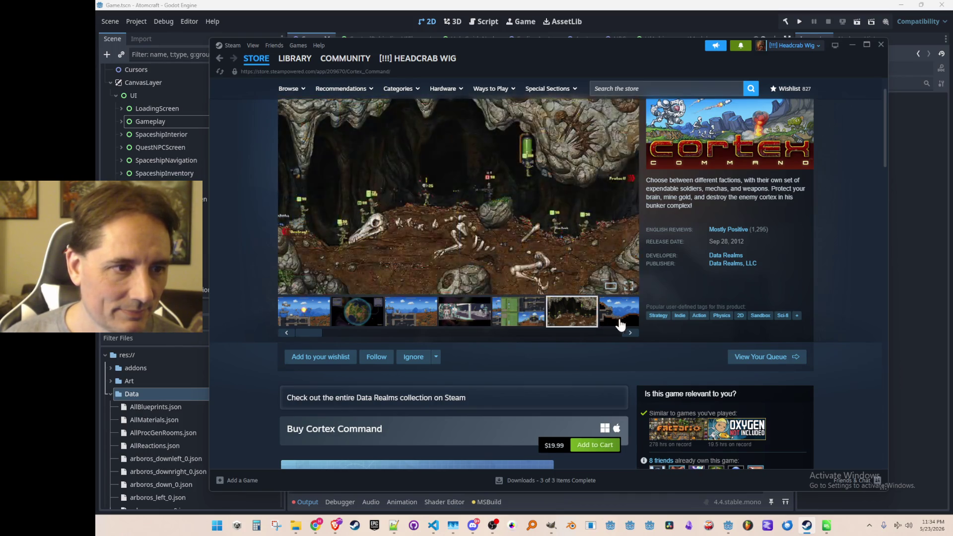
left_click(628, 325)
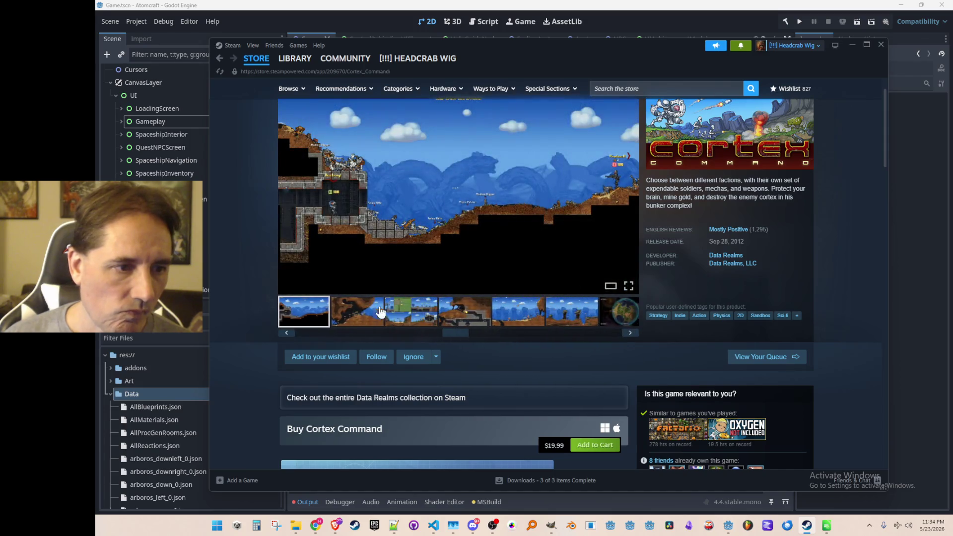
left_click_drag(459, 331, 397, 334)
left_click(377, 318)
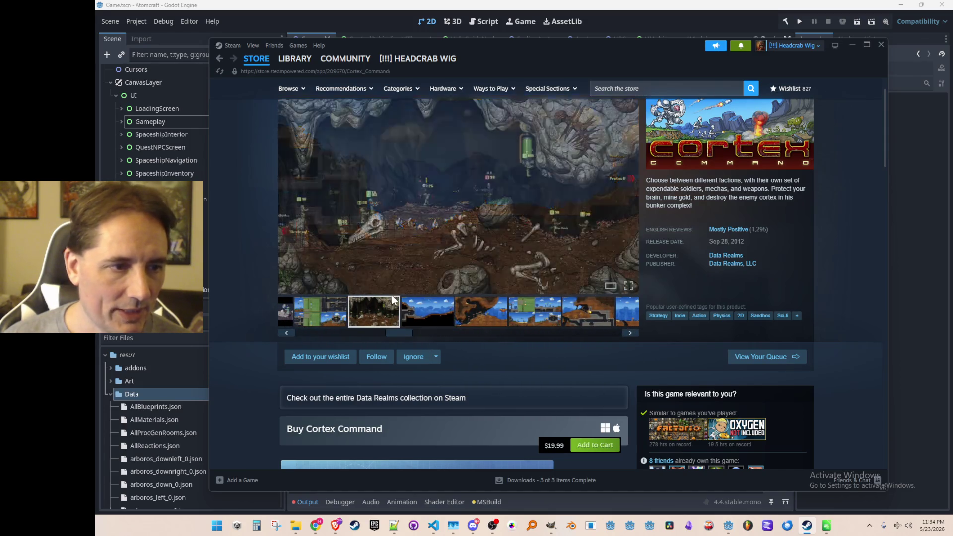
left_click(495, 312)
left_click(528, 322)
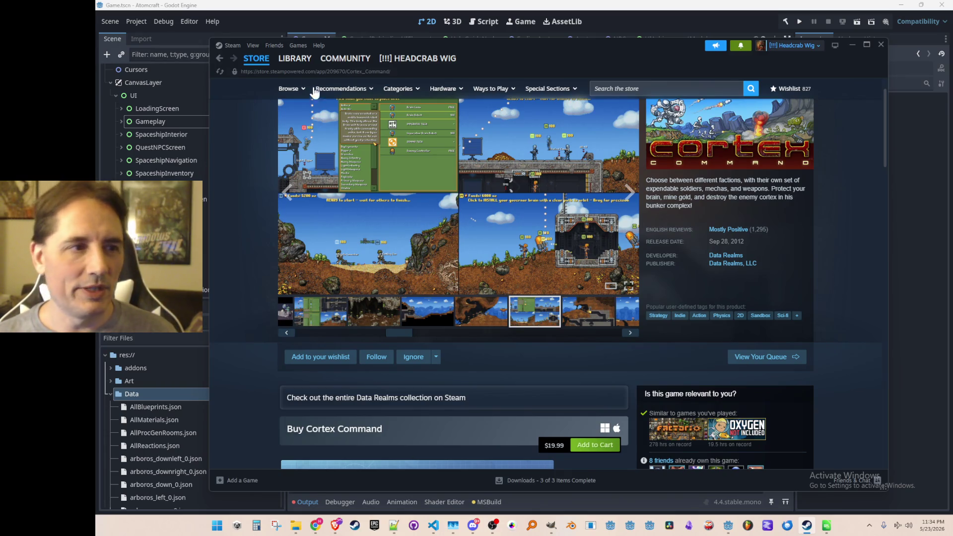
- Briefly revisit the Atomcraft page, return to Cortex Command, then minimise Steam to reveal Godot
mouse_move(287, 60)
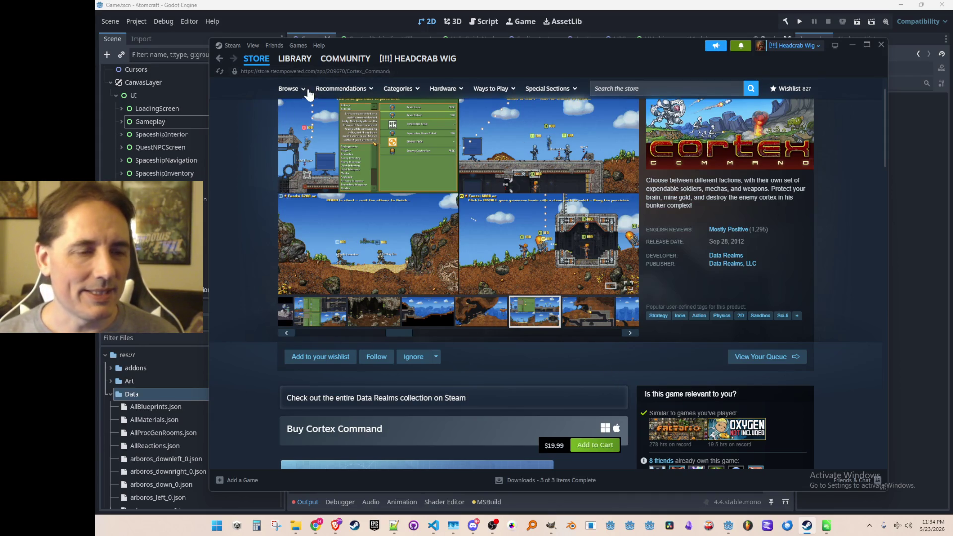
left_click(220, 59)
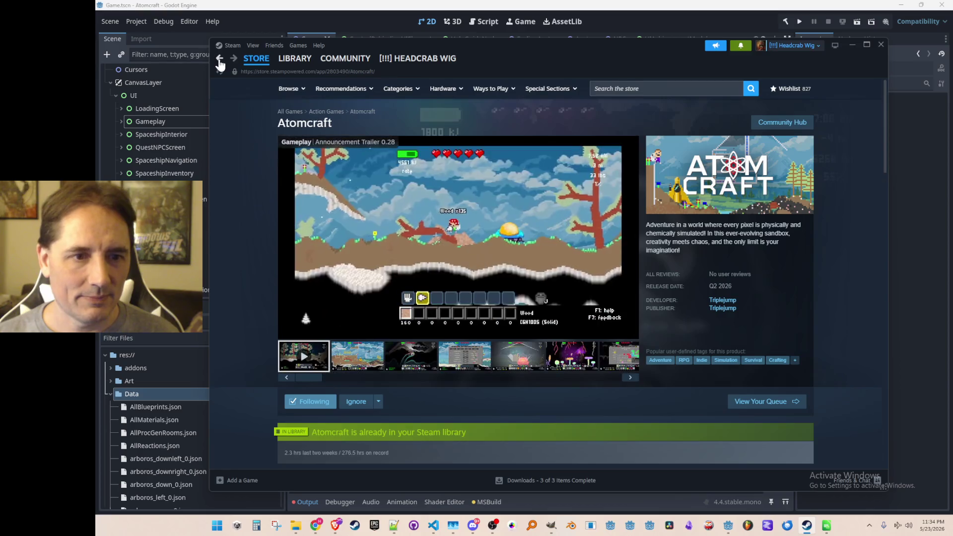
left_click(233, 58)
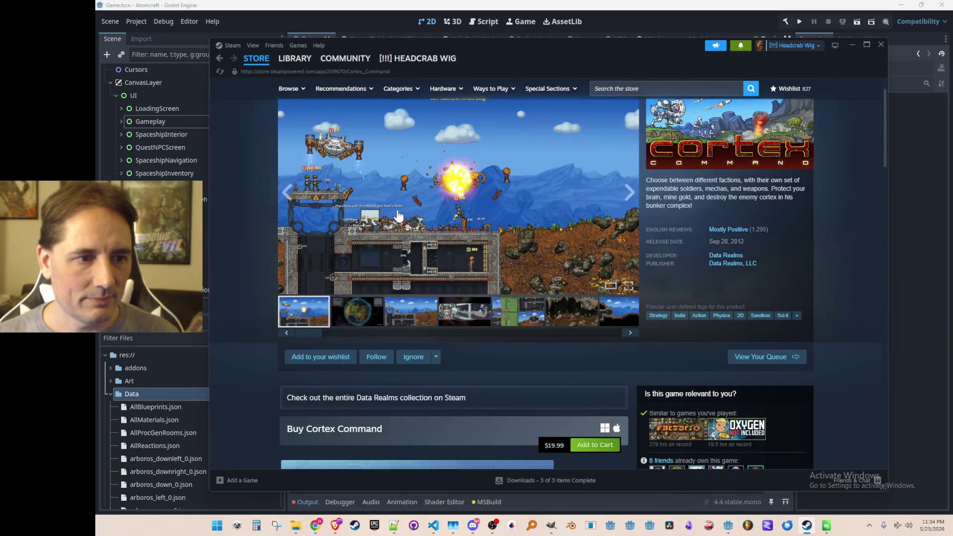
scroll(397, 217, "up", 1)
left_click(852, 45)
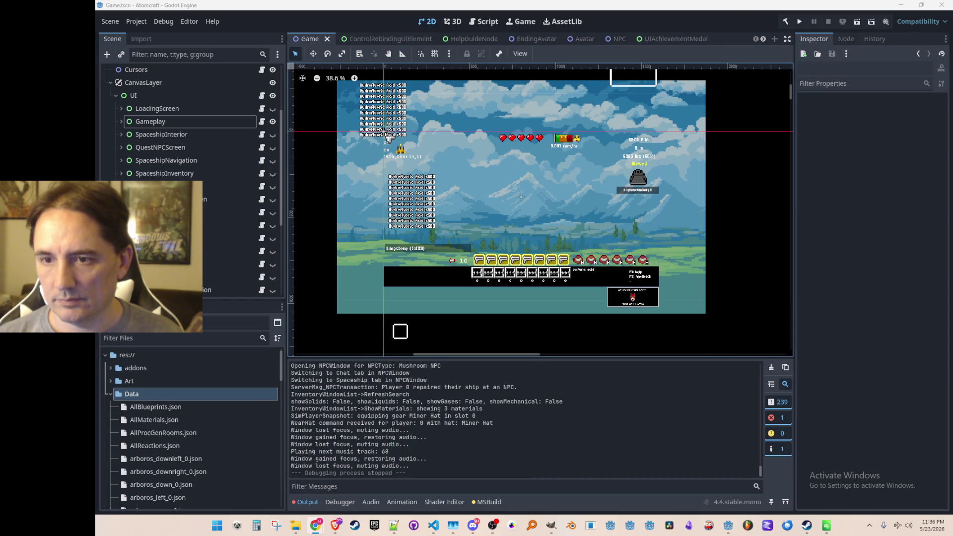
left_click(807, 525)
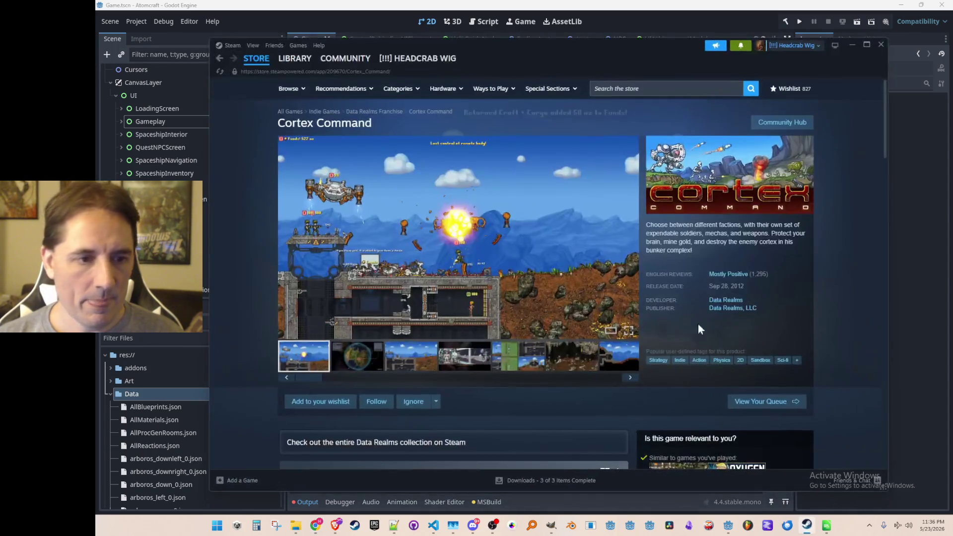
- Open the Atomcraft game page twice from the library, returning Home each time, then switch to the Store
left_click(288, 59)
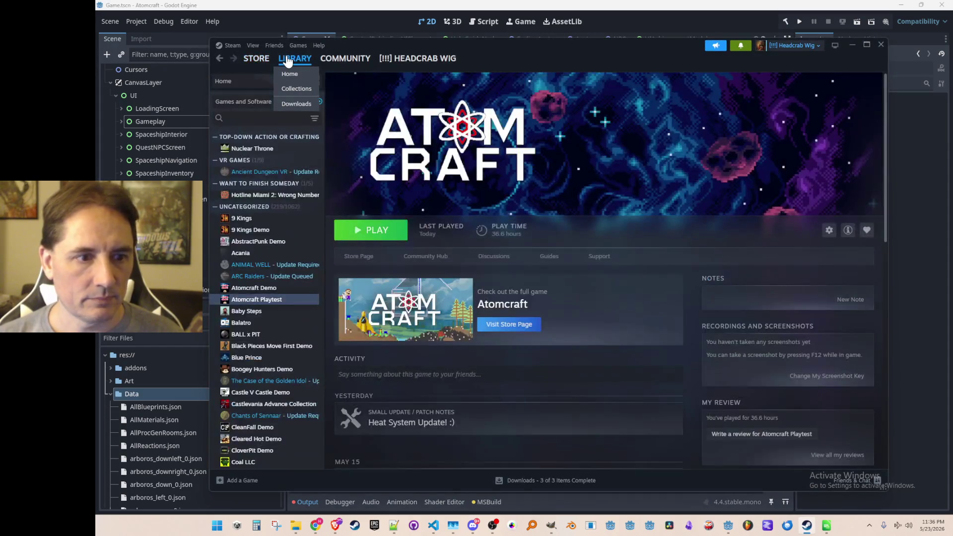
left_click(675, 253)
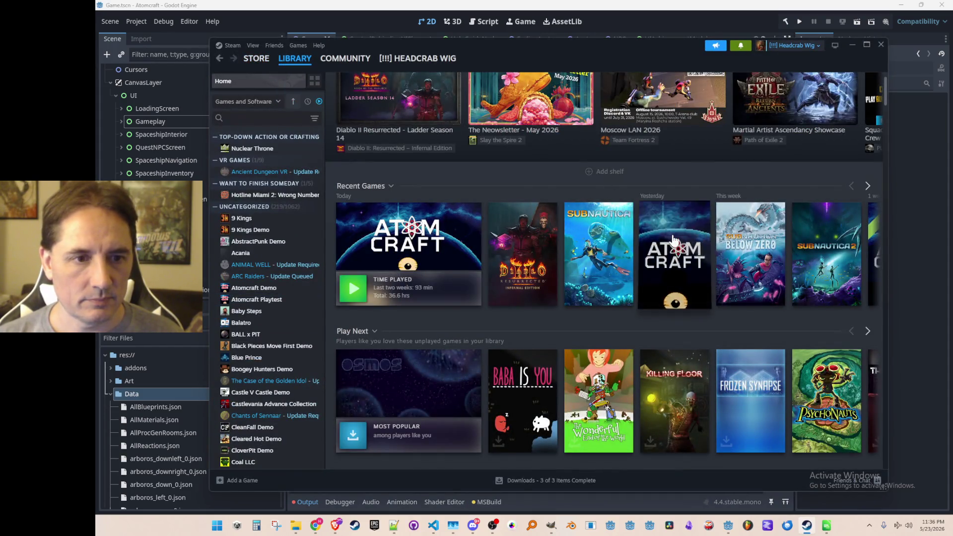
left_click(219, 58)
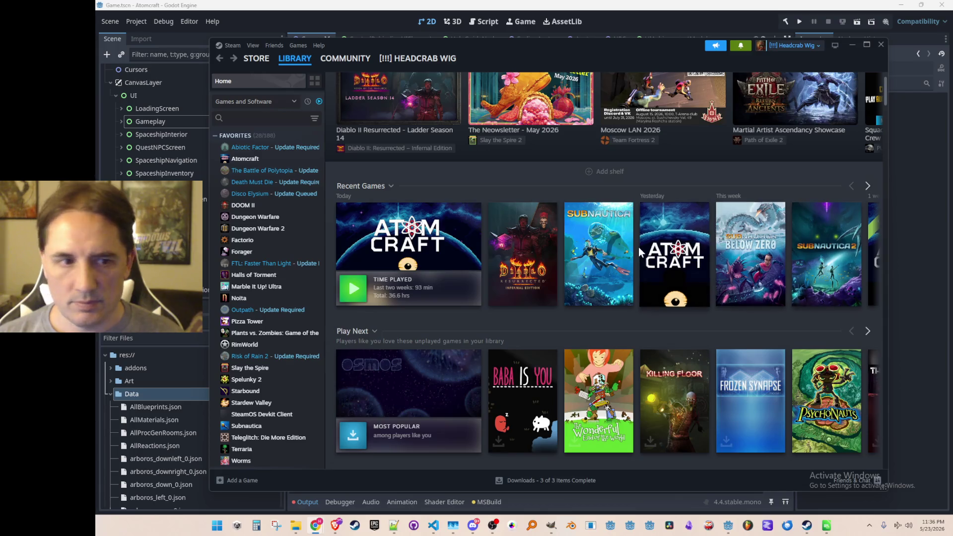
left_click(675, 254)
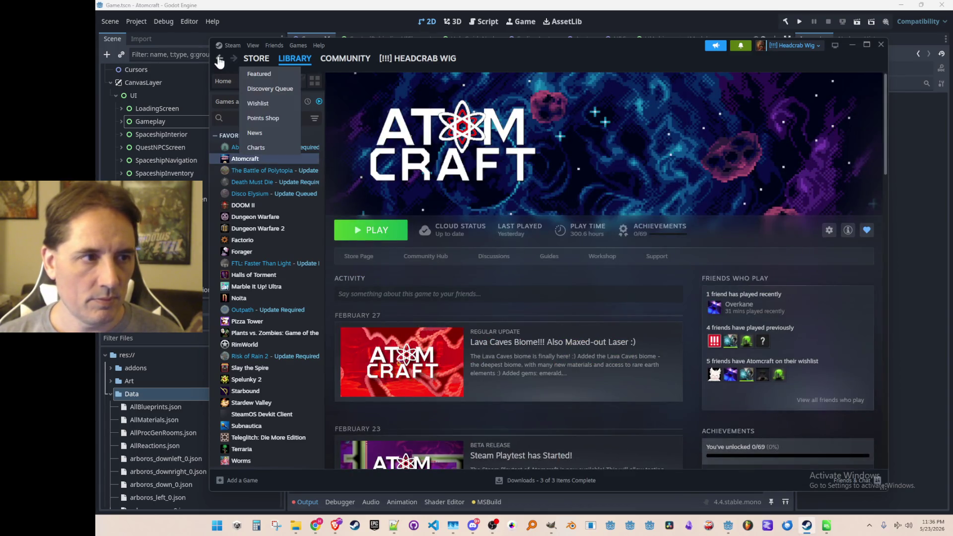
left_click(219, 58)
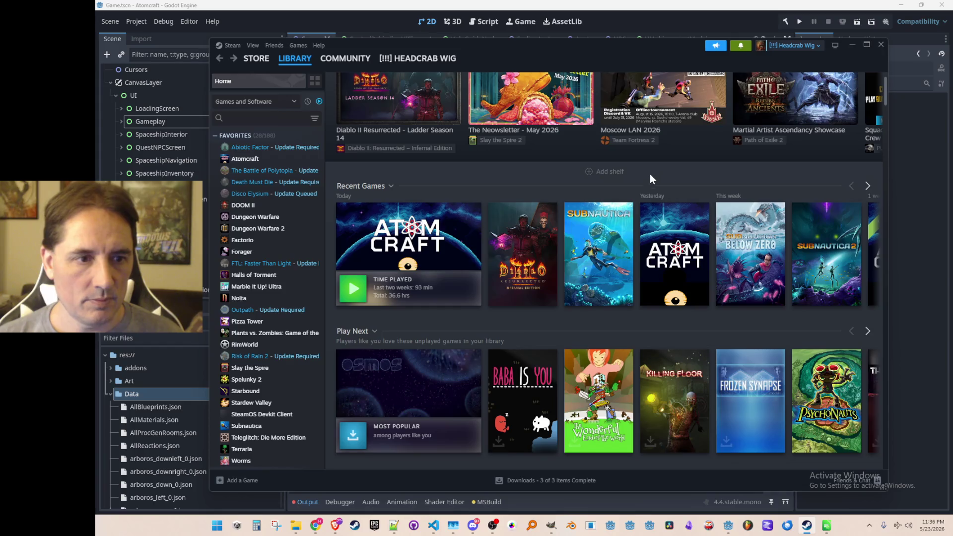
left_click(261, 63)
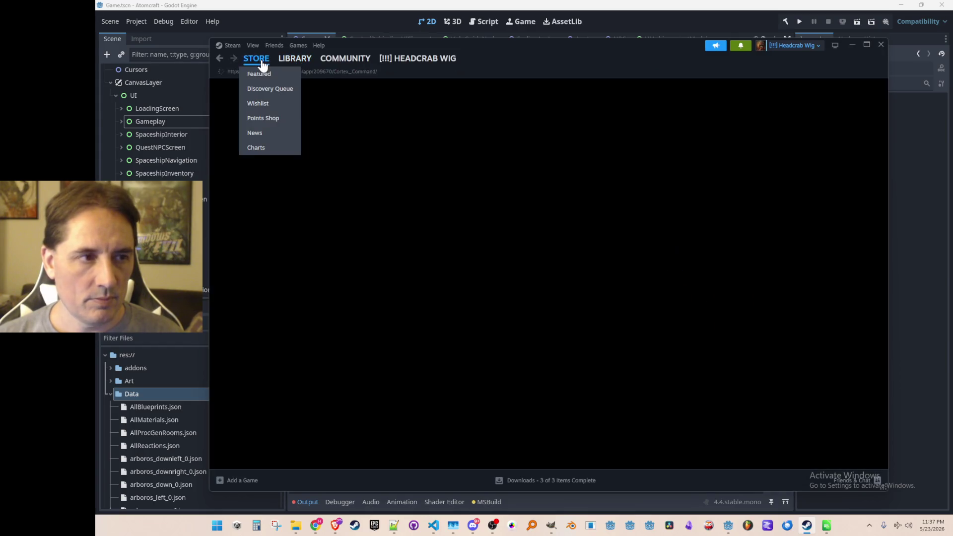
- Return from the store to library Home and page the Recent Games shelf back and forth
left_click(218, 59)
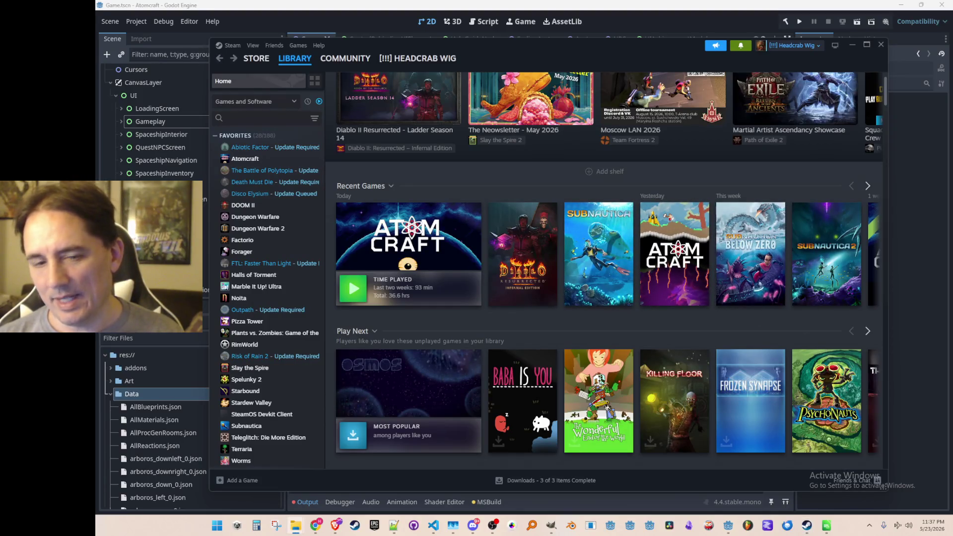
left_click(867, 186)
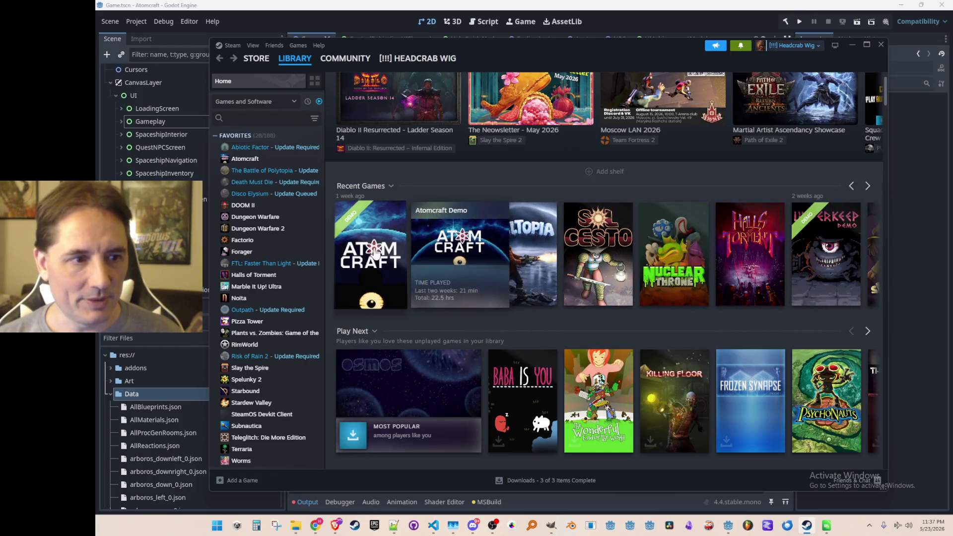
left_click(853, 187)
left_click(854, 188)
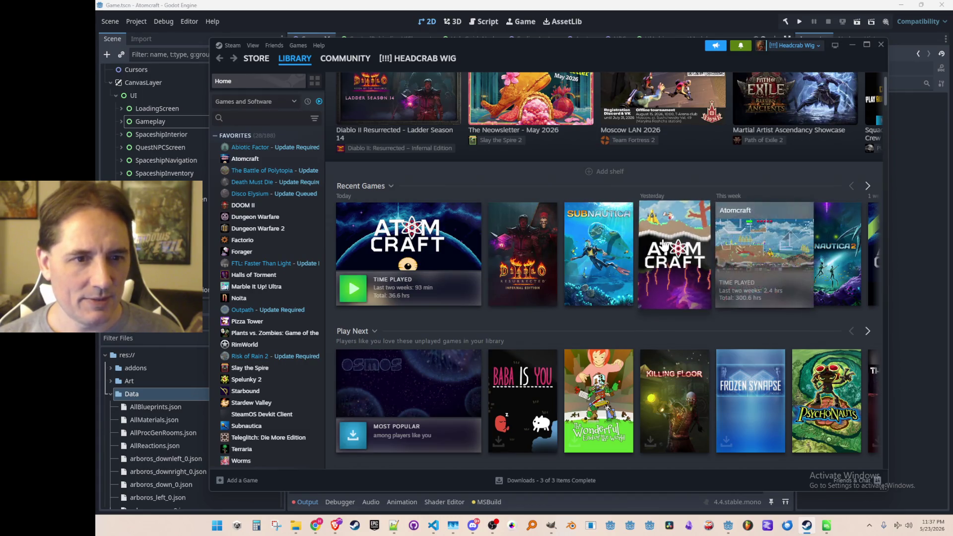
- Open the Atomcraft Playtest library page, then go back to library Home
left_click(380, 243)
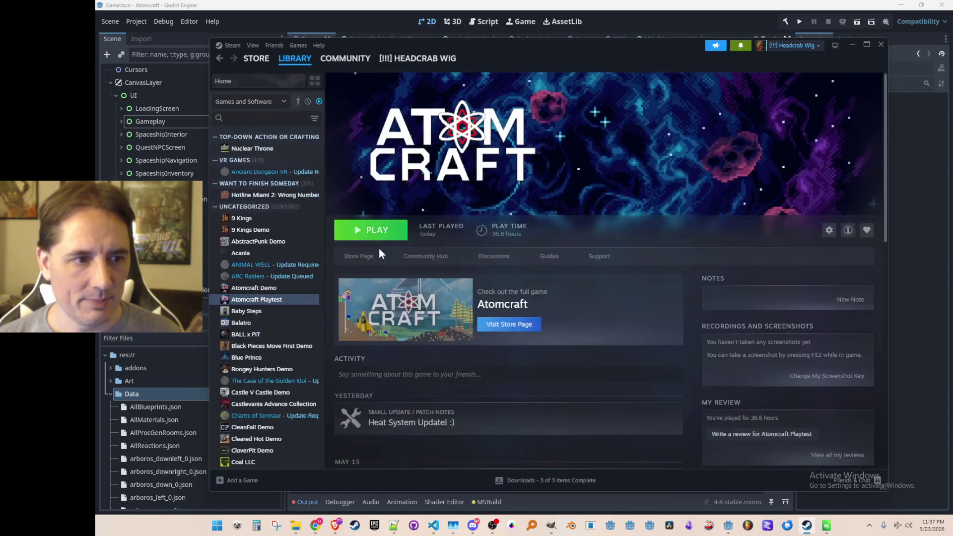
mouse_move(250, 59)
left_click(220, 59)
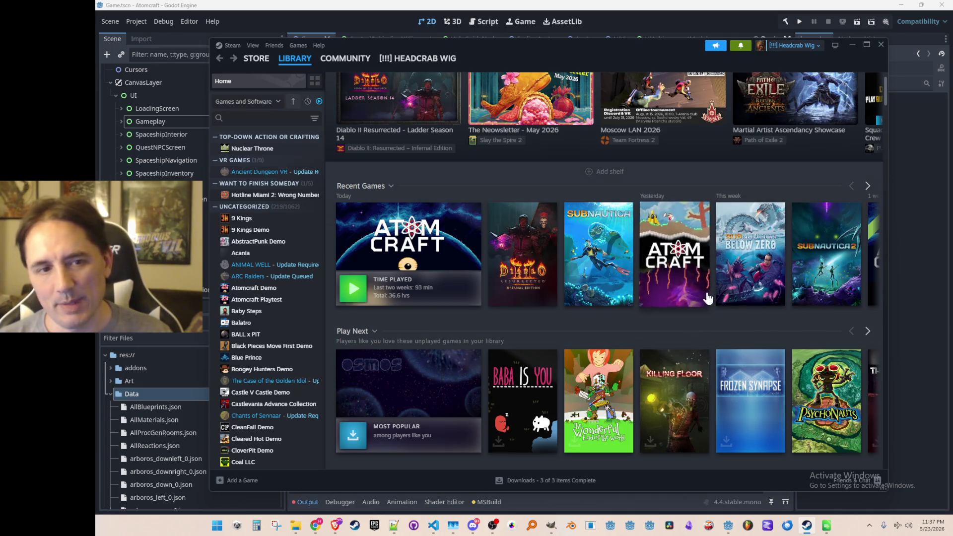
mouse_move(659, 305)
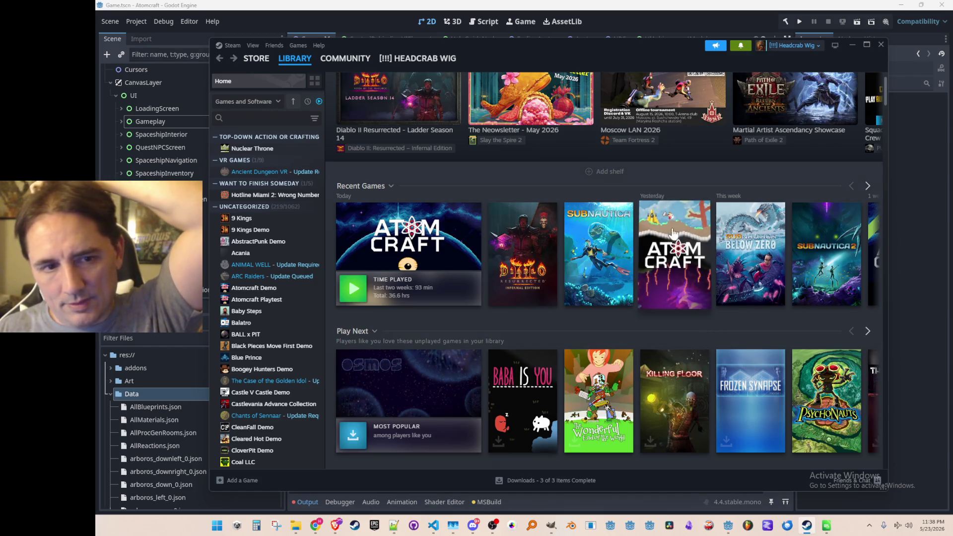
mouse_move(682, 254)
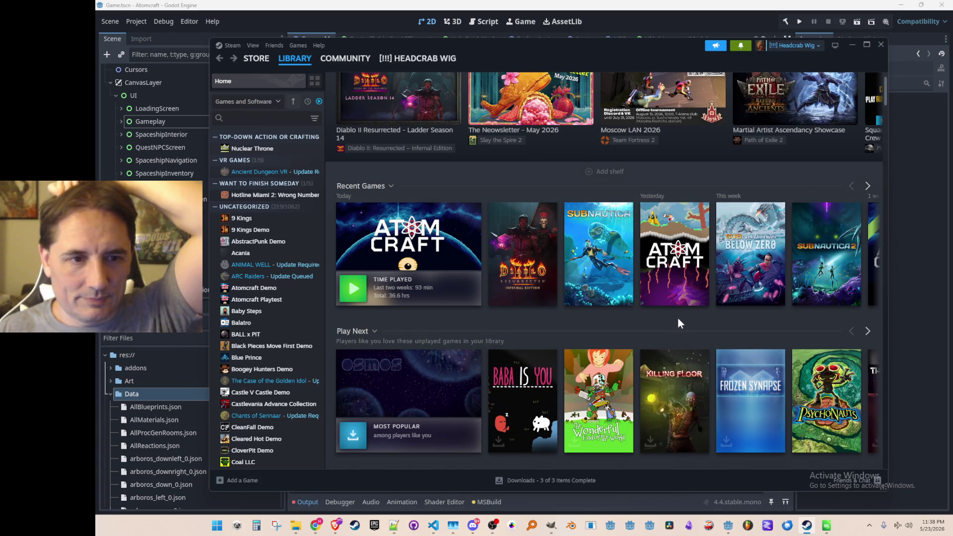
left_click(868, 186)
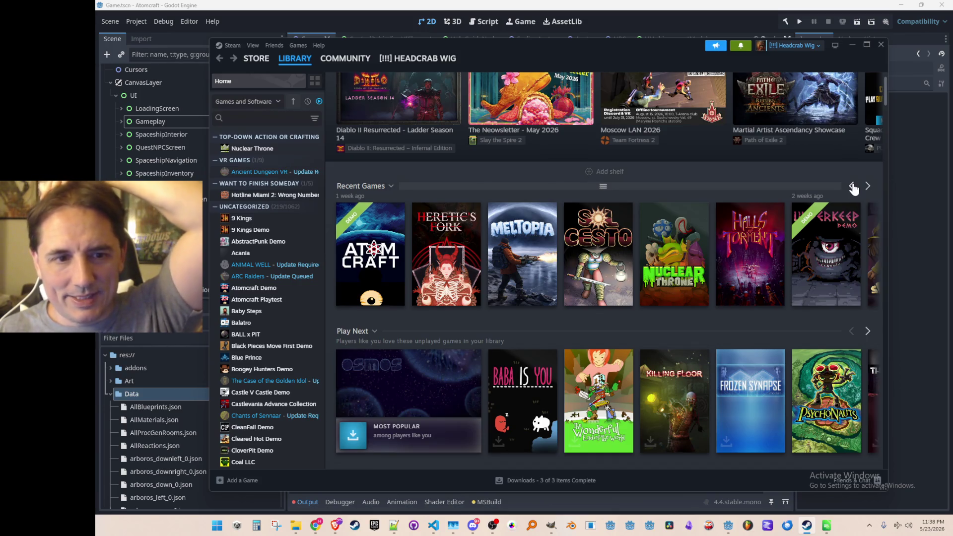
left_click(852, 187)
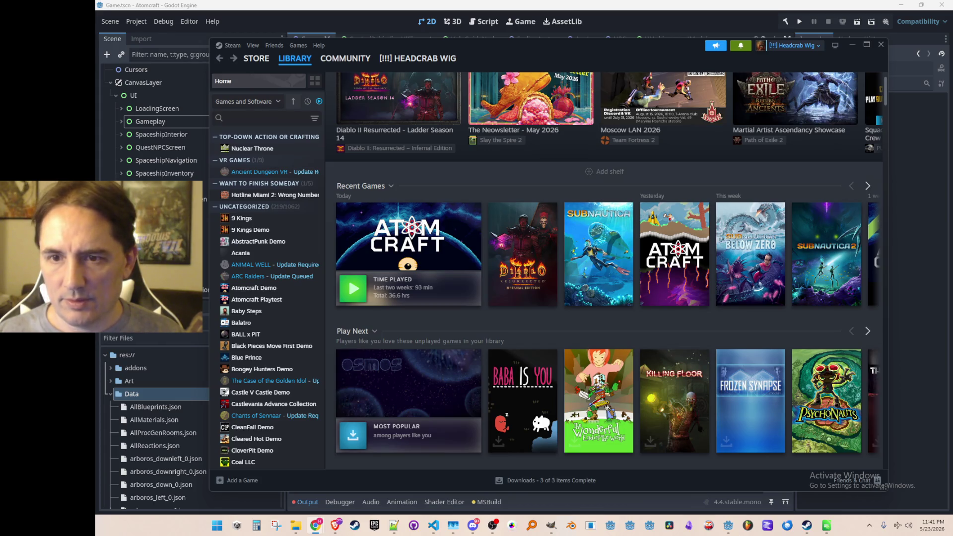
- Open the Atomcraft Playtest page and flip between it and library Home with Back/Forward
left_click(402, 239)
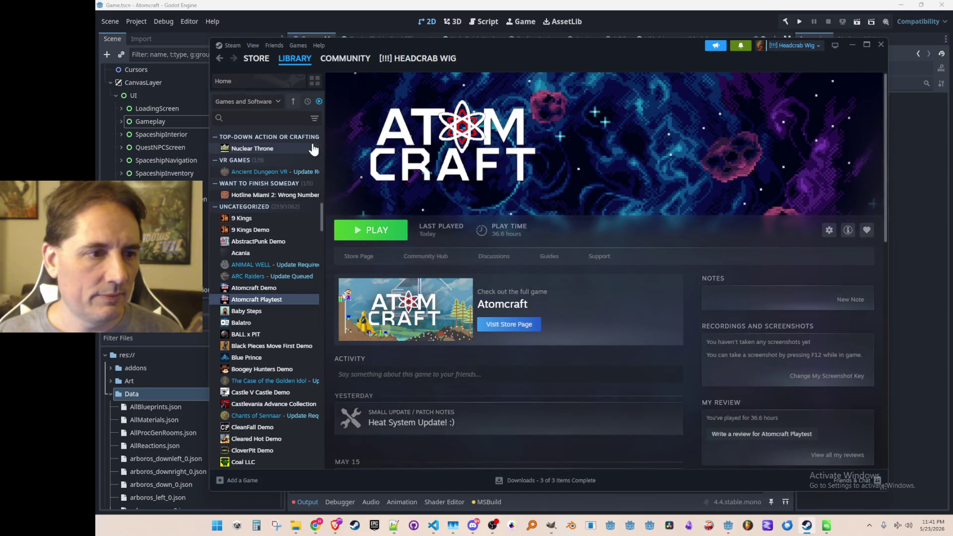
left_click(220, 58)
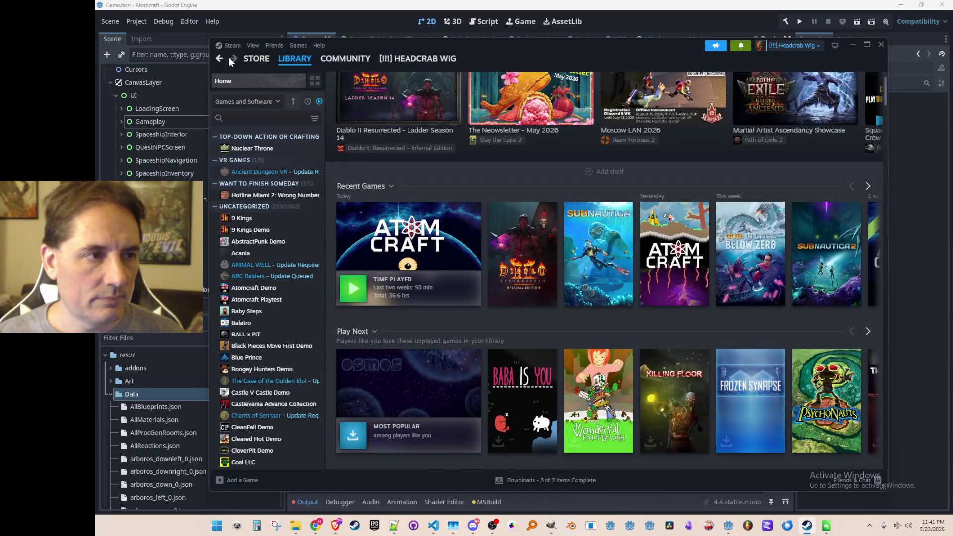
left_click(230, 59)
left_click(220, 58)
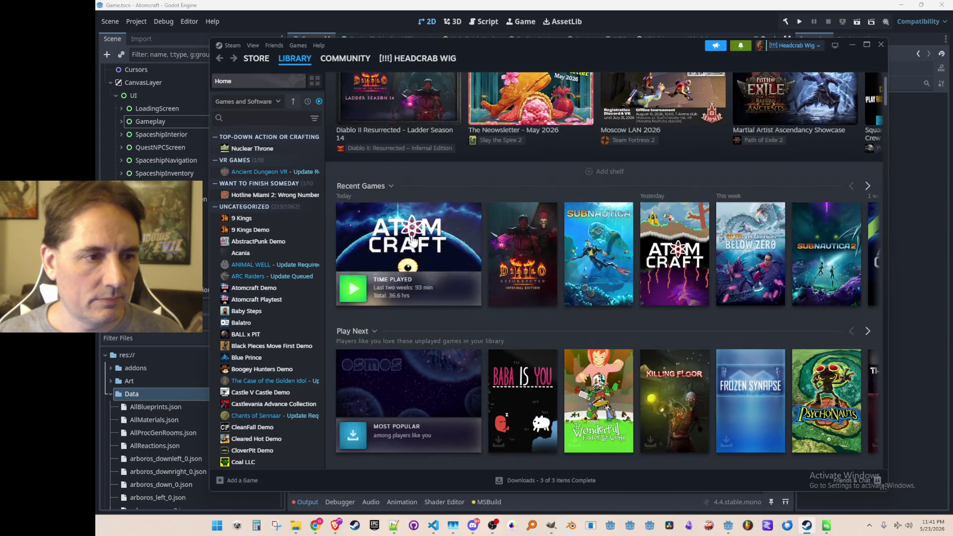
left_click(233, 58)
left_click(219, 58)
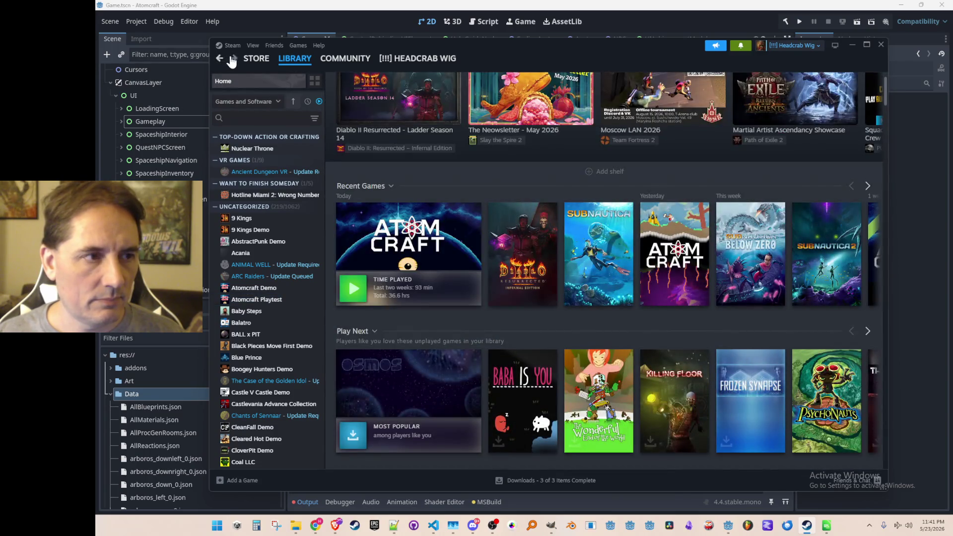
left_click(234, 59)
right_click(569, 156)
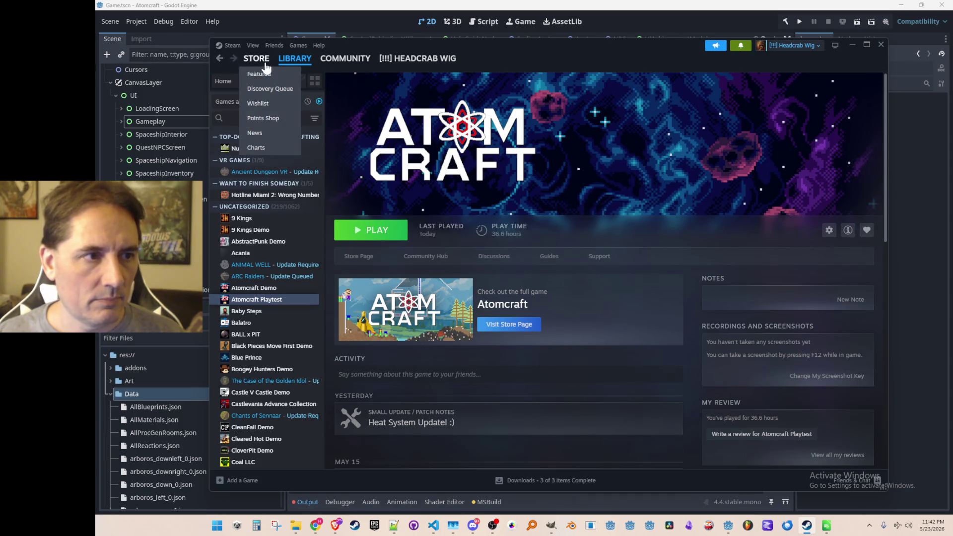
- Navigate Back and Forward through the Atomcraft, Playtest and store pages, ending on library Home
left_click(287, 60)
left_click(221, 58)
left_click(233, 58)
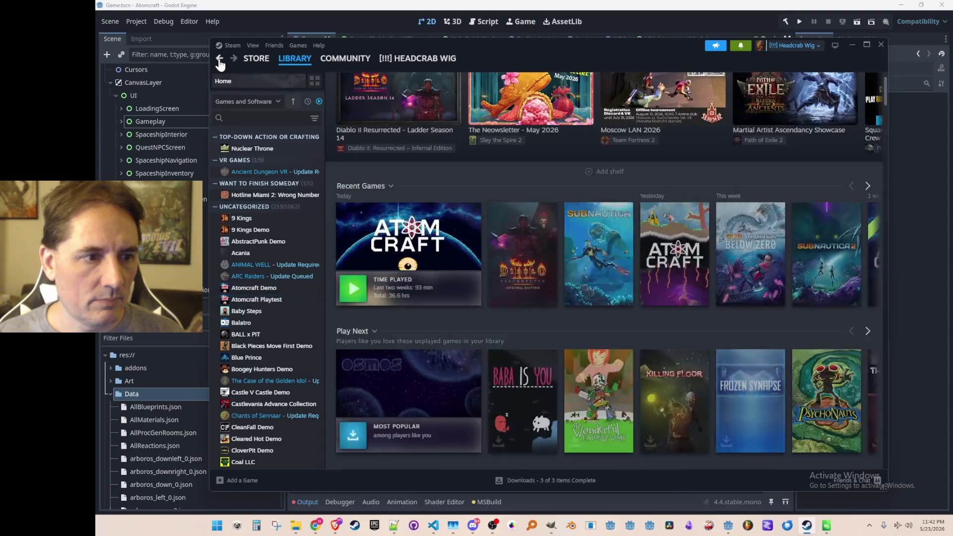
left_click(220, 58)
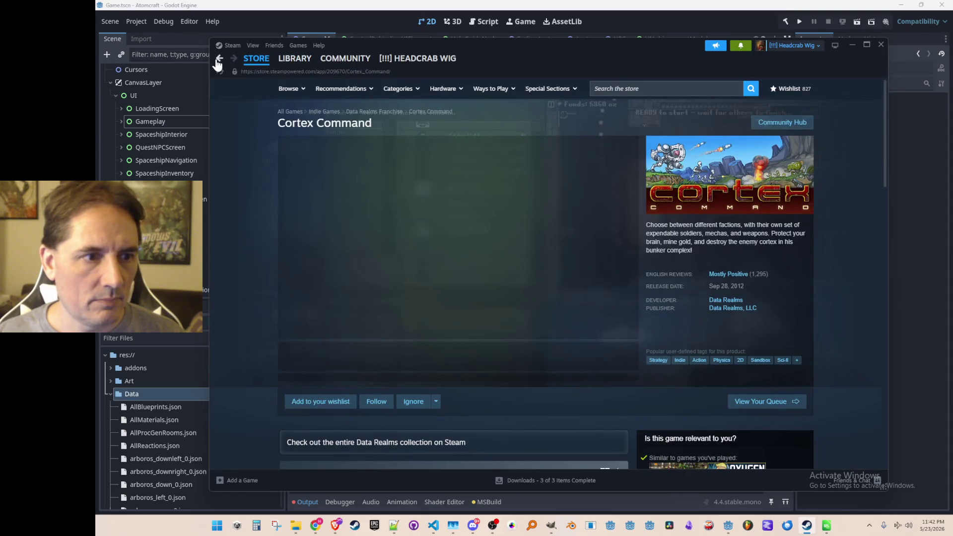
left_click(218, 60)
left_click(217, 60)
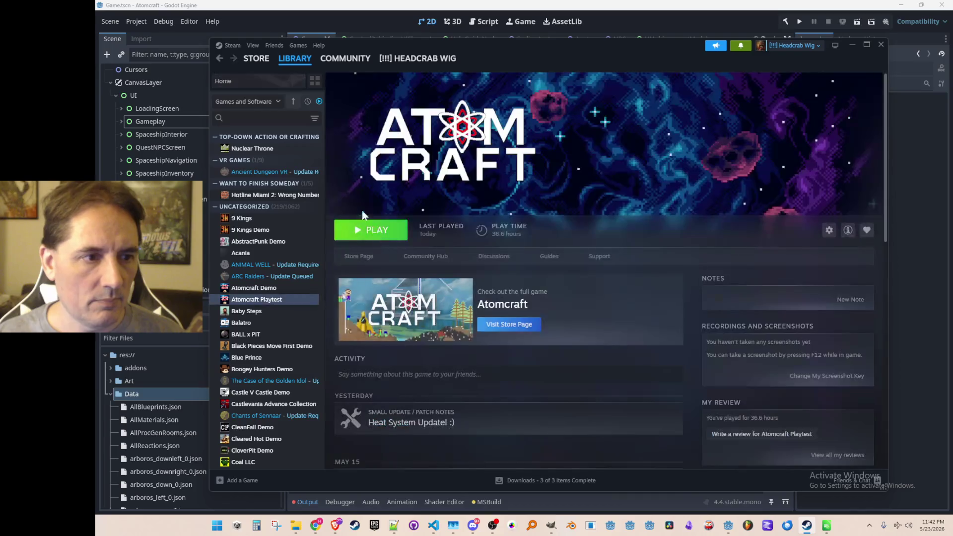
left_click(218, 59)
left_click(219, 60)
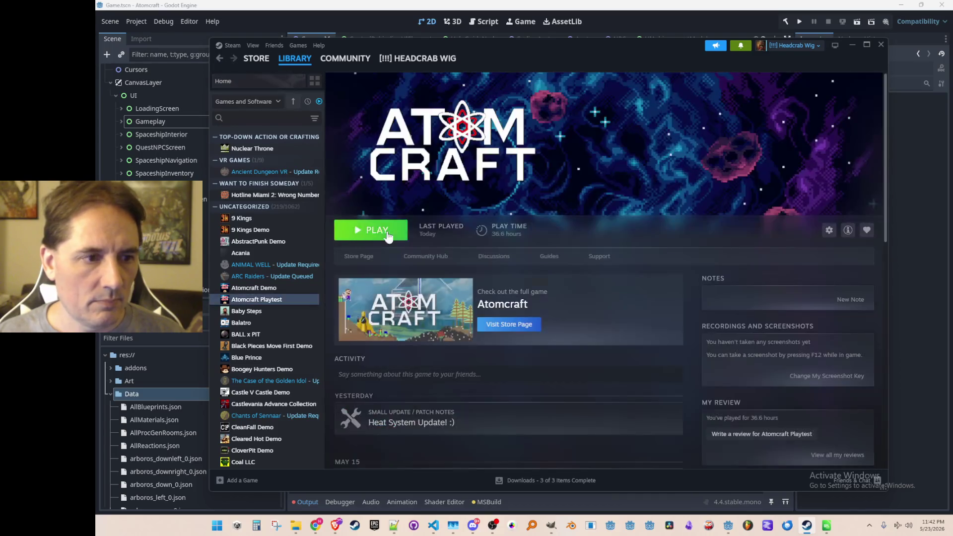
left_click(219, 61)
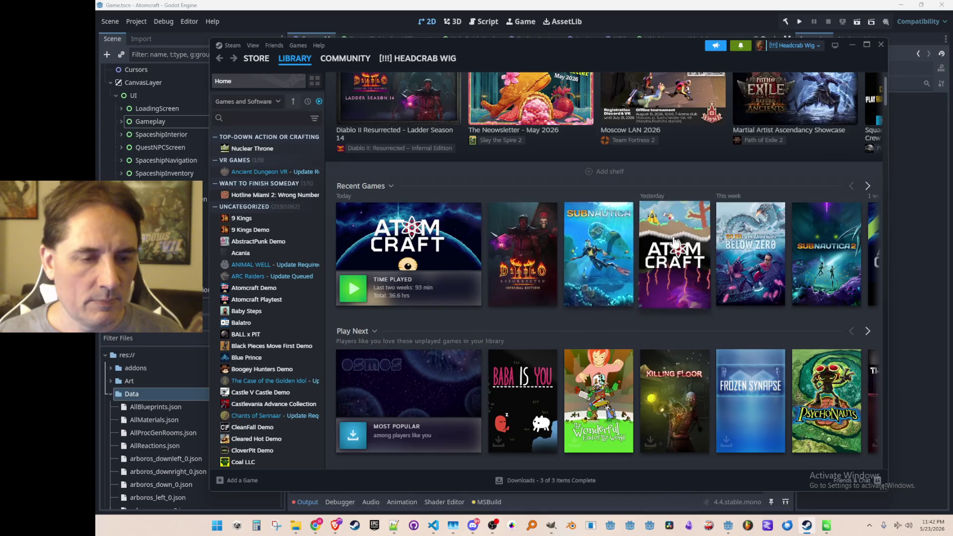
- Open the full Atomcraft page and the Playtest capsule page repeatedly, returning to library Home each time
left_click(669, 241)
left_click(218, 58)
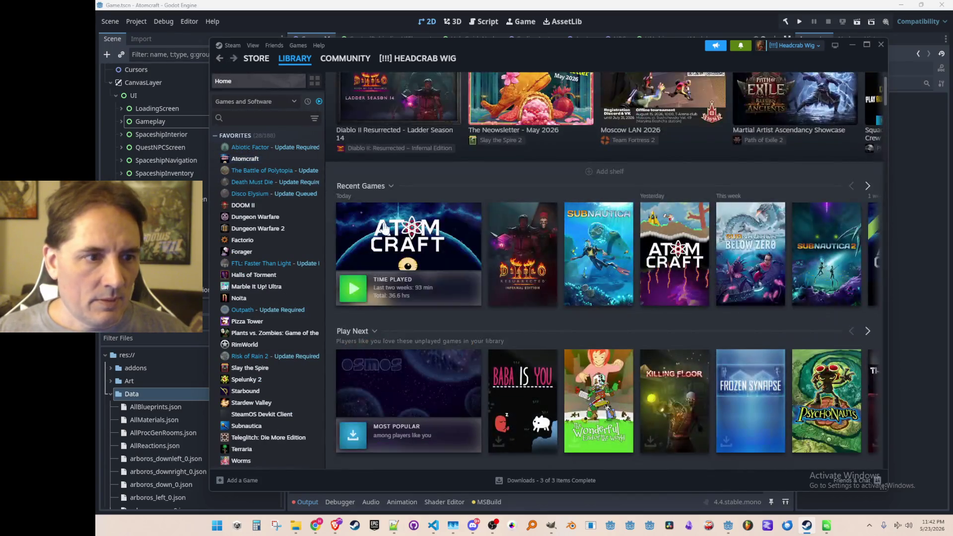
left_click(400, 241)
left_click(219, 58)
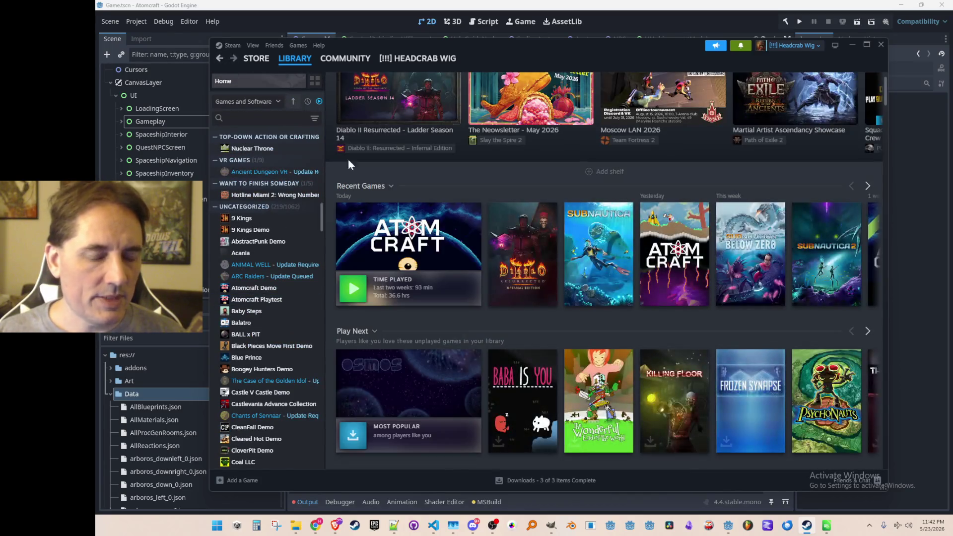
left_click(392, 236)
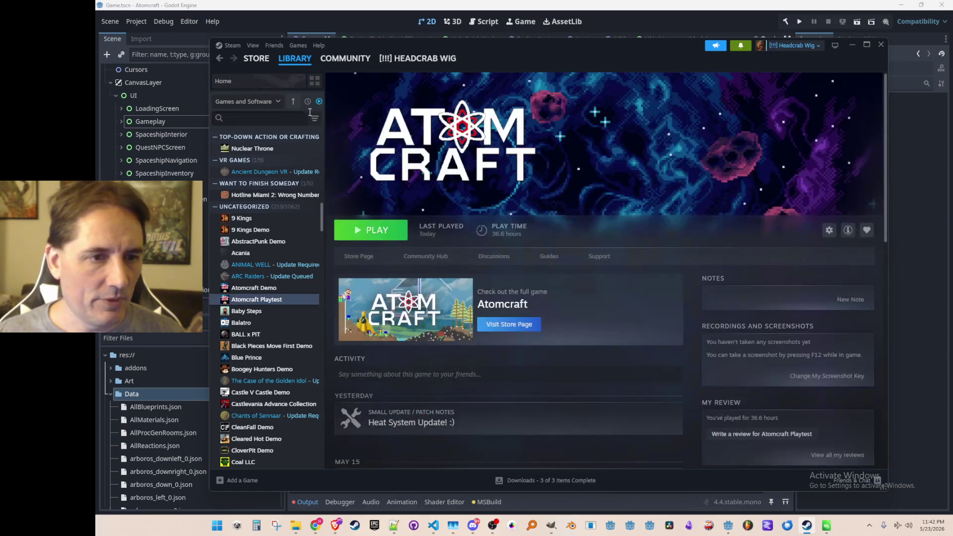
left_click(219, 58)
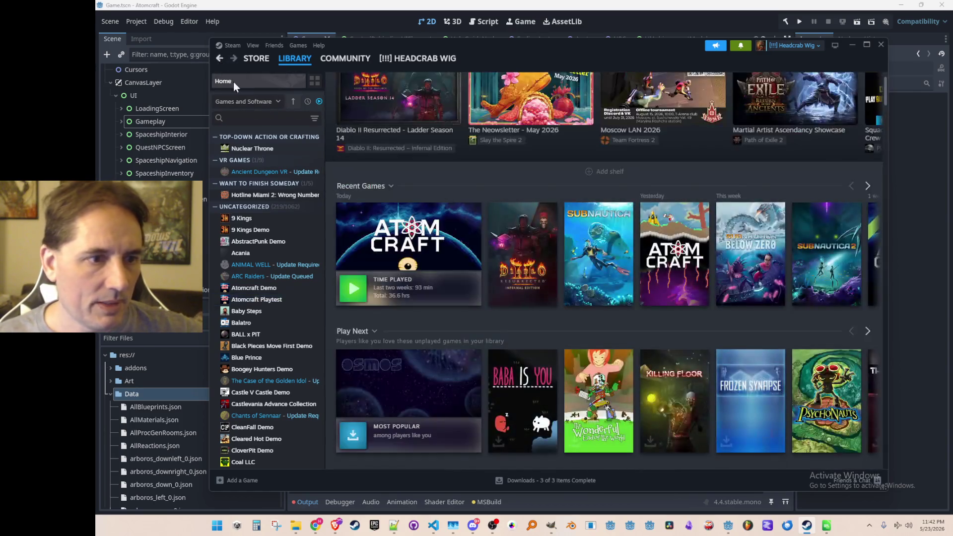
left_click(410, 243)
scroll(420, 273, "down", 3)
scroll(420, 275, "up", 3)
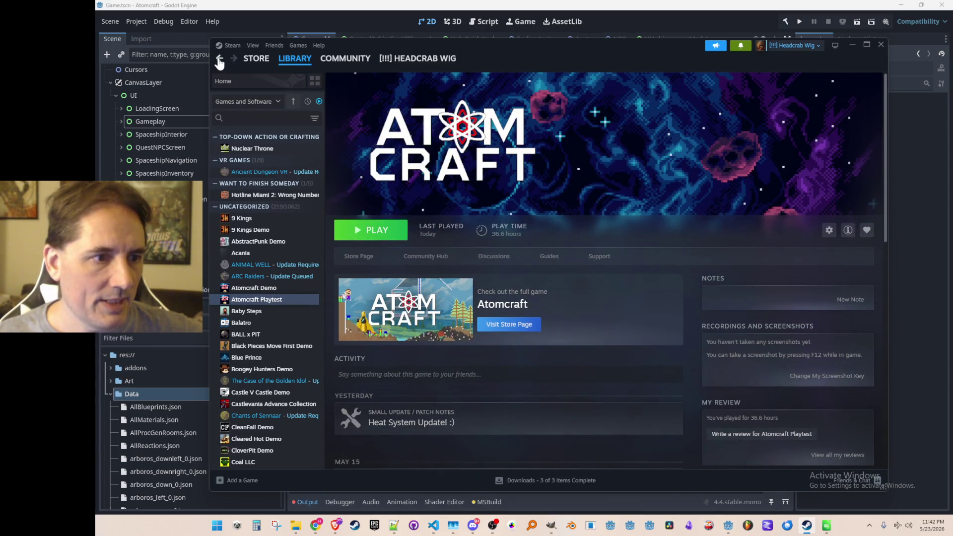
left_click(217, 57)
left_click(433, 225)
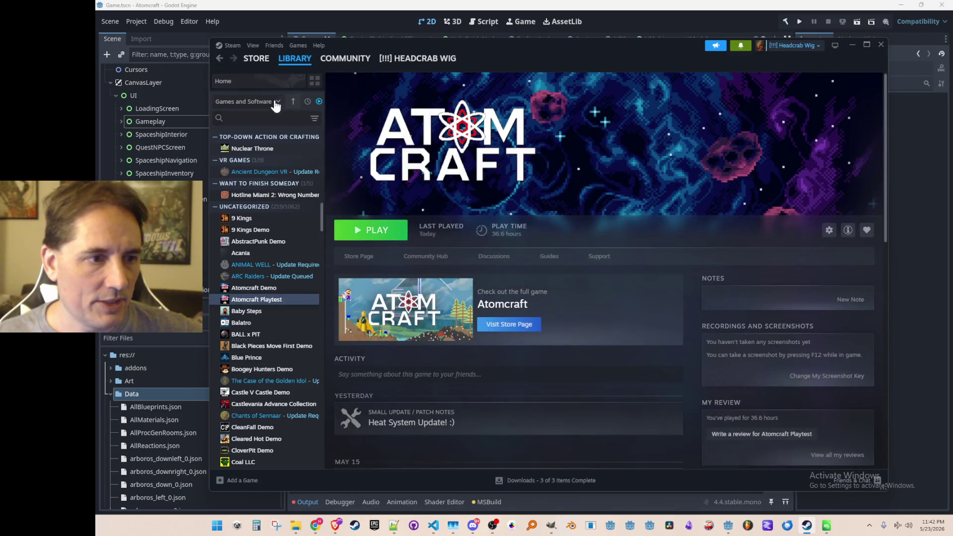
left_click(219, 59)
- Visit the Store and Community sections, then return to the library Home
mouse_move(288, 61)
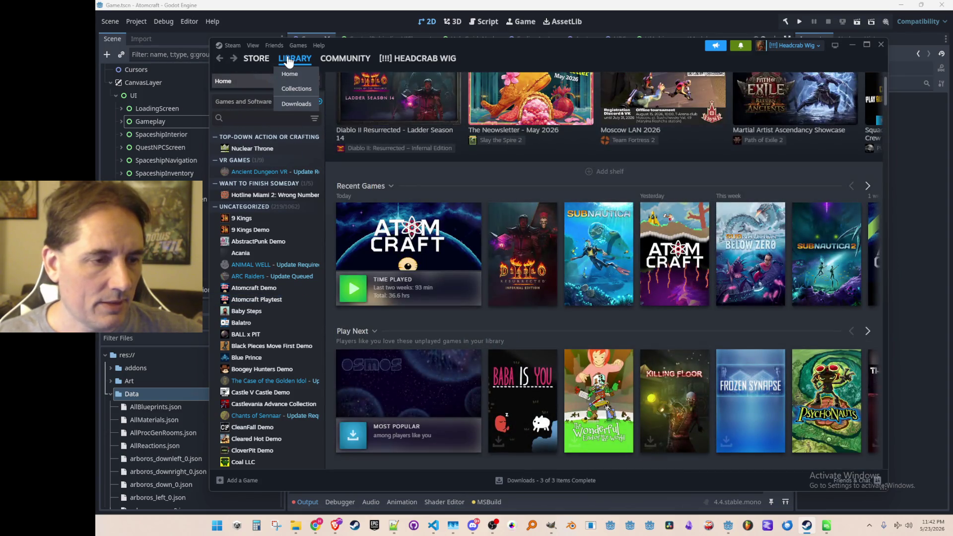
left_click(256, 58)
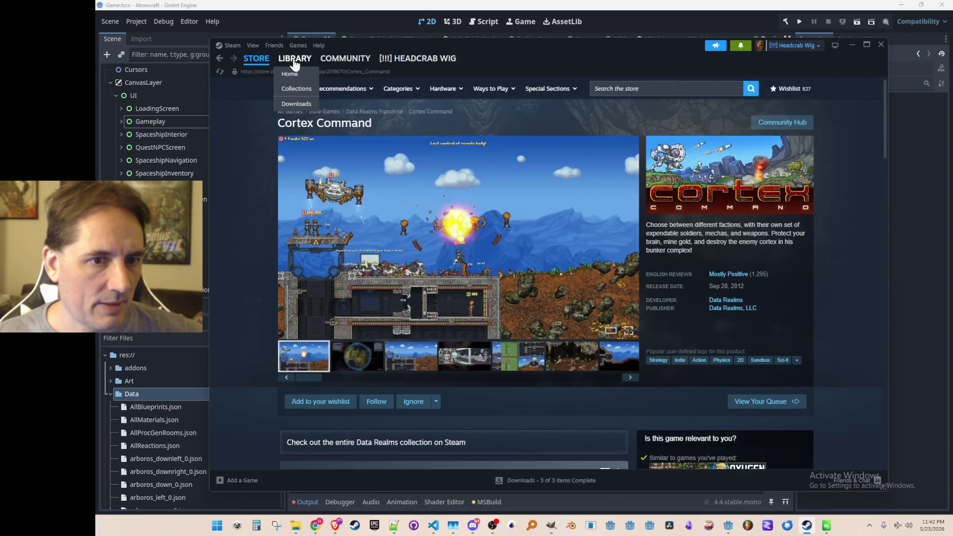
left_click(294, 60)
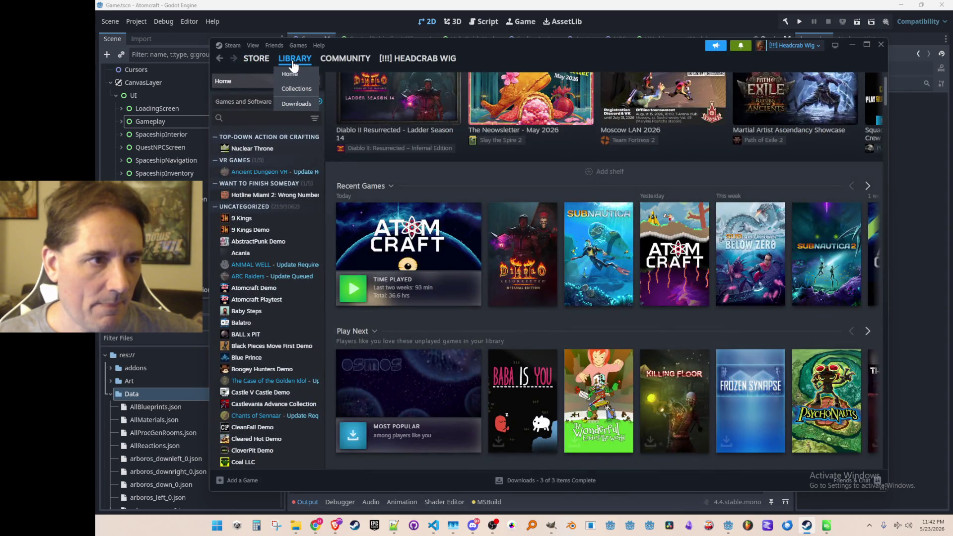
left_click(333, 60)
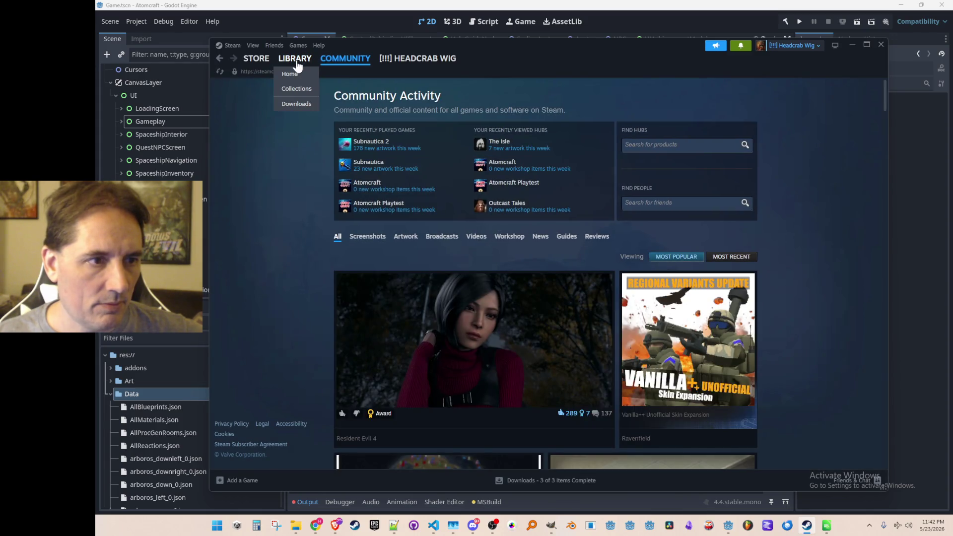
left_click(296, 62)
- Open the Atomcraft Demo and Atomcraft Playtest pages, going back to Home after each
left_click(713, 280)
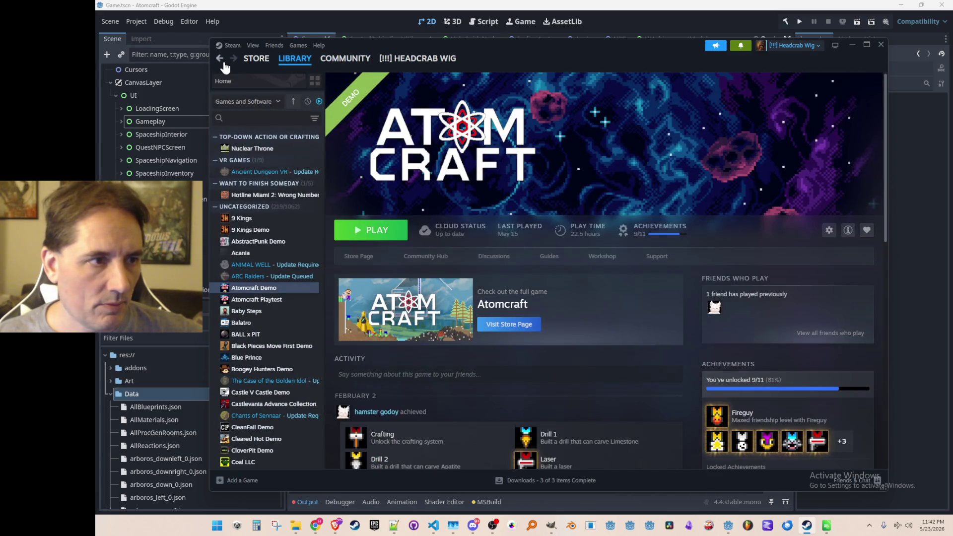
left_click(220, 59)
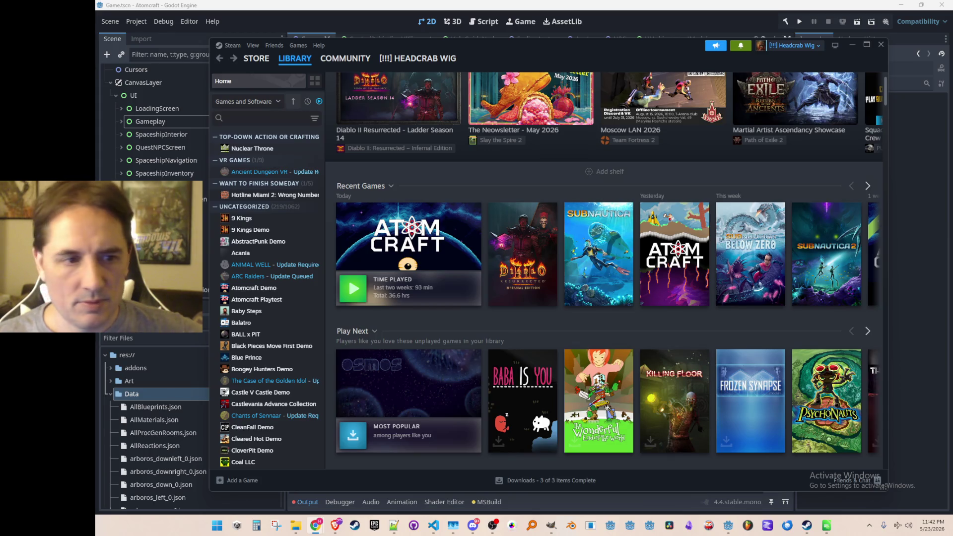
left_click(400, 240)
mouse_move(253, 47)
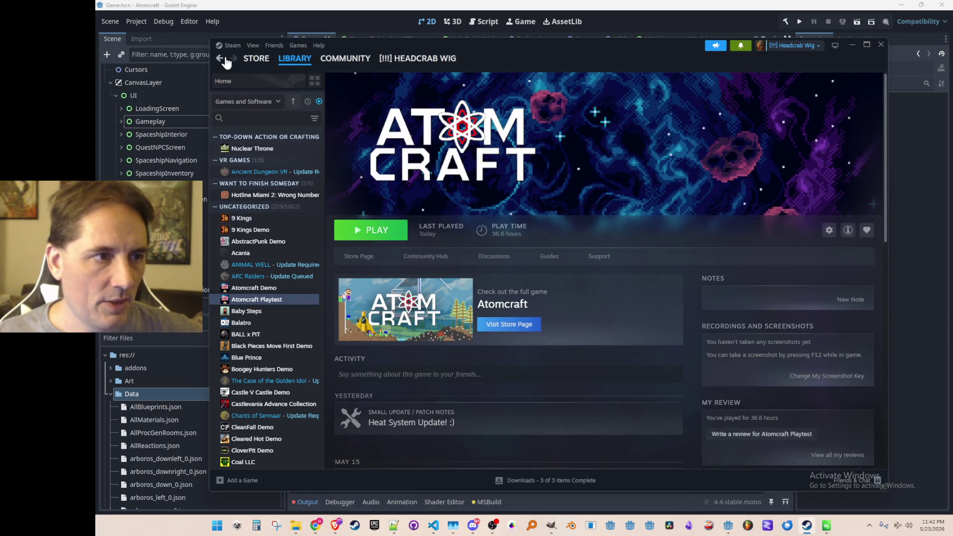
left_click(219, 58)
- Check the Atomcraft recent game's context menu, then open the main Atomcraft page and return Home
right_click(457, 240)
left_click(464, 173)
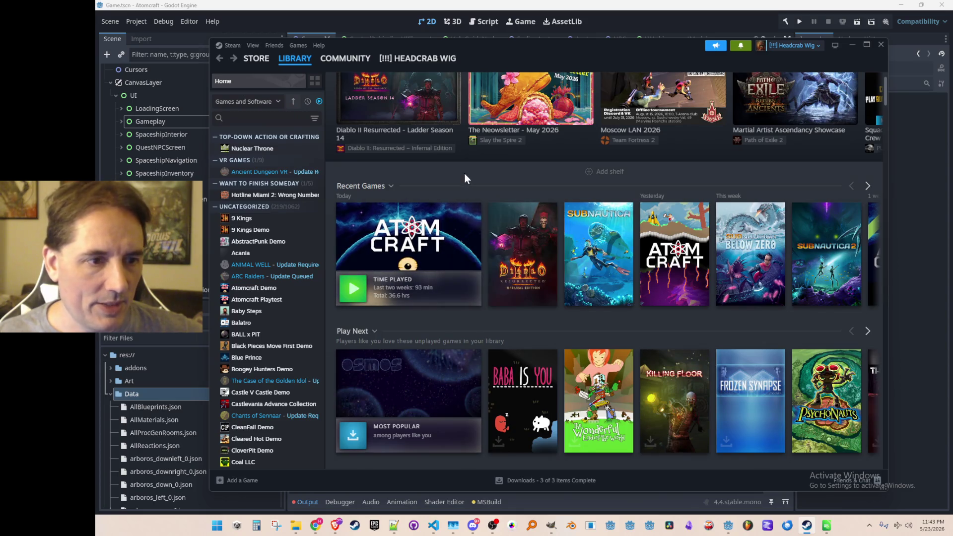
left_click(678, 245)
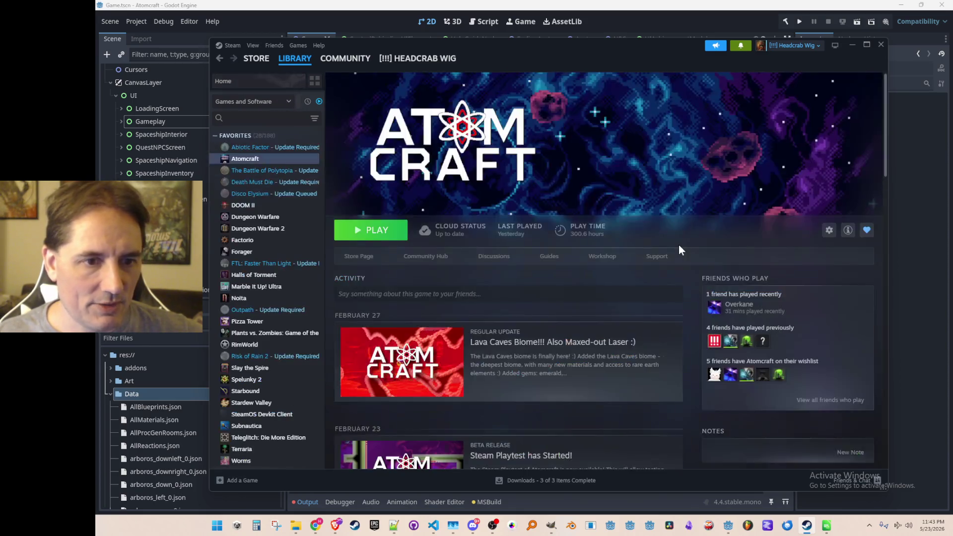
left_click(223, 80)
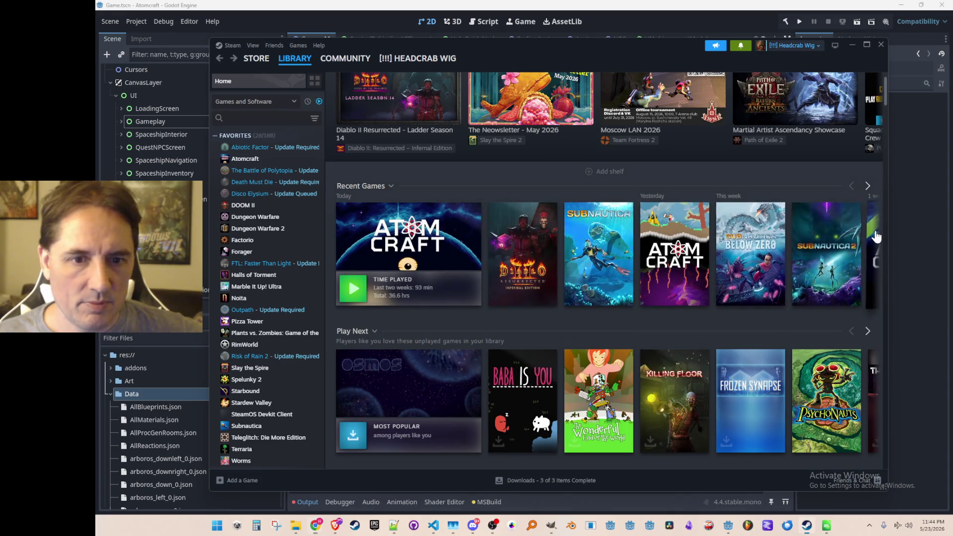
- Glance at the Atomcraft page, then drag the Steam window edges to widen the library
left_click(674, 253)
left_click(220, 61)
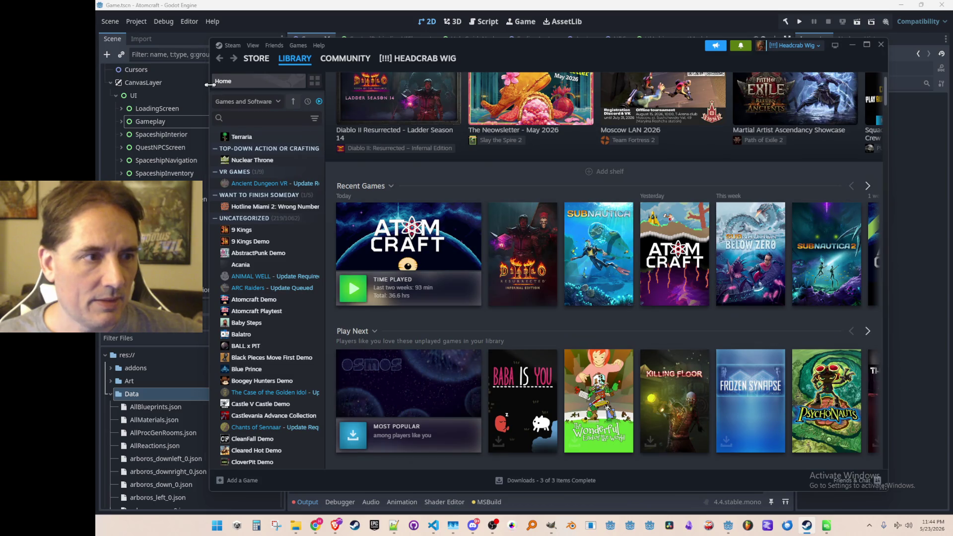
left_click_drag(211, 84, 94, 84)
left_click_drag(629, 47, 692, 49)
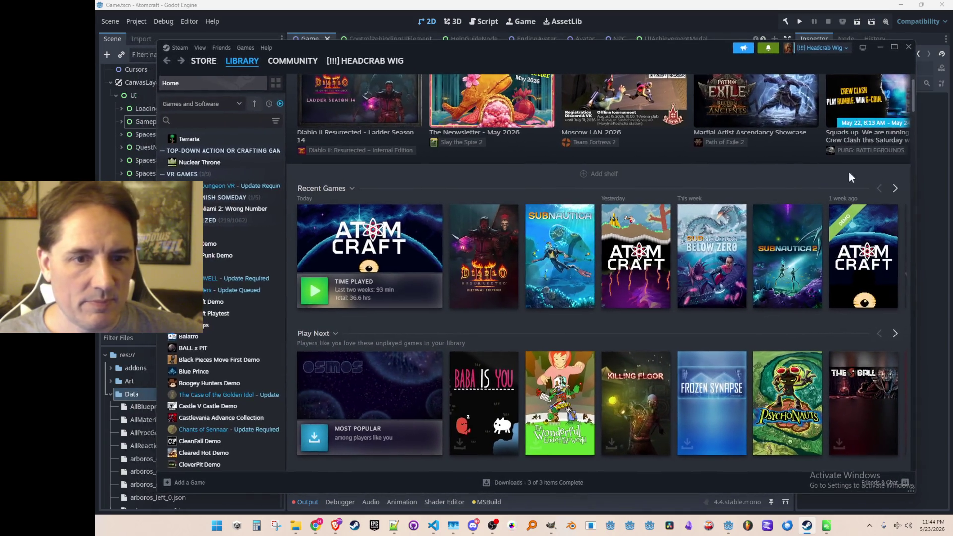
- Page the Recent Games shelf, view the Atomcraft Demo's store page, then go back to Library Home
left_click(895, 189)
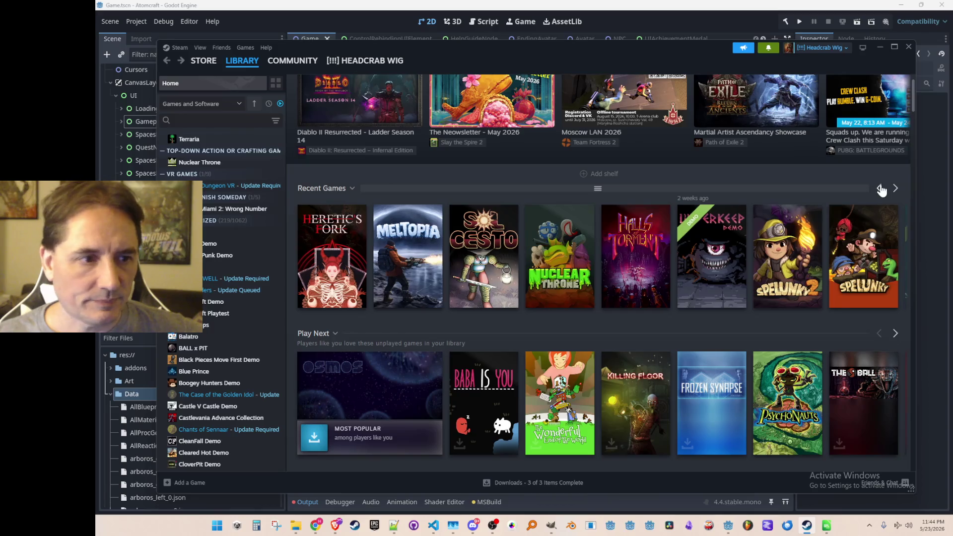
left_click(878, 188)
left_click(847, 255)
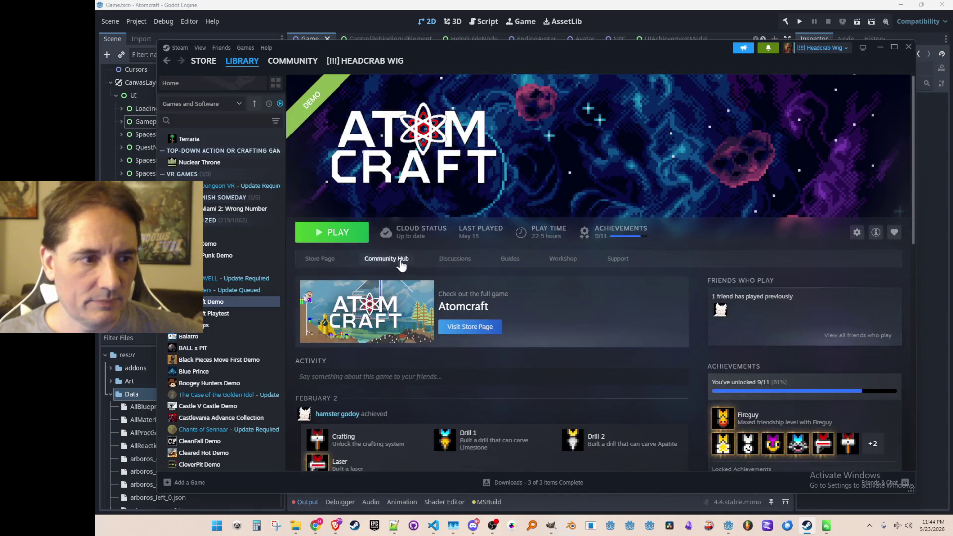
left_click(326, 261)
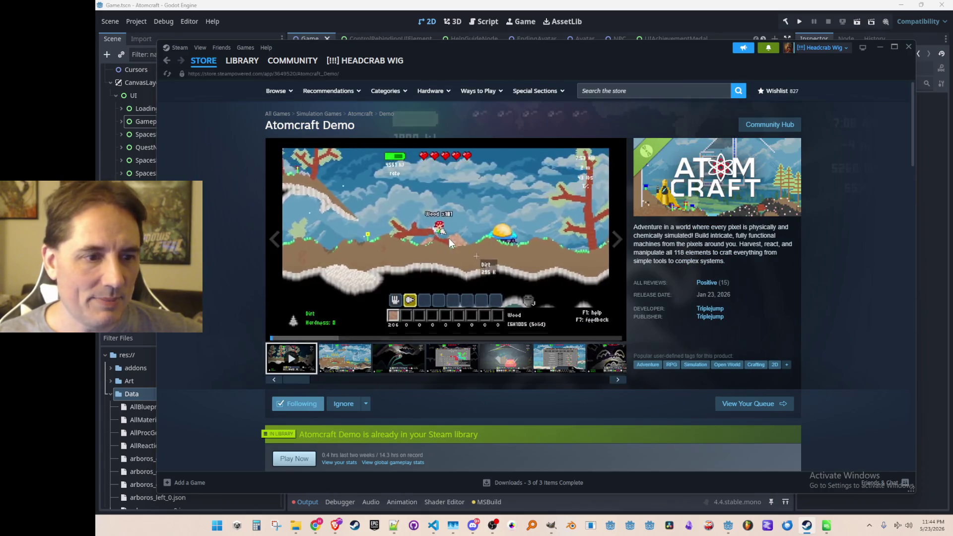
left_click(166, 60)
left_click(166, 62)
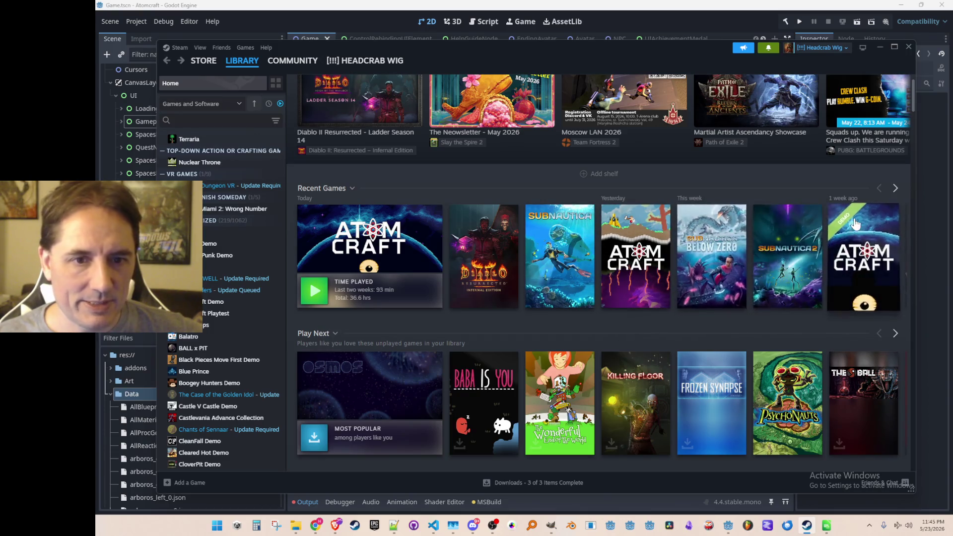
left_click(370, 241)
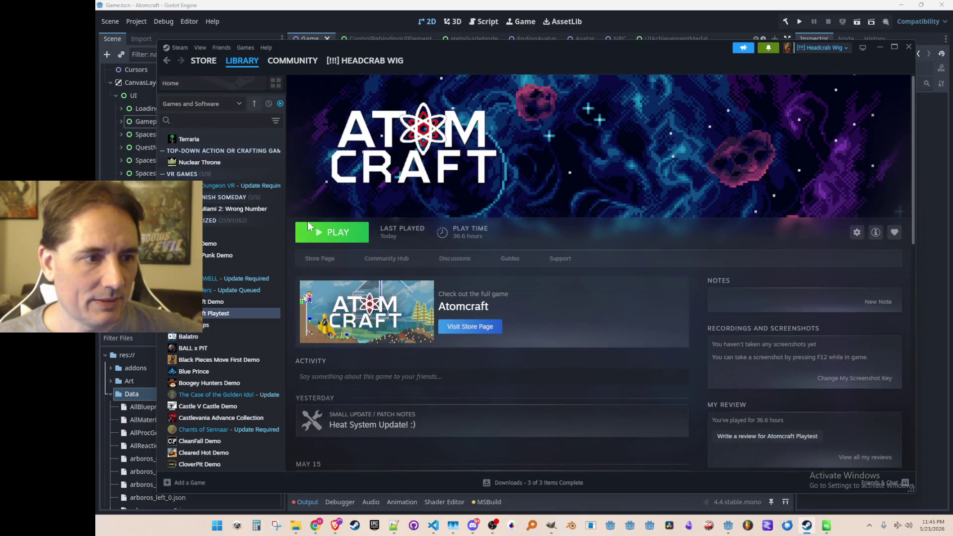
left_click(167, 61)
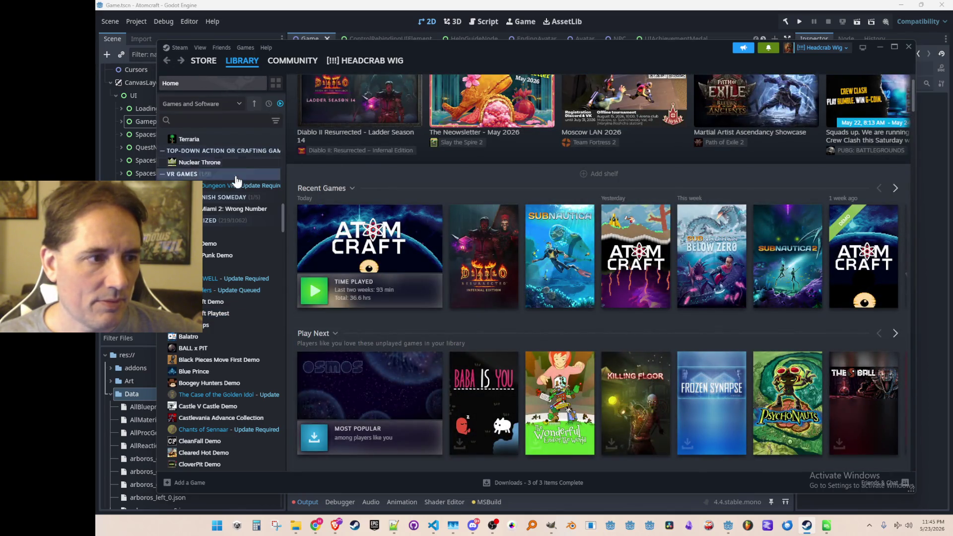
left_click(234, 209)
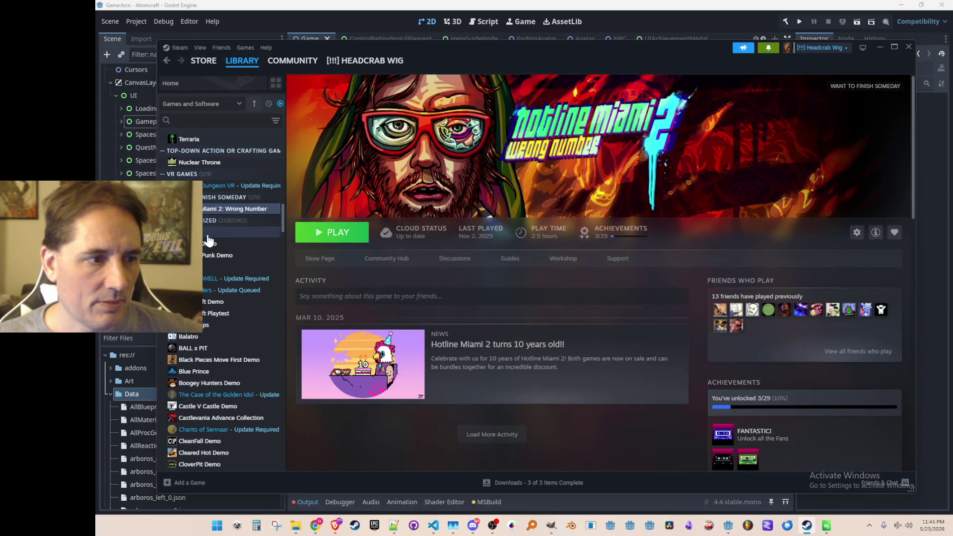
left_click(209, 232)
left_click(237, 69)
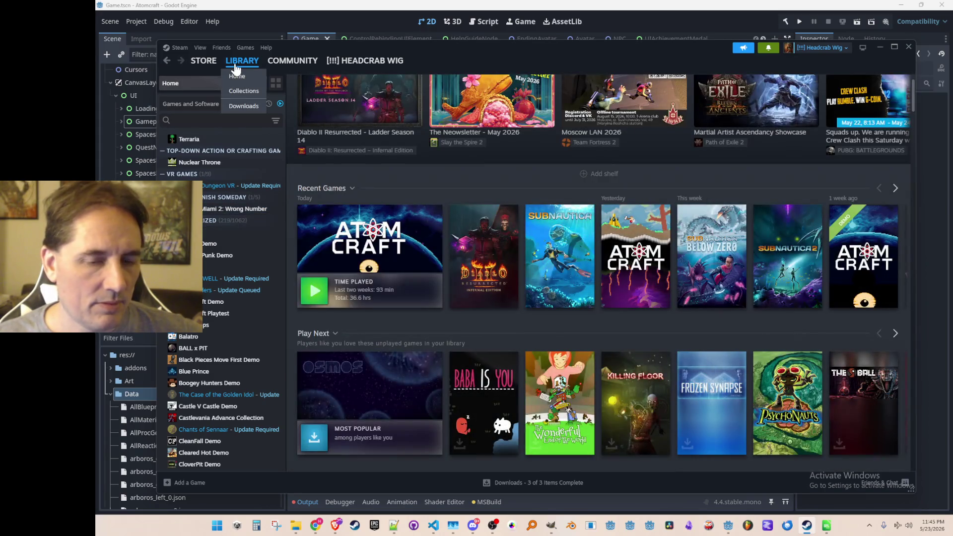
left_click(637, 267)
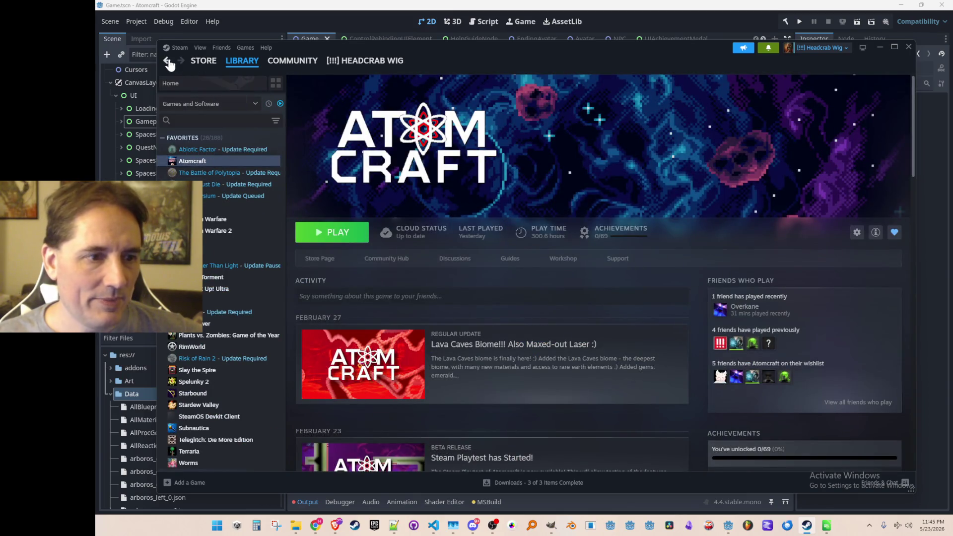
left_click(166, 60)
left_click(396, 232)
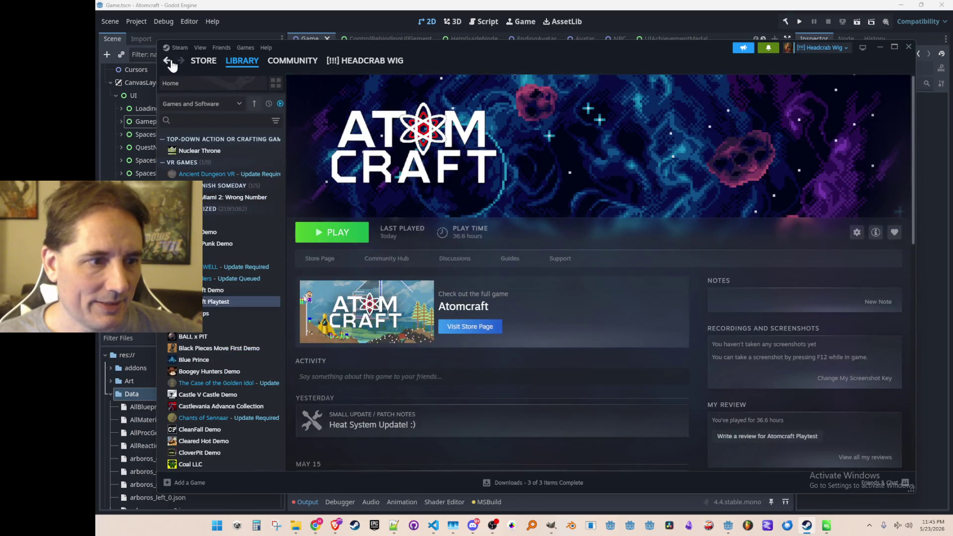
left_click(168, 60)
left_click(180, 60)
left_click(167, 60)
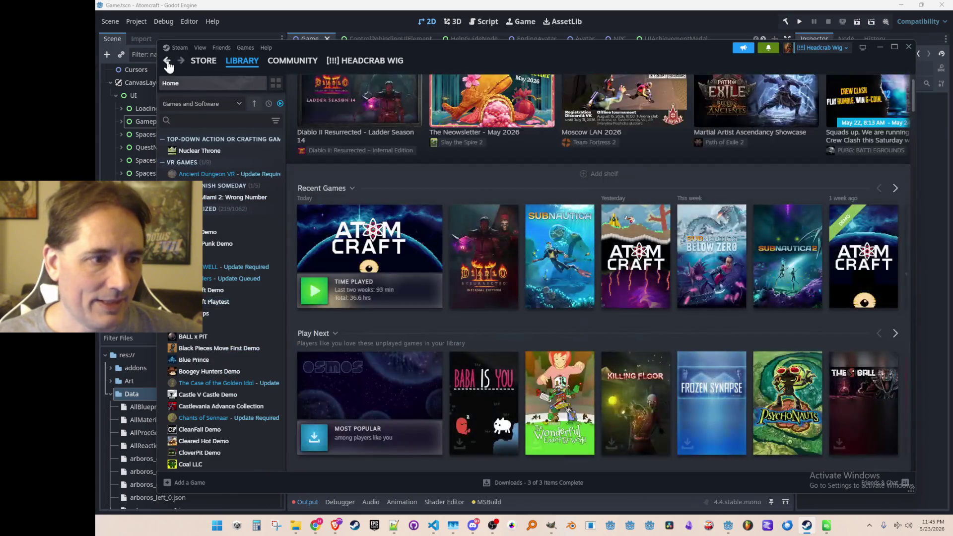
left_click(352, 251)
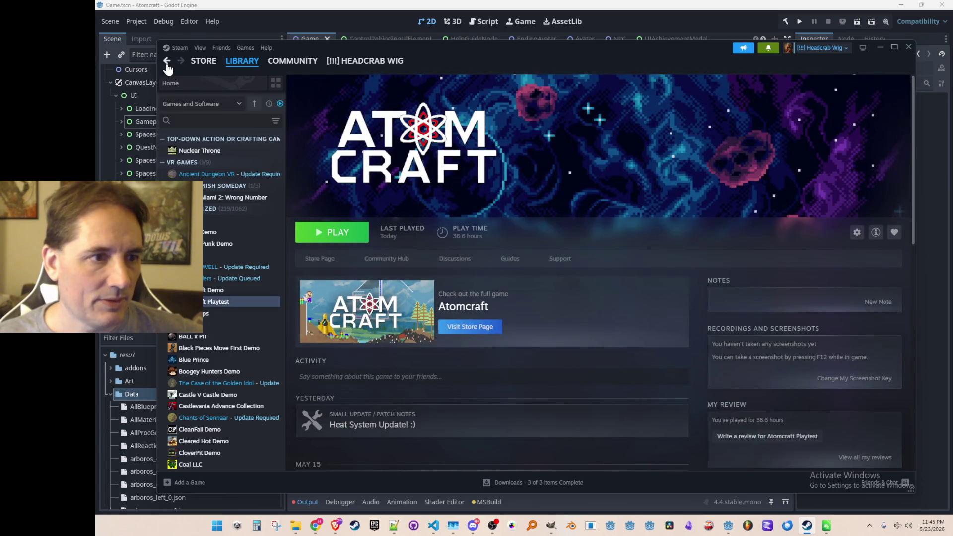
left_click(167, 60)
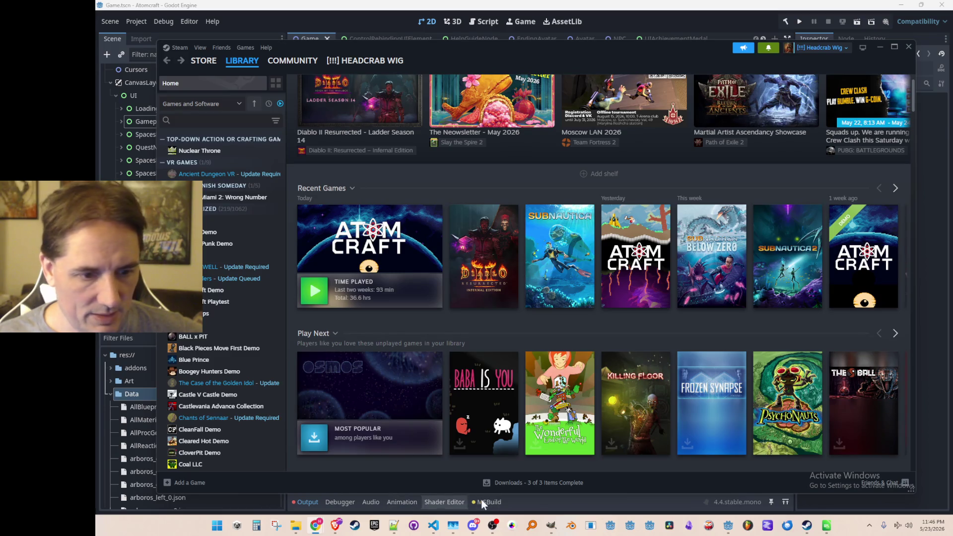
left_click(550, 523)
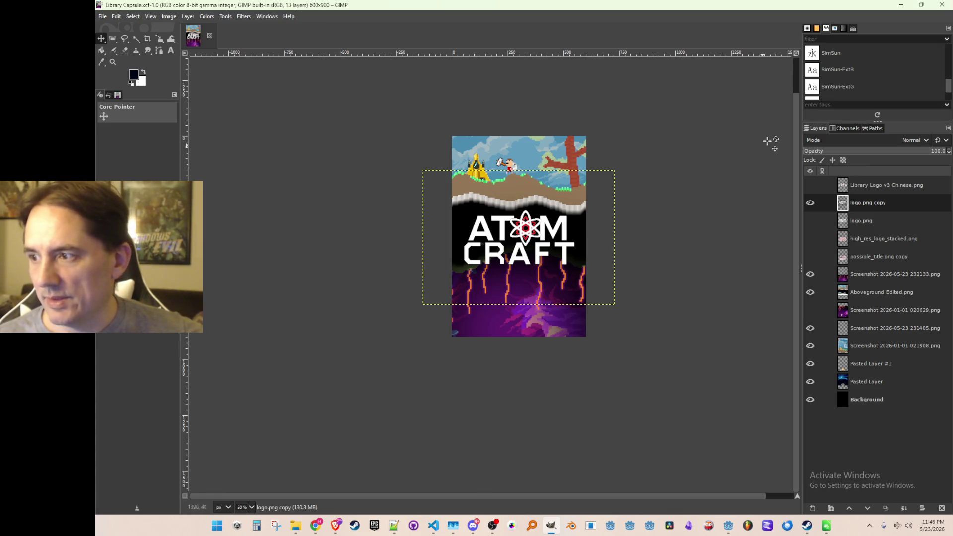
left_click(901, 5)
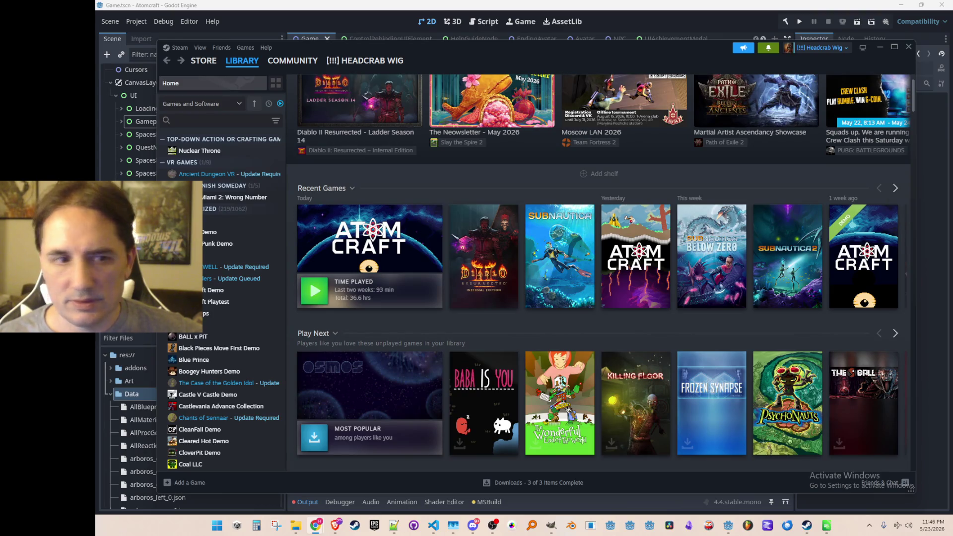
left_click(432, 231)
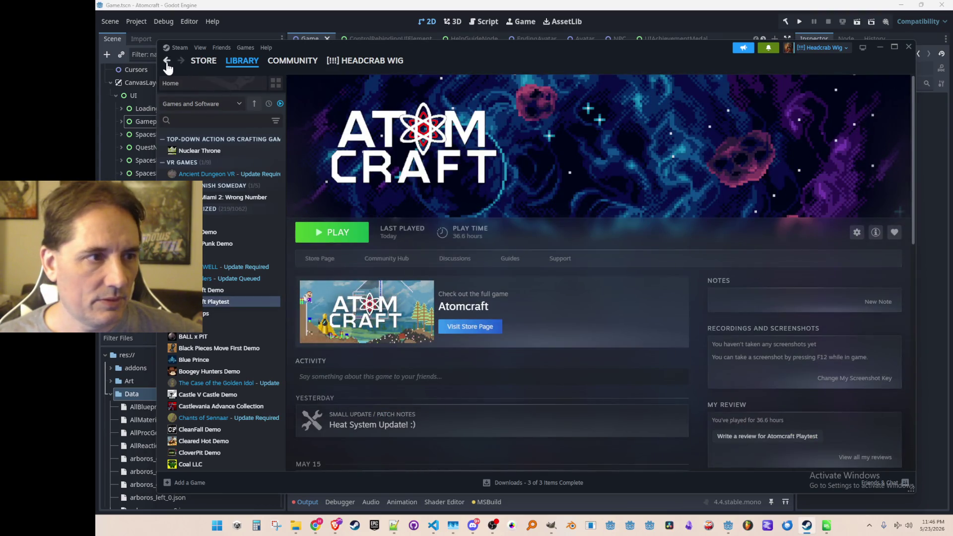
left_click(167, 61)
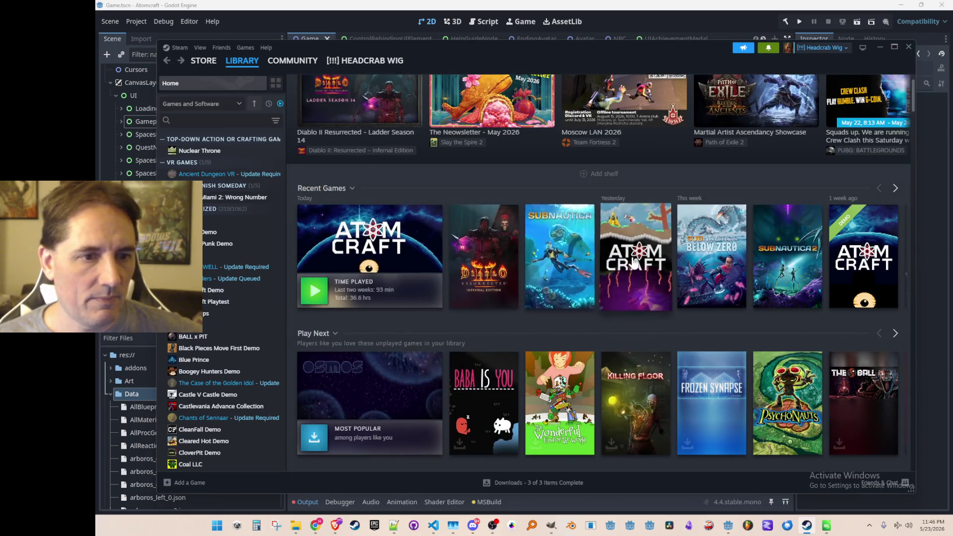
left_click(181, 60)
left_click(166, 60)
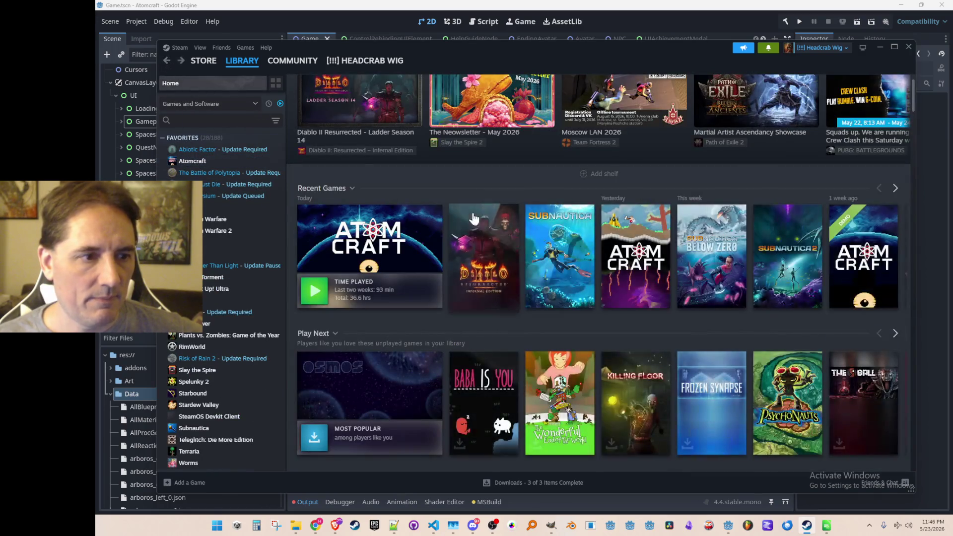
right_click(402, 234)
left_click(430, 181)
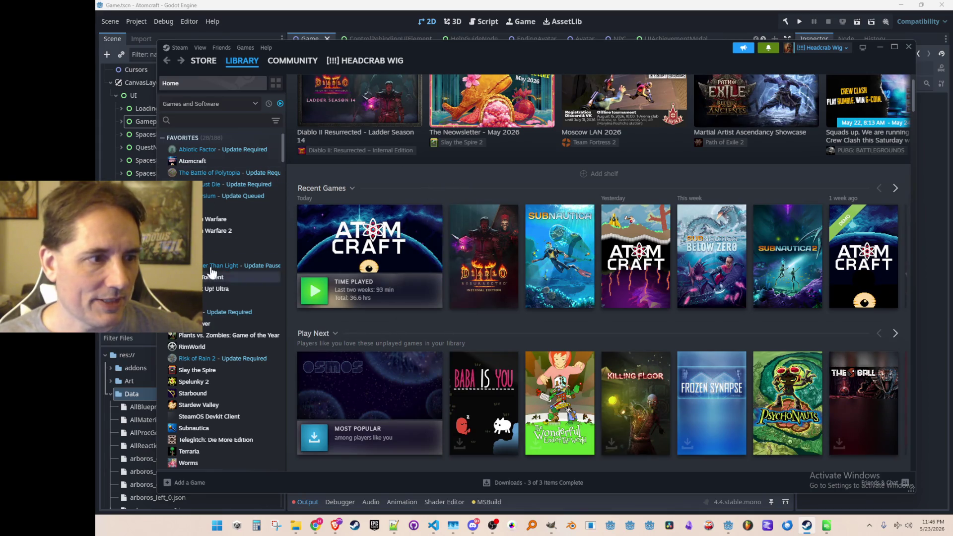
left_click(201, 162)
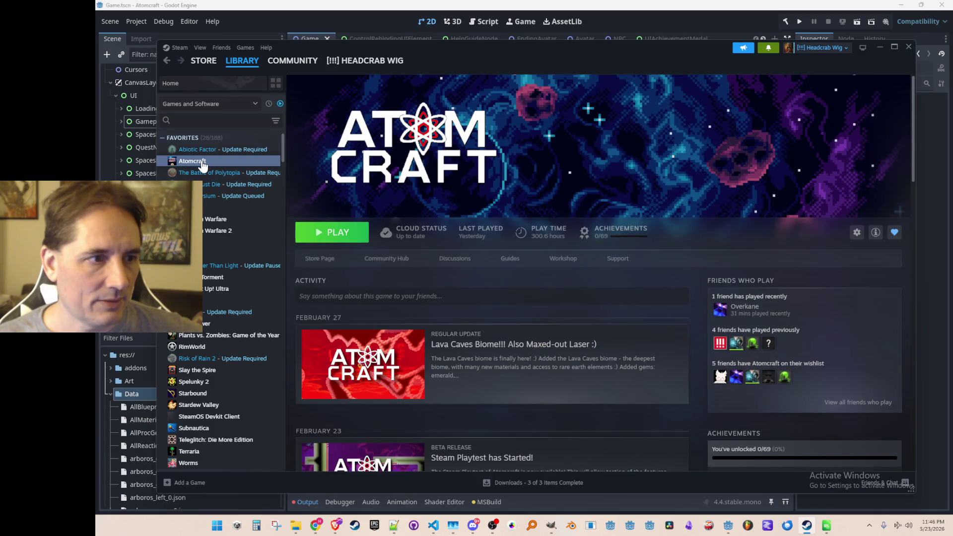
left_click(167, 62)
left_click(169, 62)
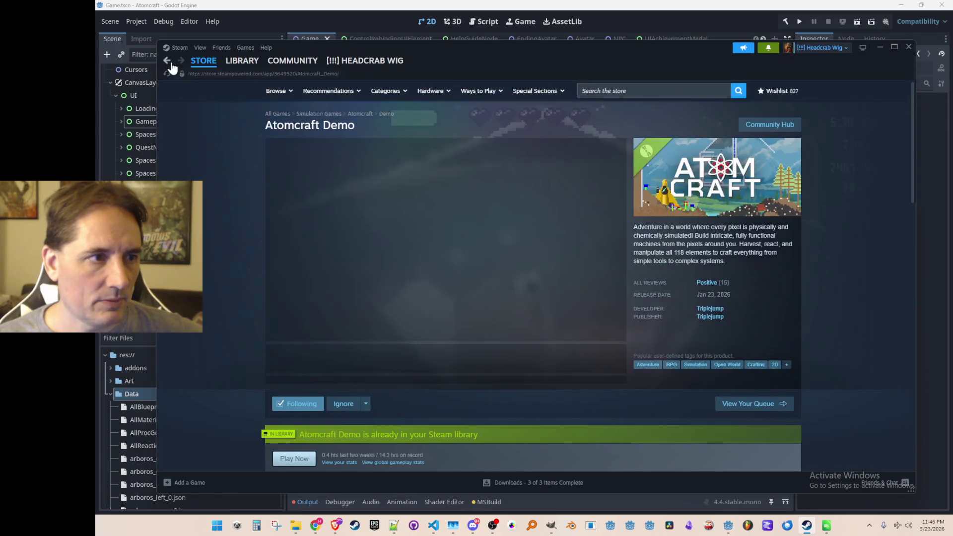
left_click(166, 62)
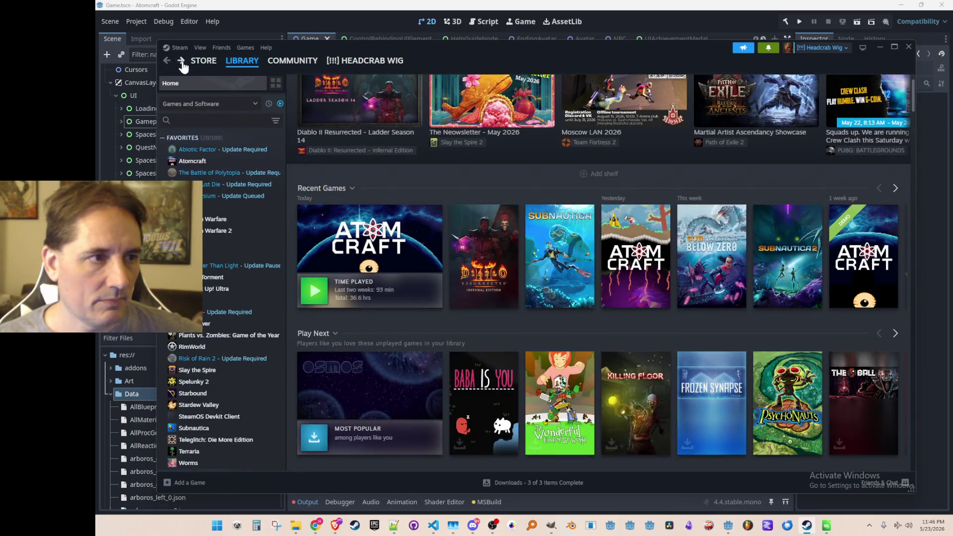
left_click(181, 60)
mouse_move(209, 64)
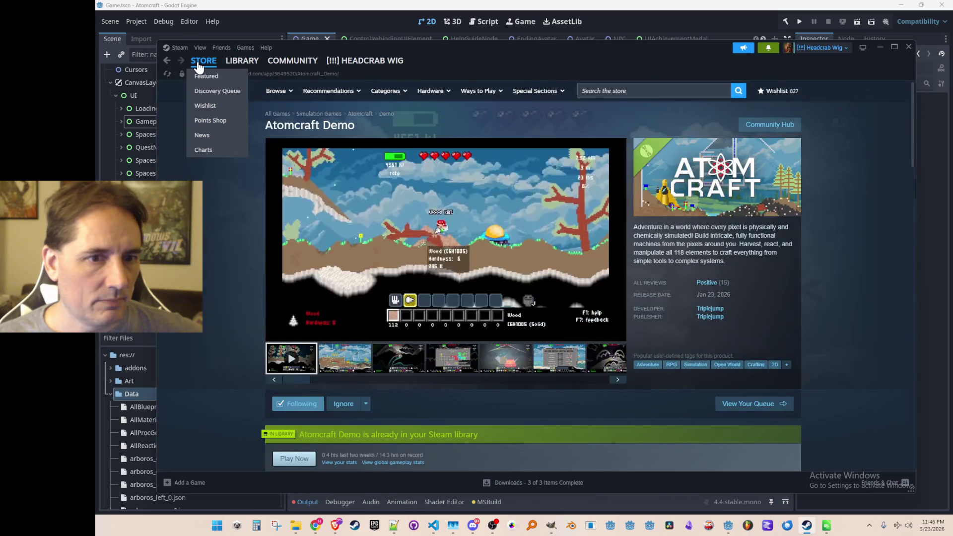
left_click(210, 64)
left_click(241, 62)
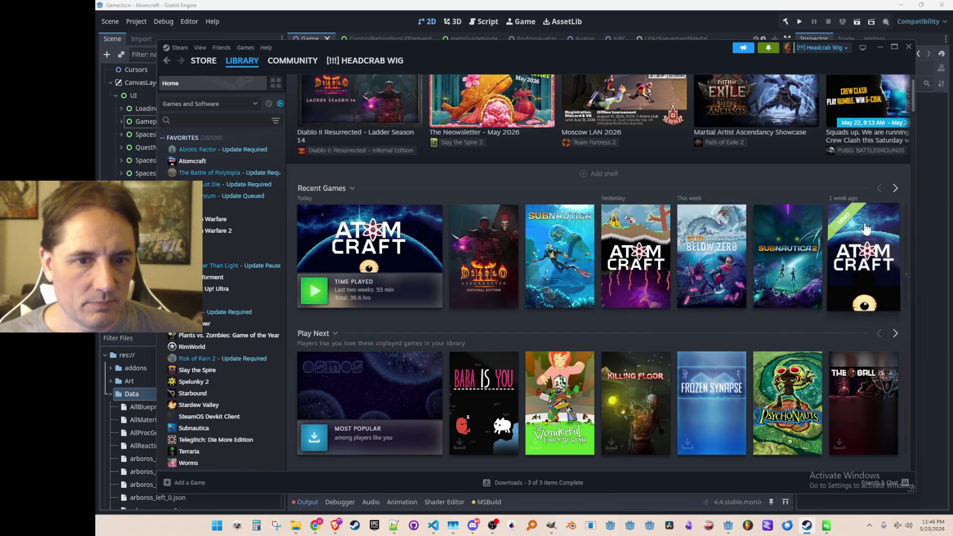
left_click(894, 188)
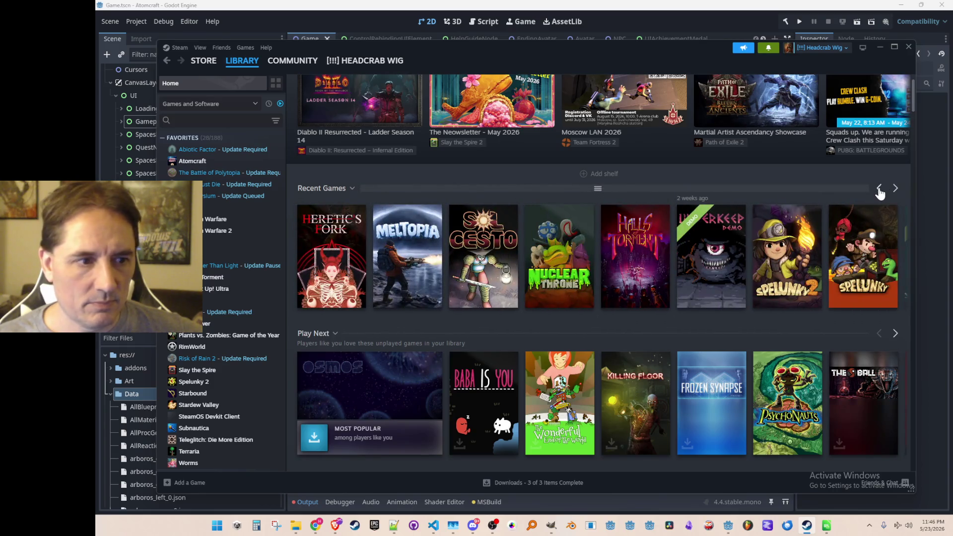
left_click(879, 191)
left_click(852, 248)
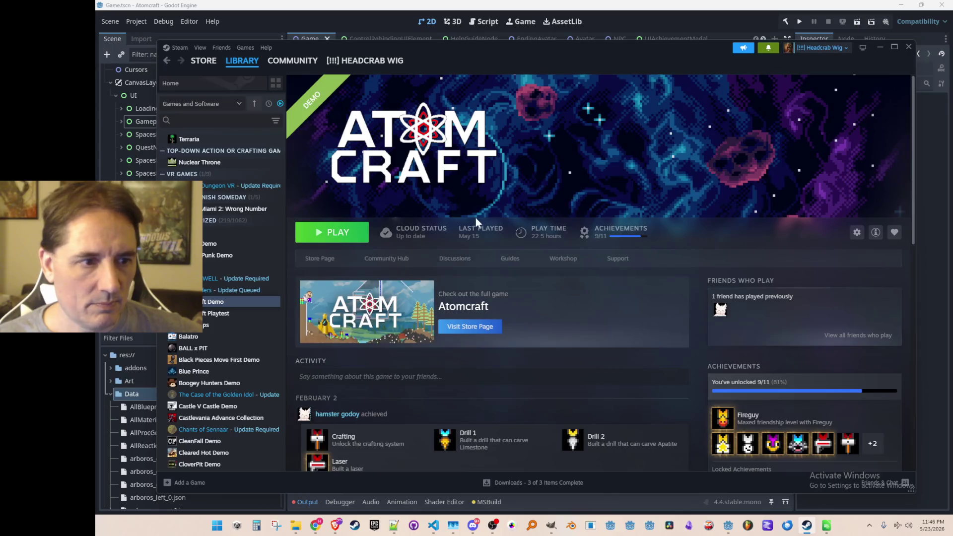
scroll(574, 339, "down", 1)
scroll(574, 319, "down", 5)
scroll(584, 320, "up", 6)
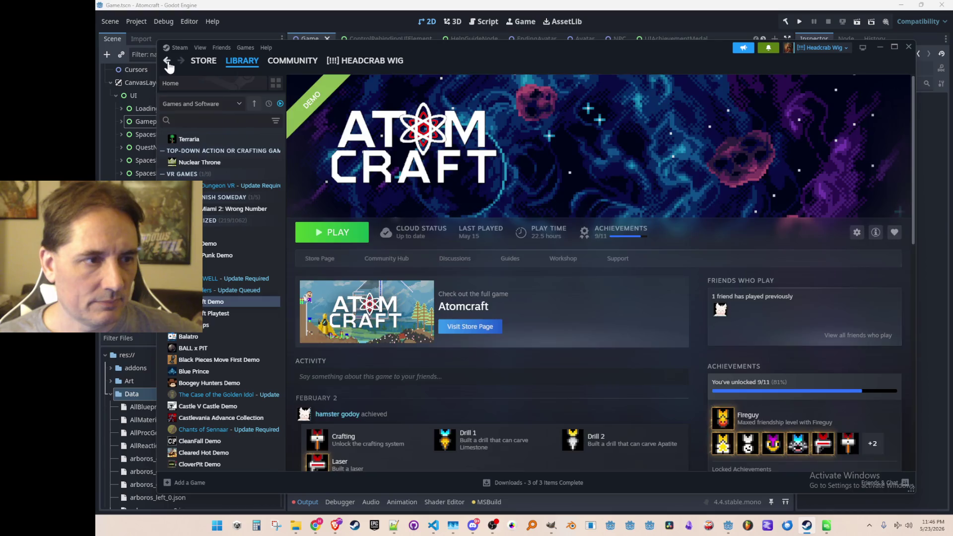
left_click(178, 82)
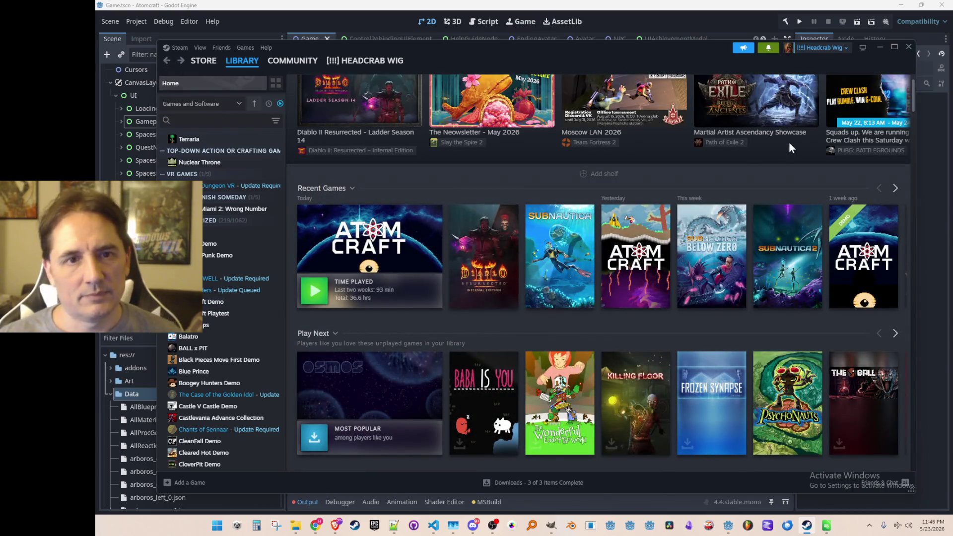
left_click(909, 48)
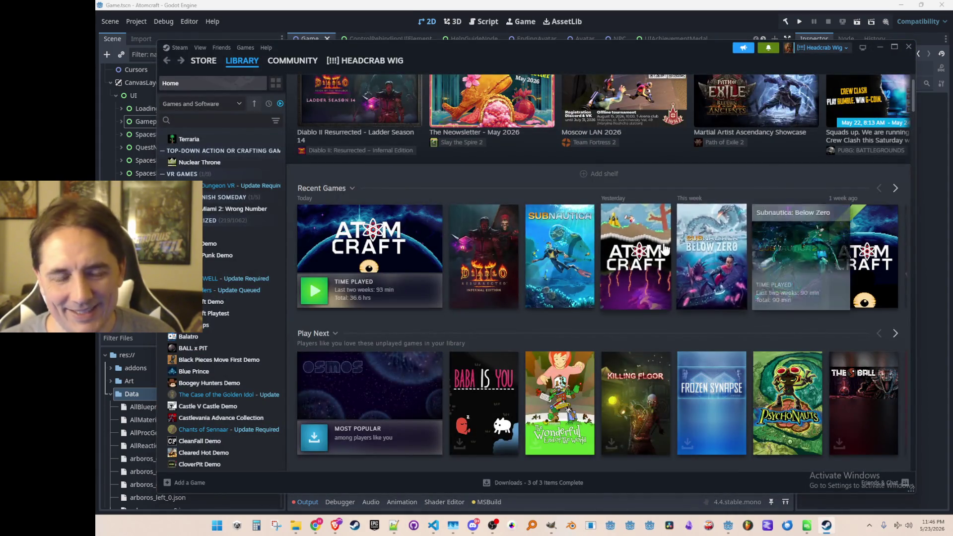
- Exit Steam from its menu, dismiss the Weekend Deal popup after relaunch, and open Library Home
left_click(180, 47)
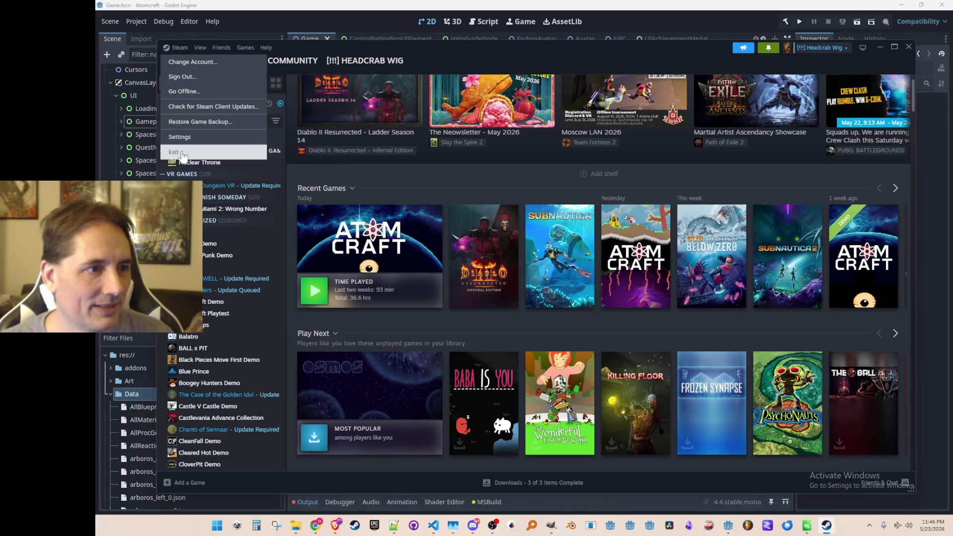
left_click(187, 152)
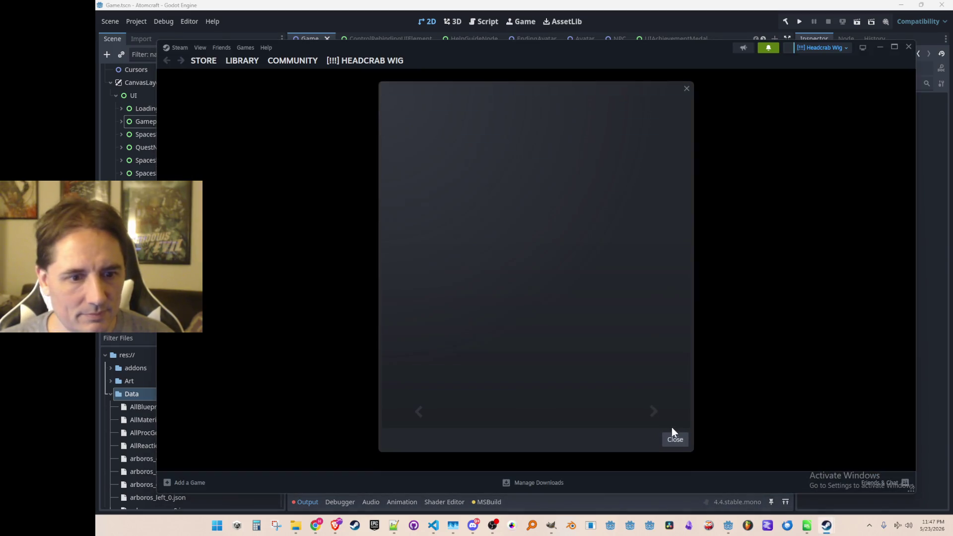
left_click(674, 439)
left_click(241, 62)
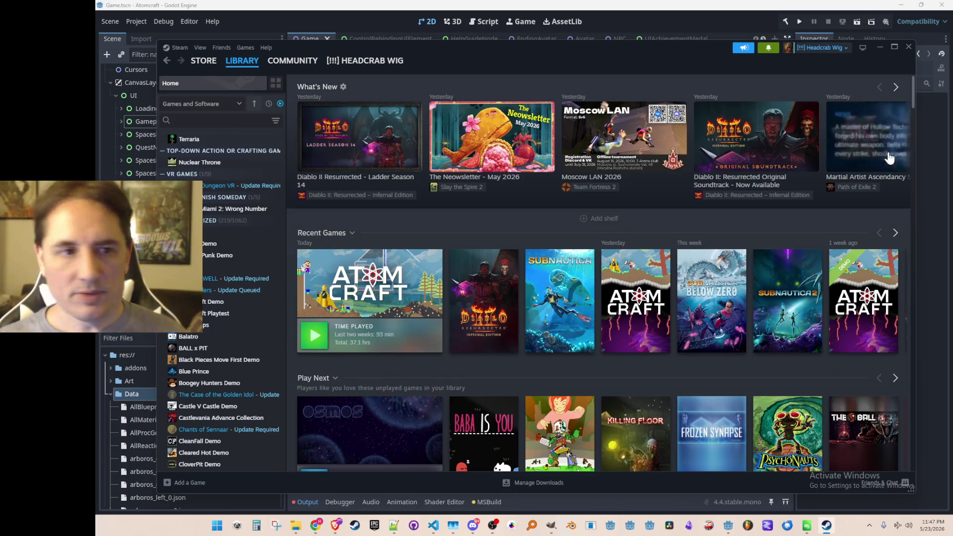
- Open the Atomcraft Playtest tile and its Store Page, then return to its library page
left_click(374, 296)
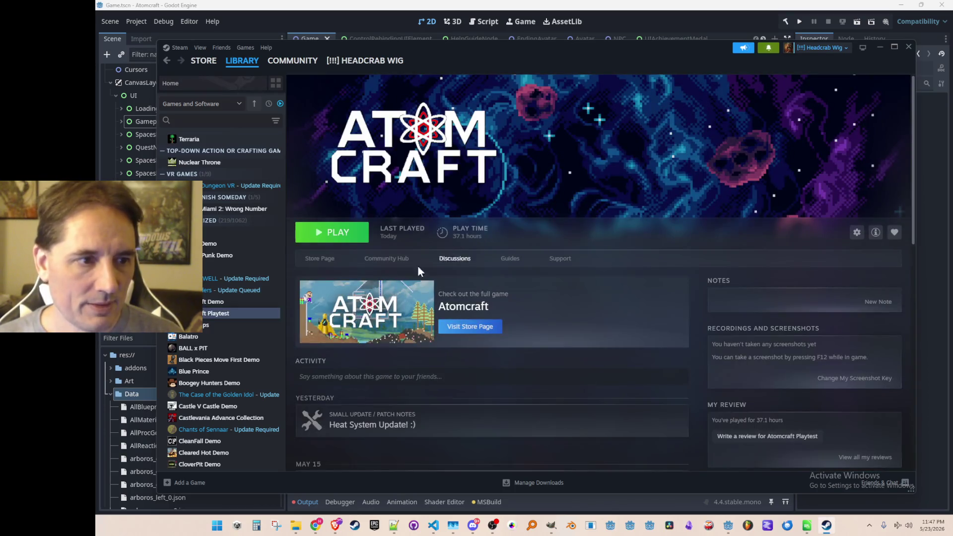
left_click(328, 259)
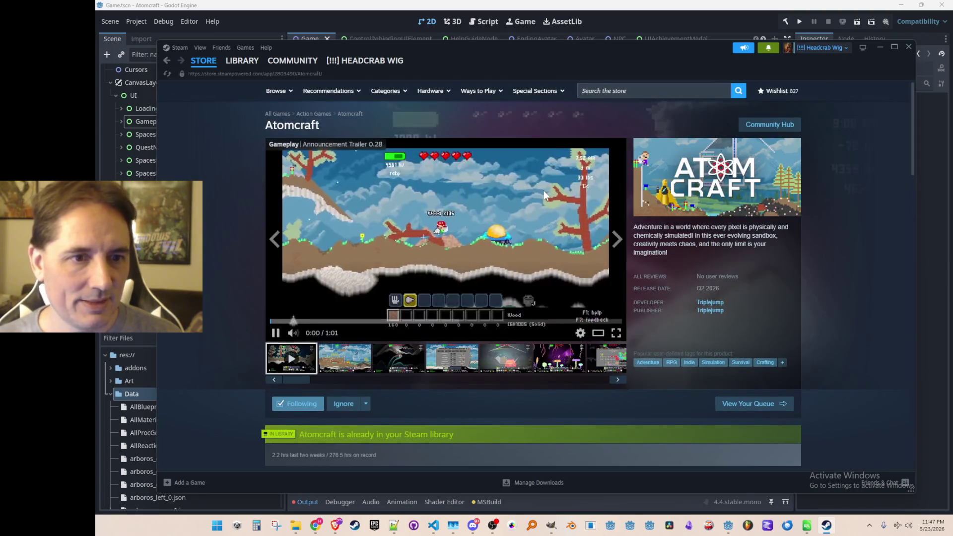
right_click(842, 185)
left_click(879, 241)
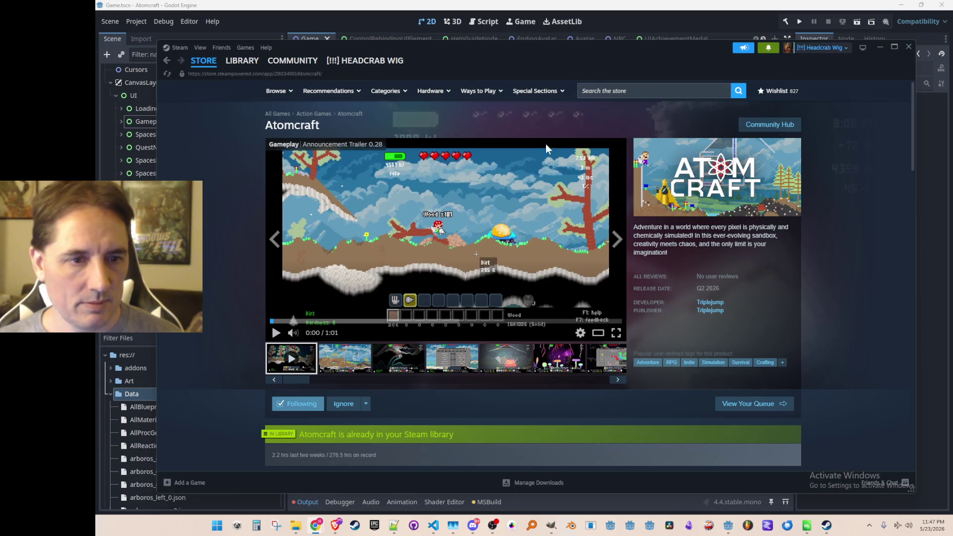
left_click(164, 60)
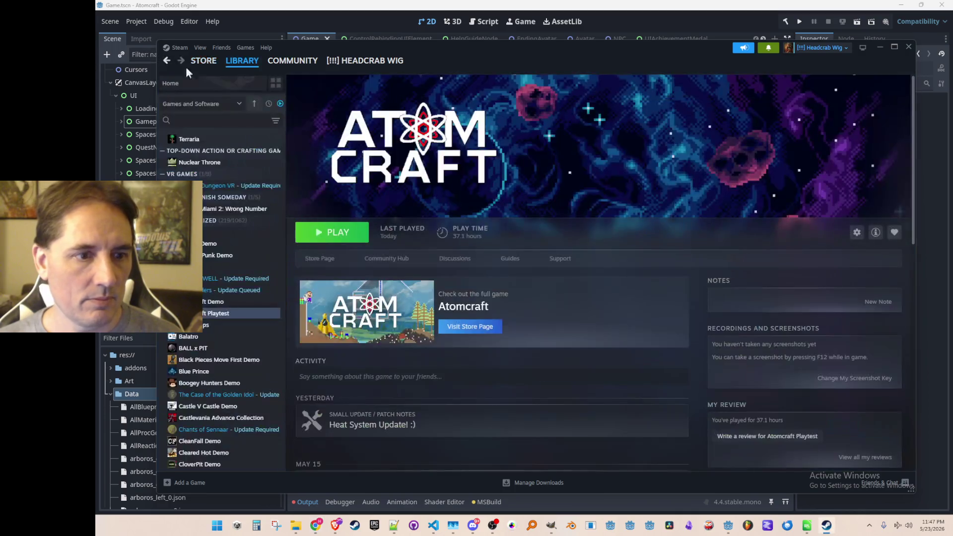
- Open the Atomcraft Demo page from library Home and scroll through it
left_click(208, 83)
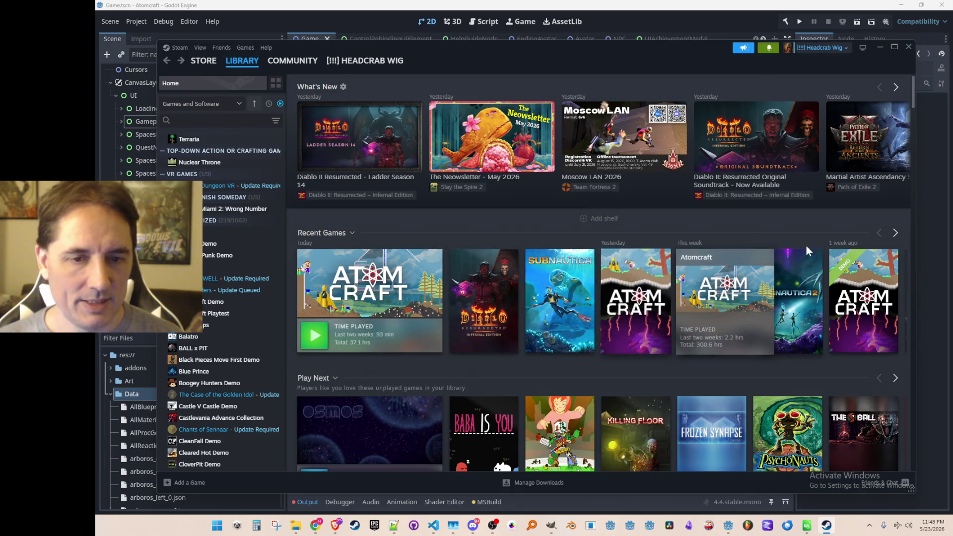
left_click(864, 292)
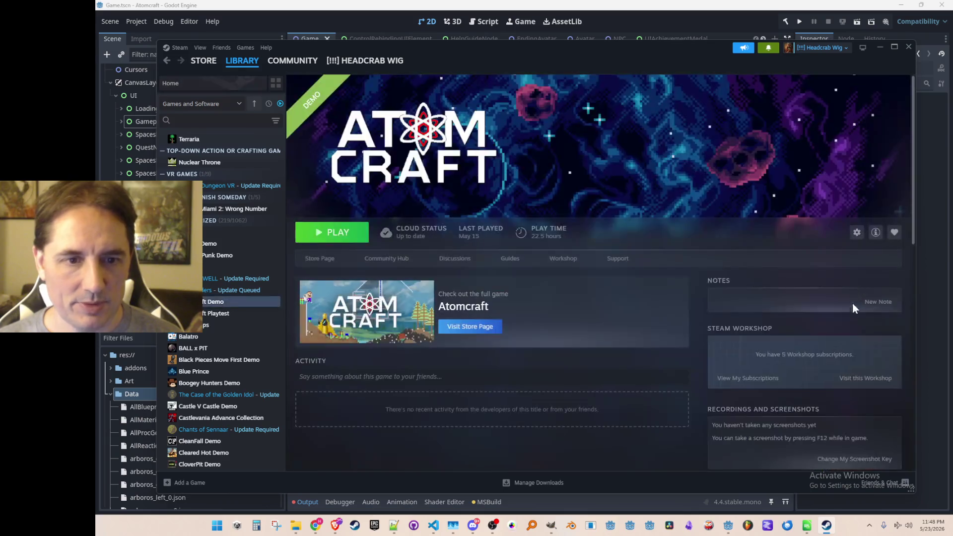
scroll(572, 301, "down", 3)
scroll(573, 302, "up", 3)
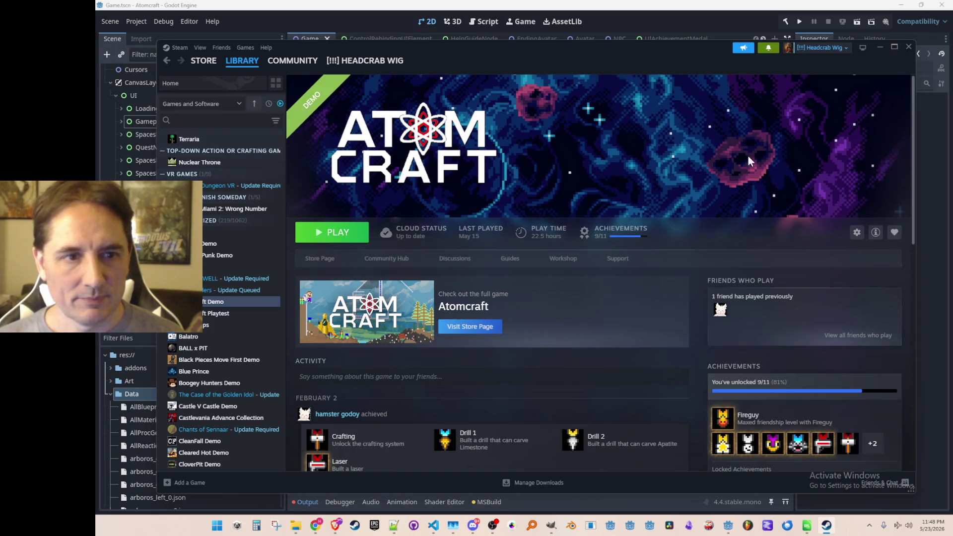
scroll(705, 152, "down", 3)
scroll(697, 162, "up", 3)
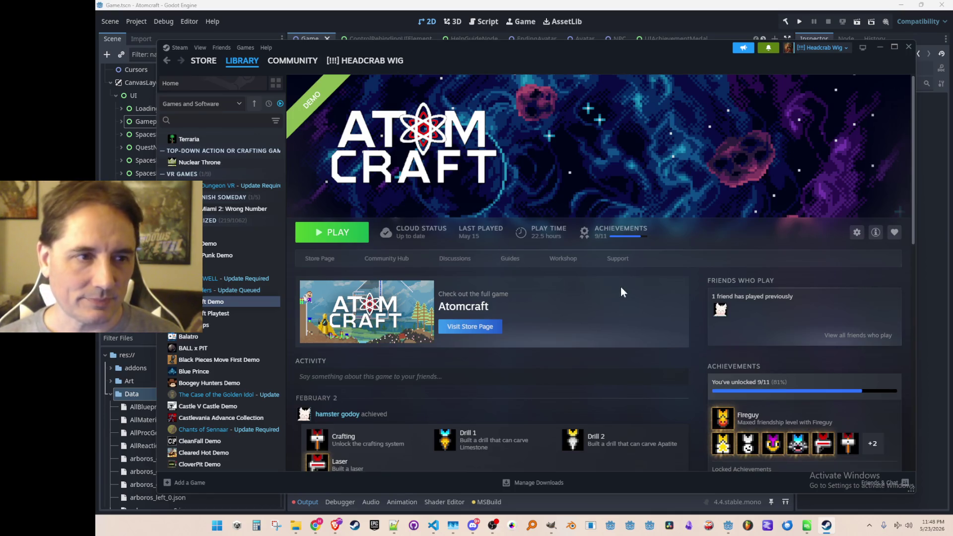
scroll(642, 282, "down", 8)
scroll(661, 273, "up", 8)
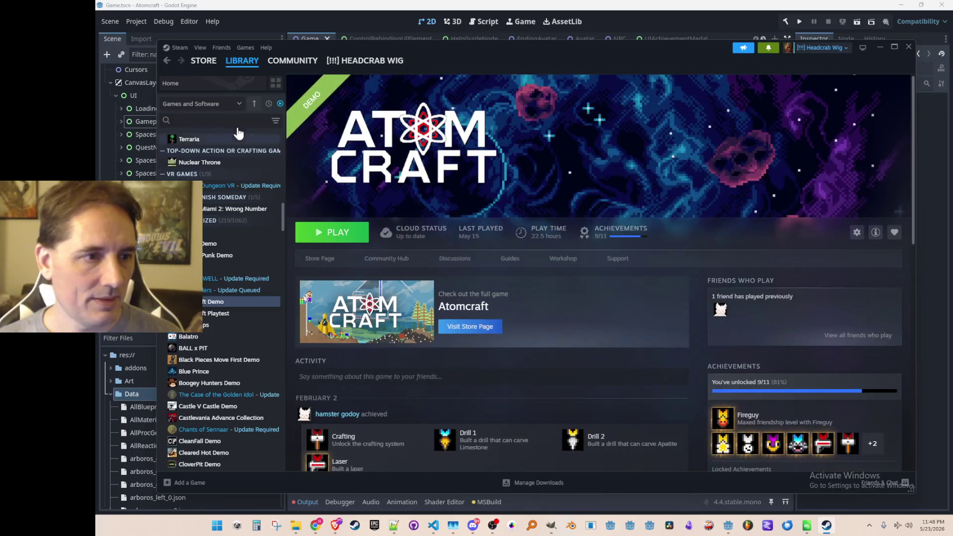
- Return to library Home via Back/Forward, look over the Recent Games tiles, then bring Godot forward
left_click(167, 62)
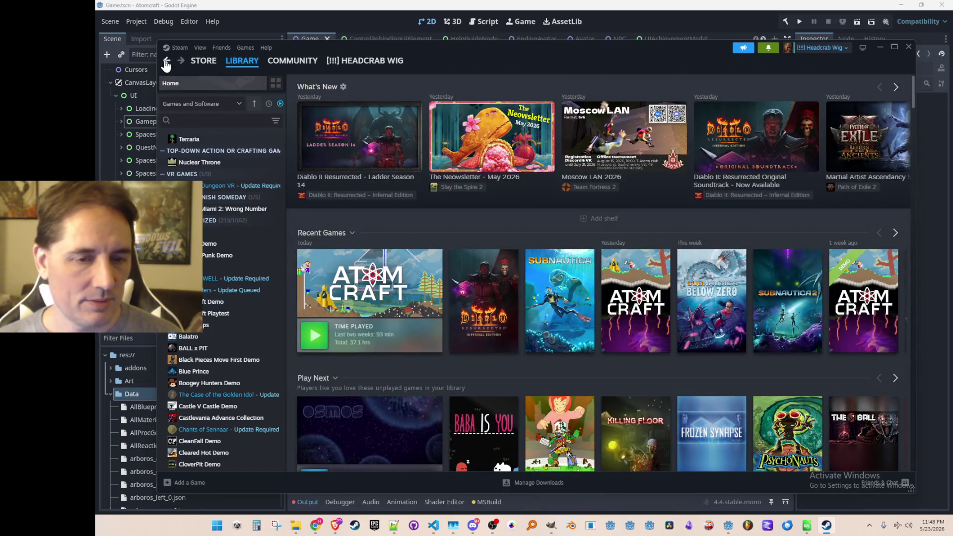
left_click(167, 62)
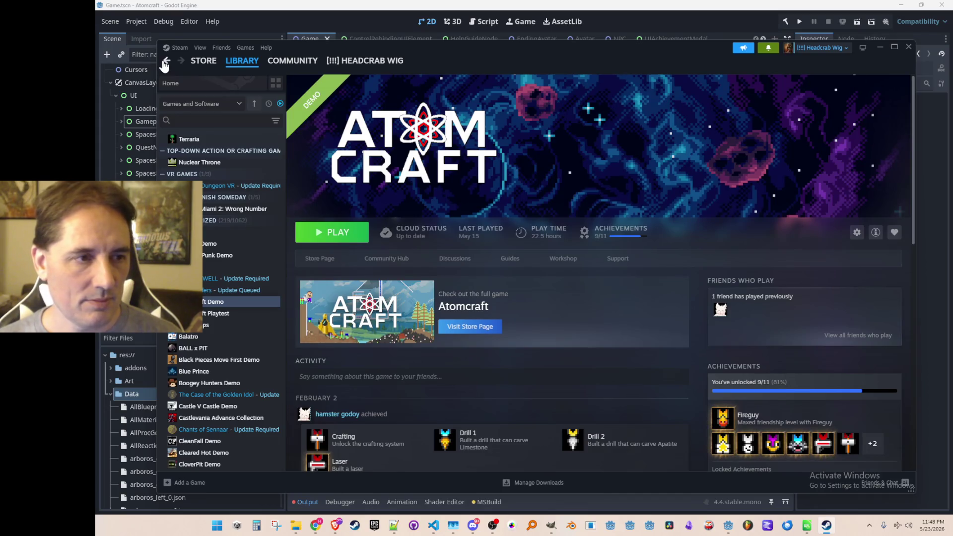
left_click(166, 62)
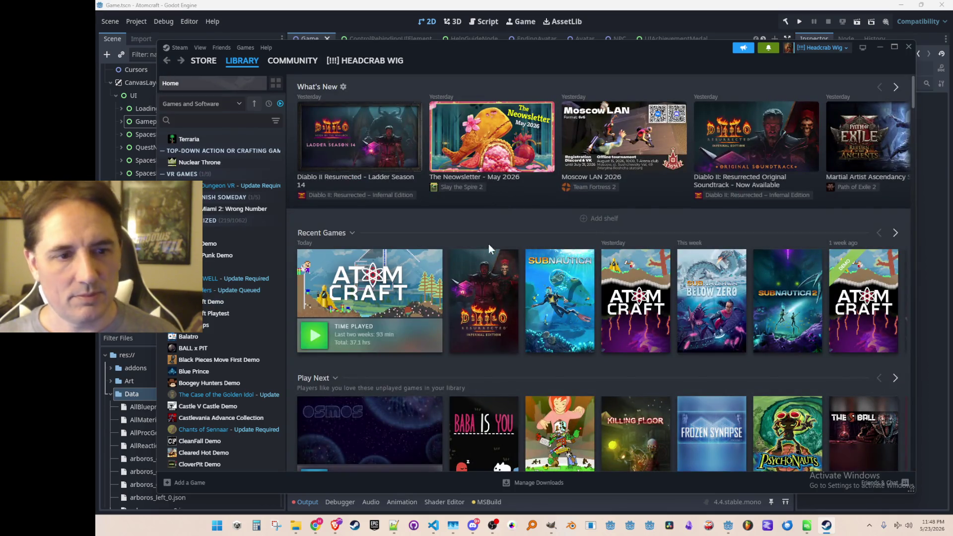
mouse_move(645, 303)
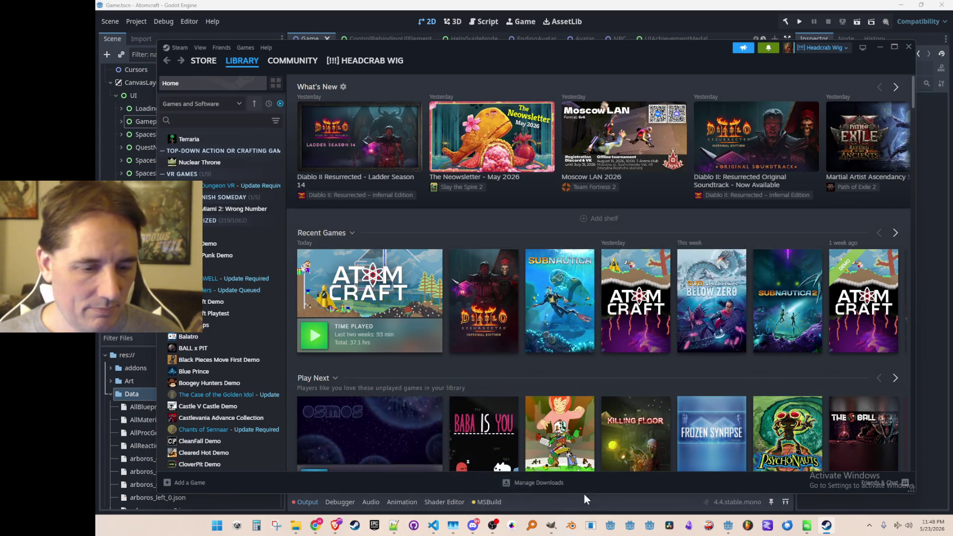
mouse_move(624, 353)
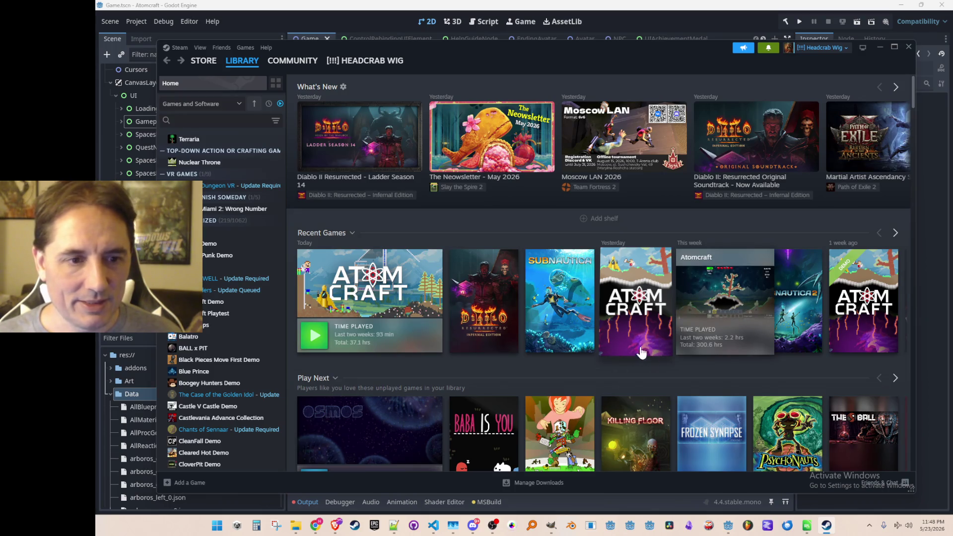
mouse_move(653, 402)
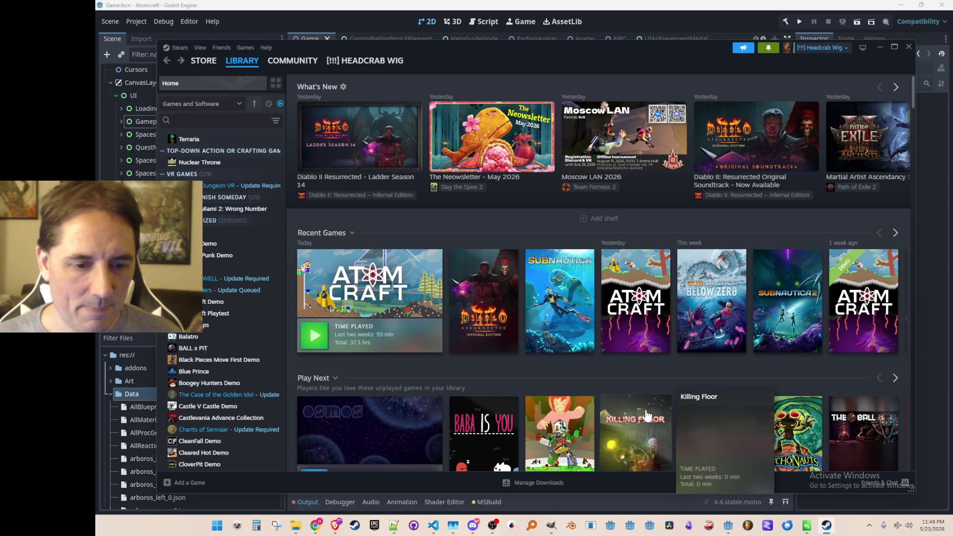
left_click(733, 21)
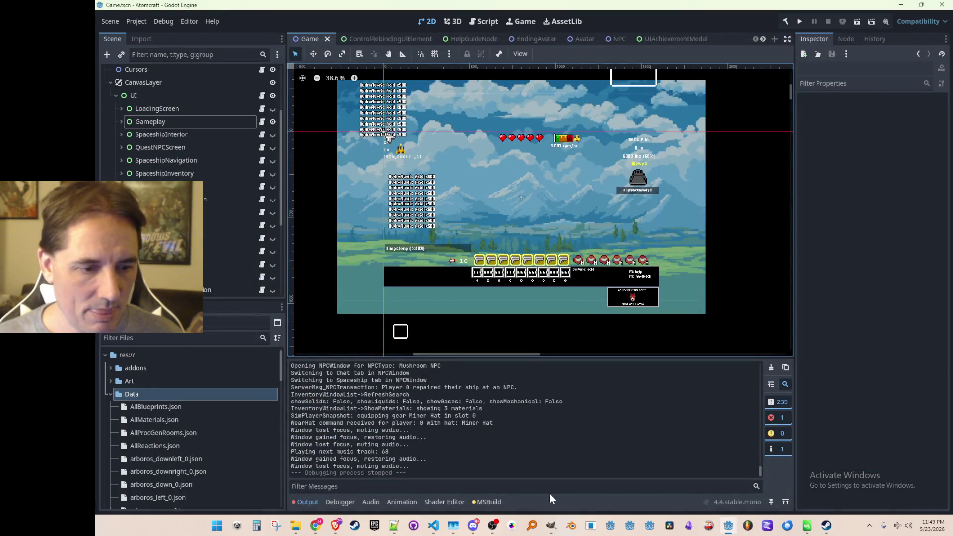
- In GIMP, hide logo.png copy, duplicate logo.png, and rename the copy 'logo.png copy with shadow'
left_click(551, 525)
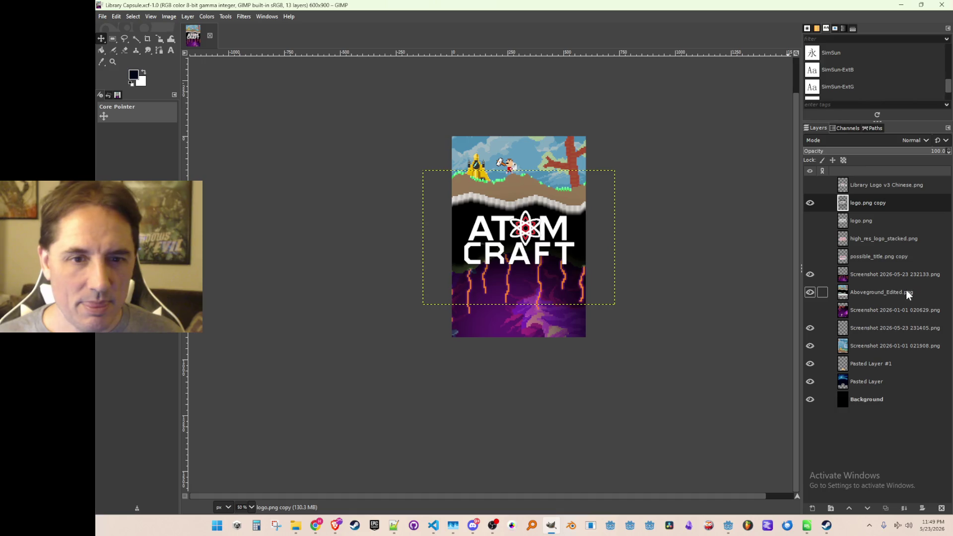
left_click(809, 203)
left_click(862, 222)
right_click(863, 222)
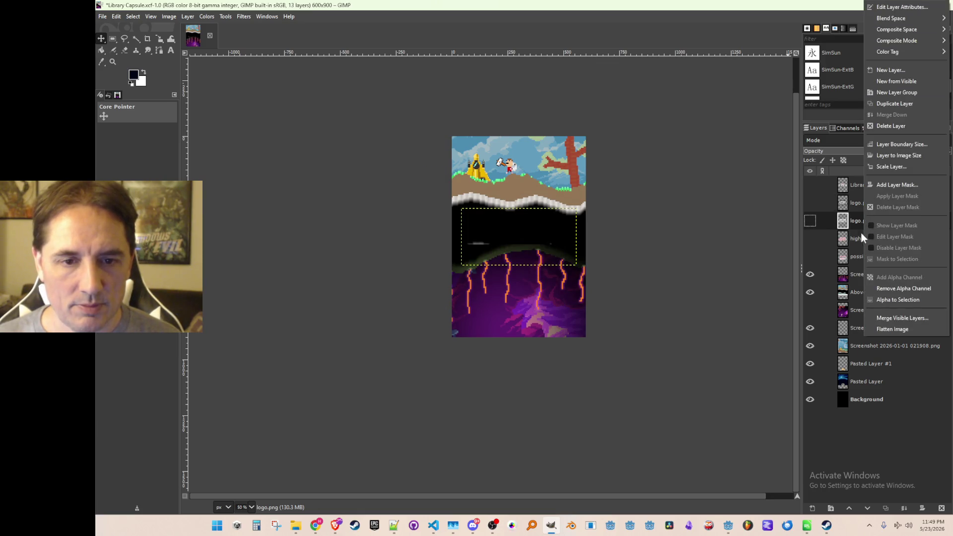
left_click(907, 105)
double_click(880, 203)
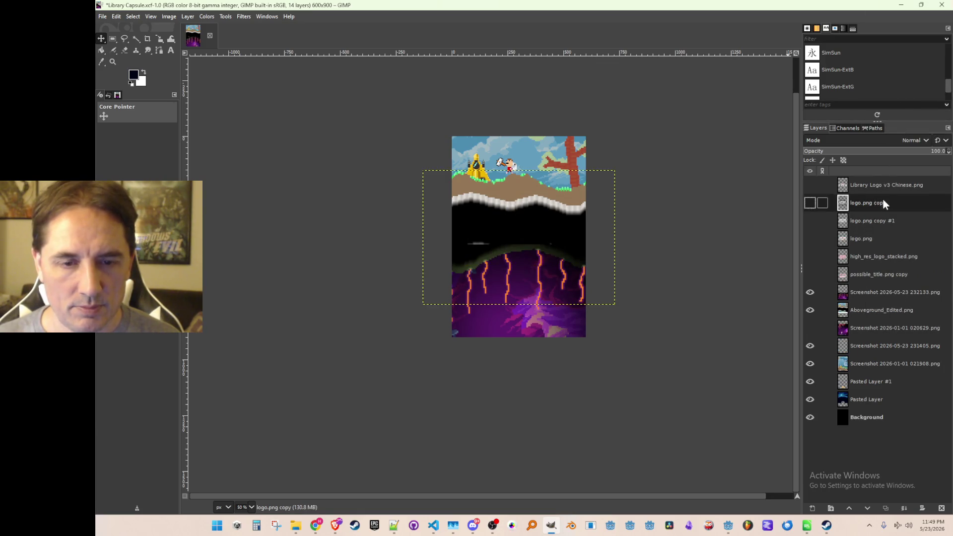
key("End")
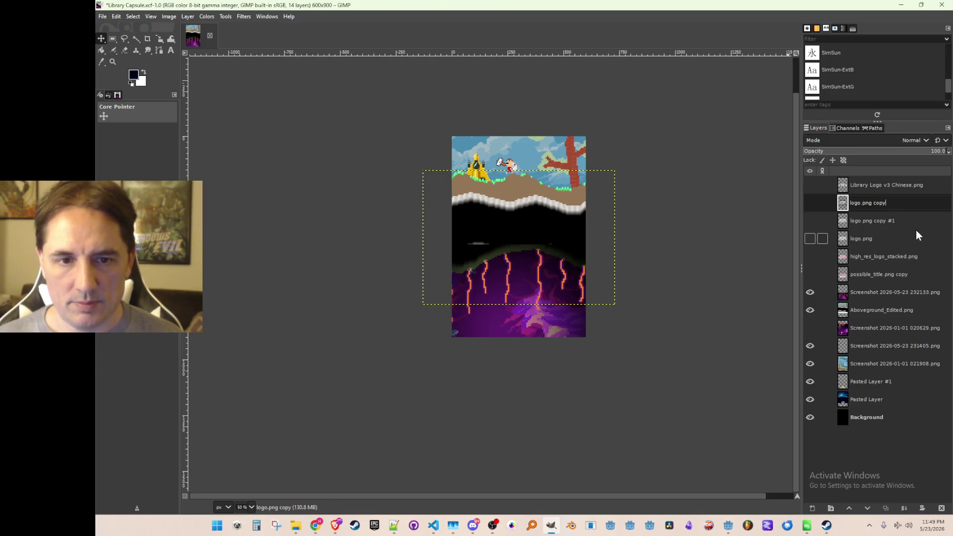
type("hadow")
key("Return")
- Place it below logo.png copy #1, show that plain ATOM CRAFT logo, and nudge it slightly down
left_click_drag(877, 209, 868, 225)
left_click(869, 202)
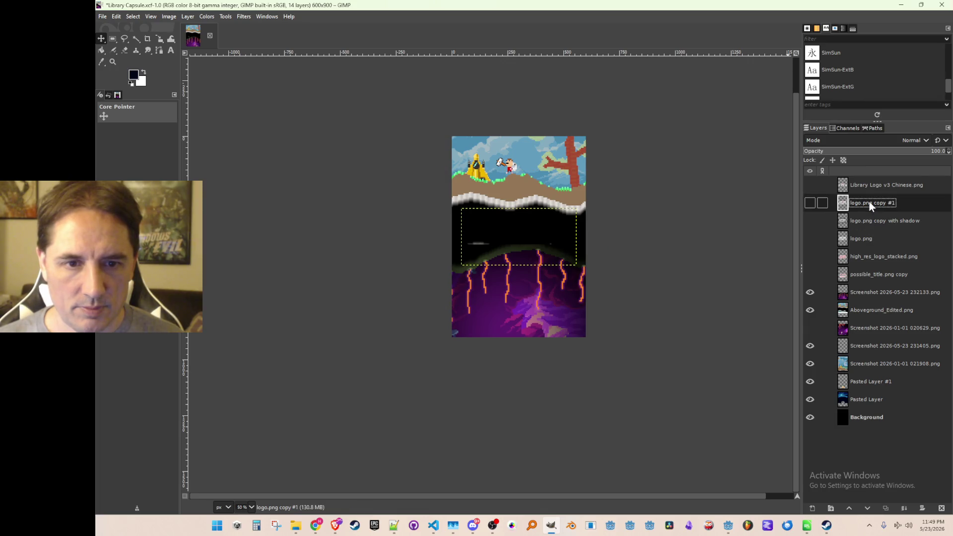
left_click(810, 203)
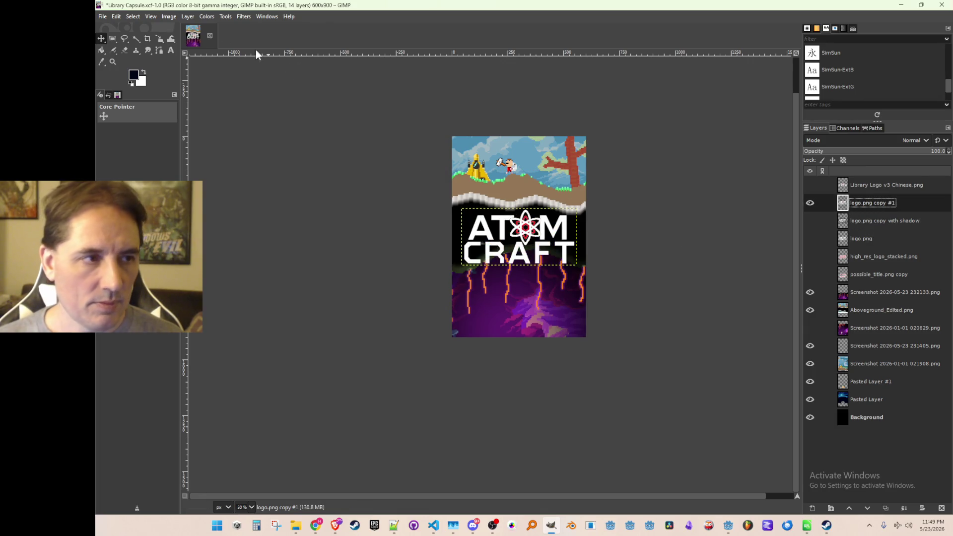
left_click_drag(510, 256, 510, 257)
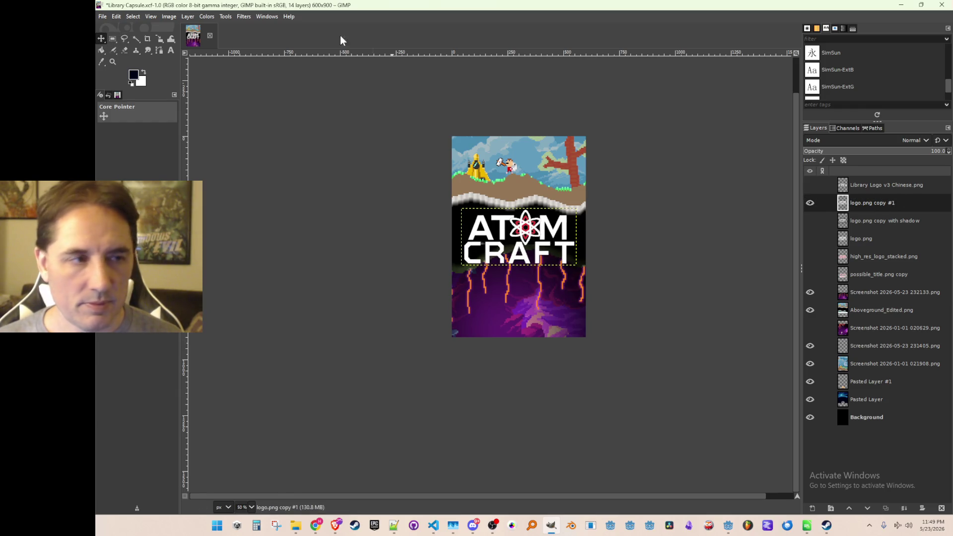
left_click(188, 17)
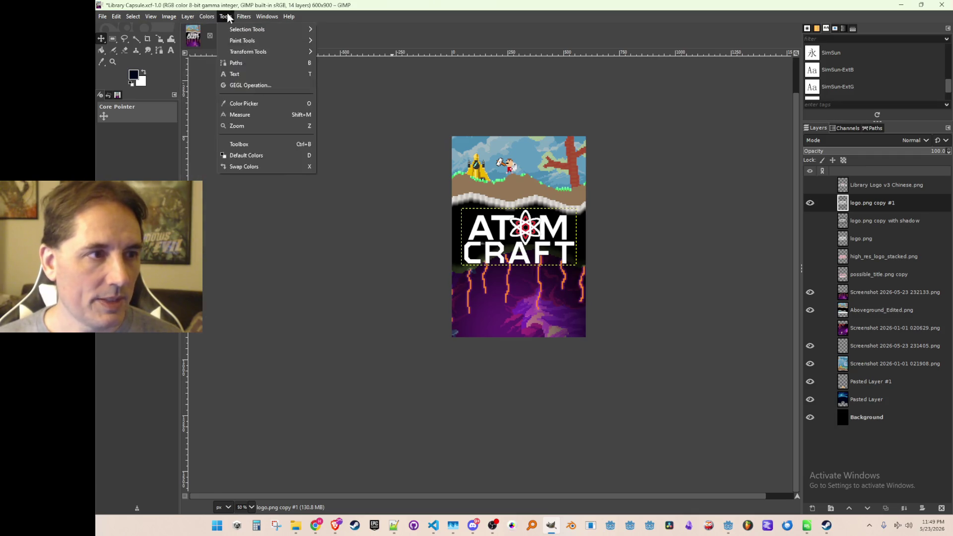
mouse_move(244, 17)
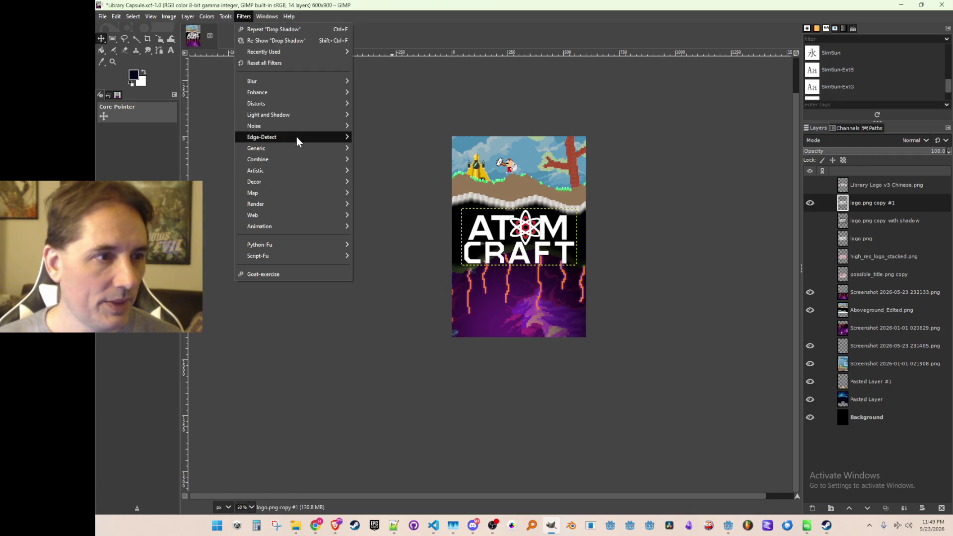
mouse_move(304, 116)
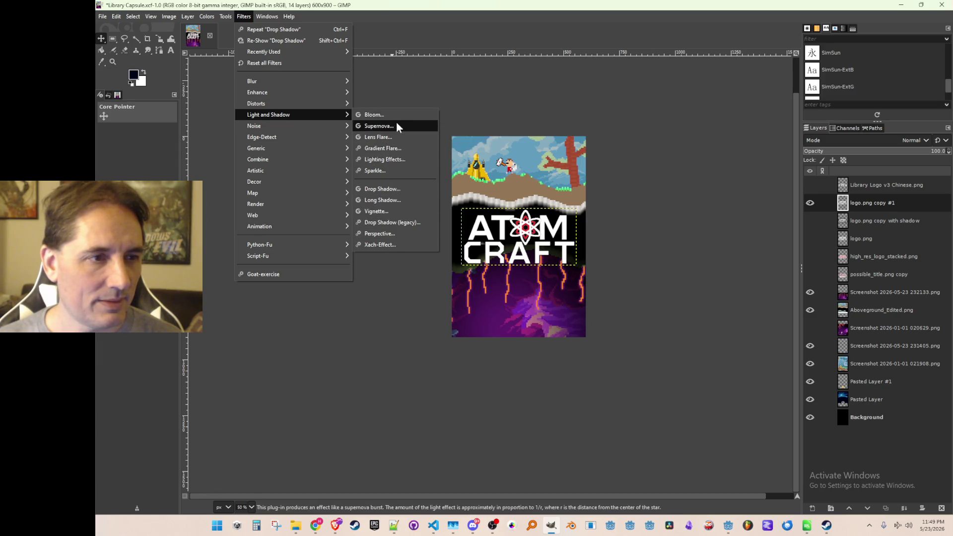
left_click(396, 159)
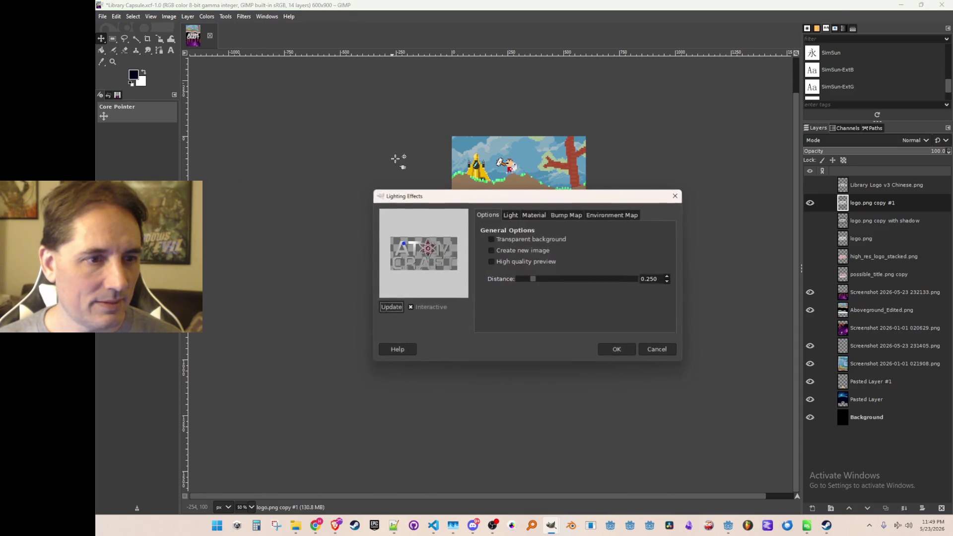
left_click(510, 215)
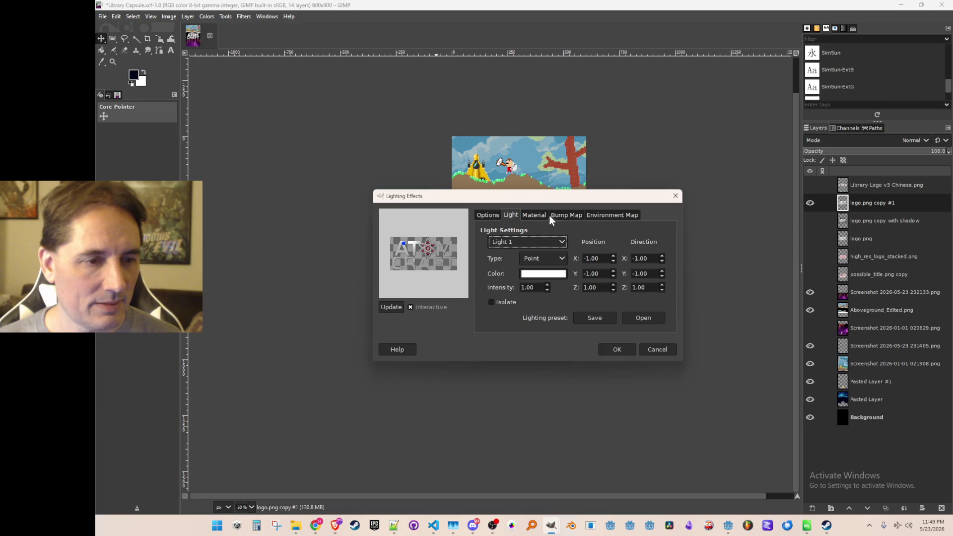
mouse_move(544, 201)
left_mouse_down()
mouse_move(720, 318)
mouse_move(768, 251)
left_mouse_up()
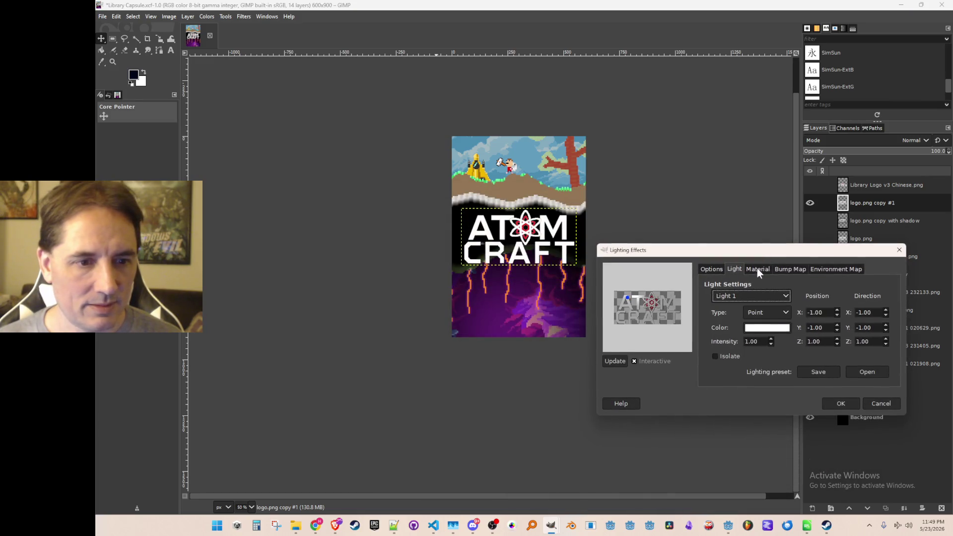
mouse_move(628, 299)
left_mouse_down()
mouse_move(631, 310)
mouse_move(668, 302)
mouse_move(648, 312)
mouse_move(647, 295)
mouse_move(645, 320)
mouse_move(618, 320)
mouse_move(621, 311)
left_mouse_up()
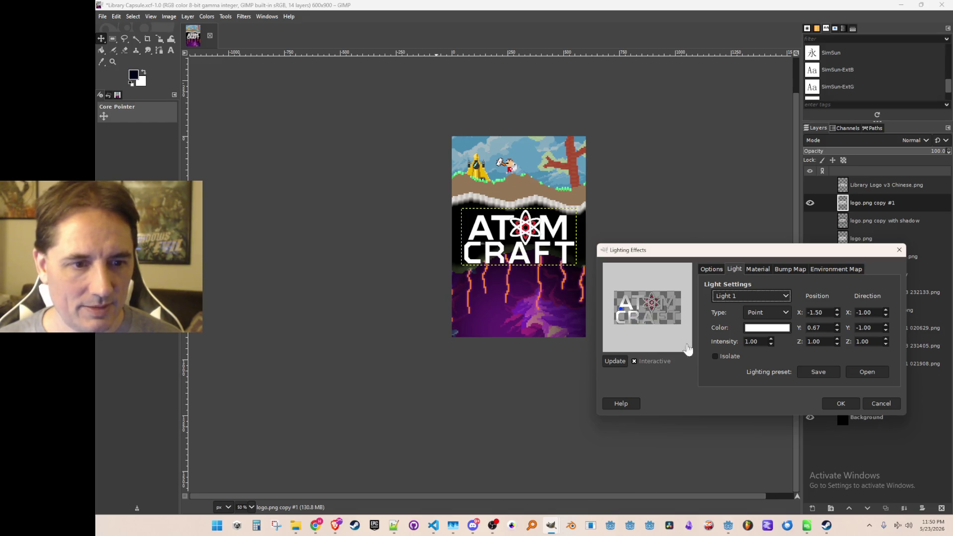
left_click(881, 406)
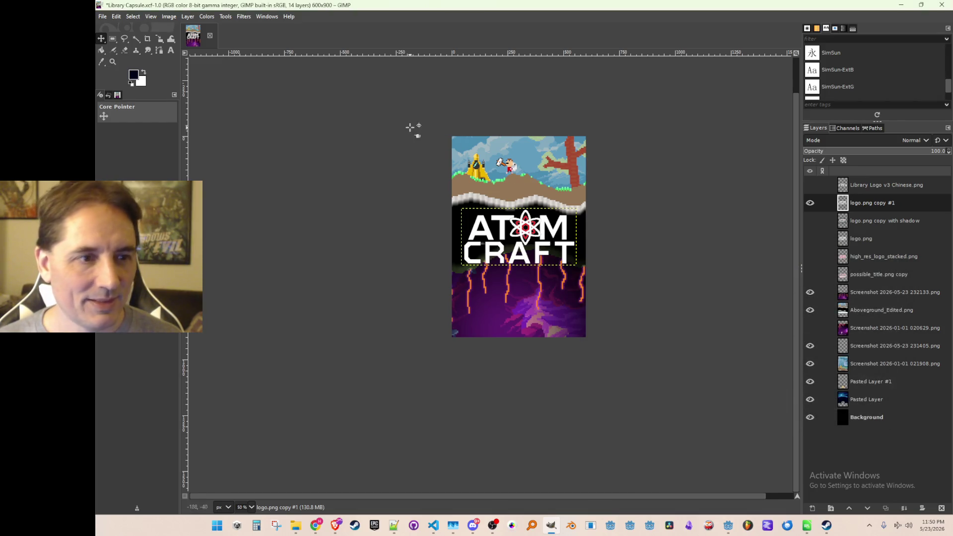
- Open Filters > Light and Shadow > Drop Shadow and set the shadow colour to yellow
left_click(226, 16)
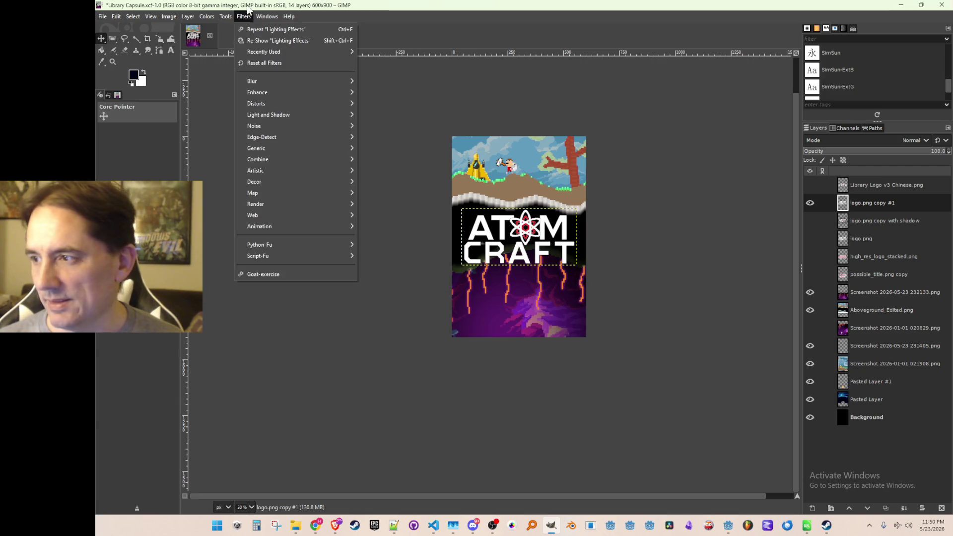
mouse_move(266, 17)
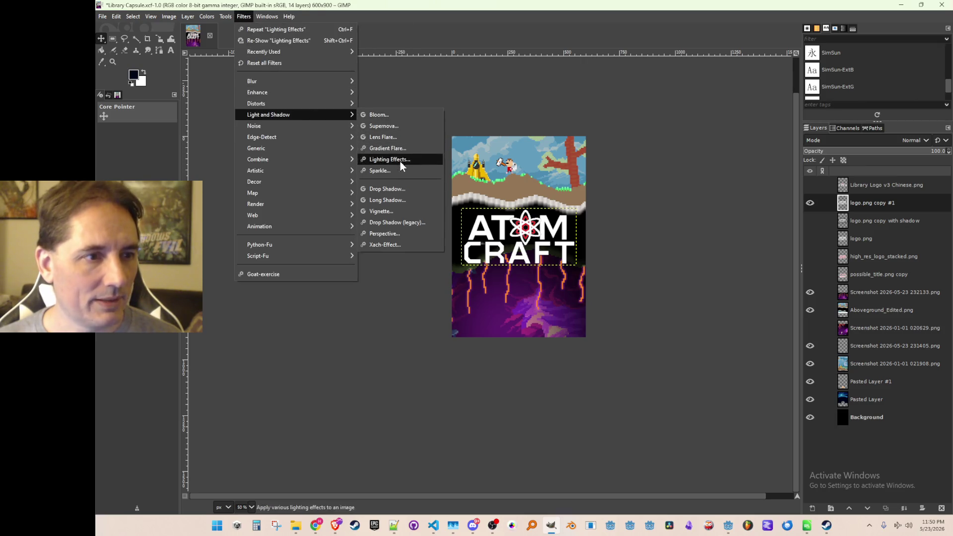
left_click(403, 189)
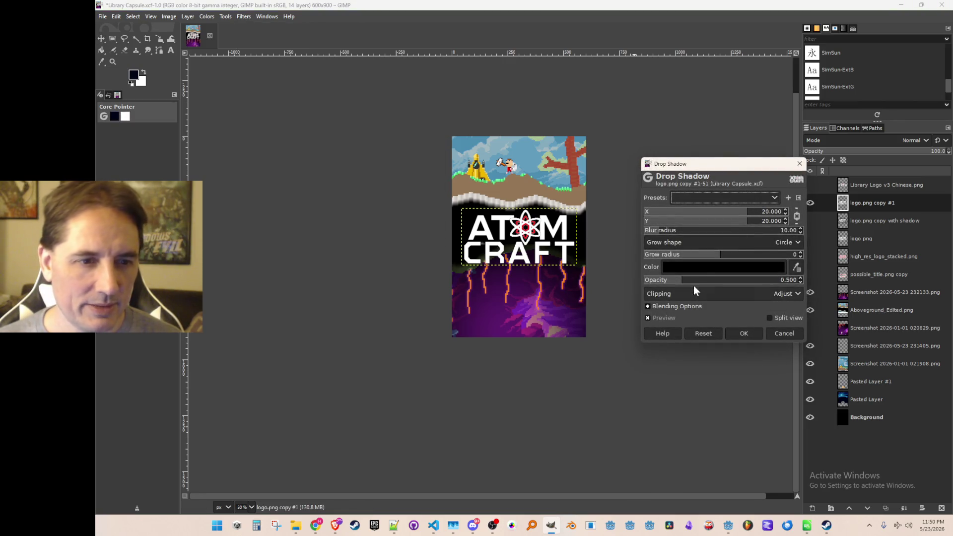
left_click(710, 268)
left_click_drag(699, 297, 698, 301)
mouse_move(676, 221)
left_mouse_down()
mouse_move(657, 212)
mouse_move(713, 213)
left_mouse_up()
left_click(753, 352)
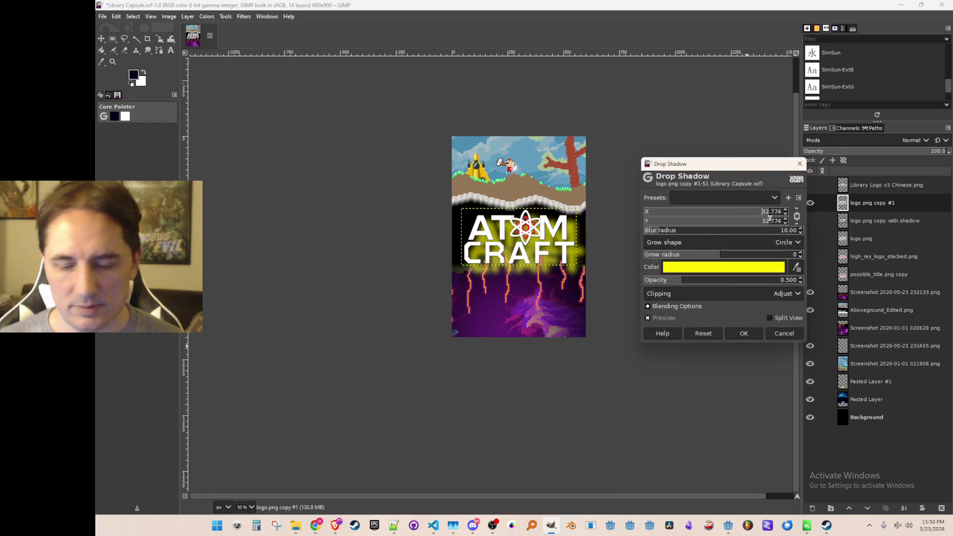
- Set the glow's offset to 0, blur radius about 6.23 and opacity 0.500, then apply it
key("Tab")
type("0")
key("Return")
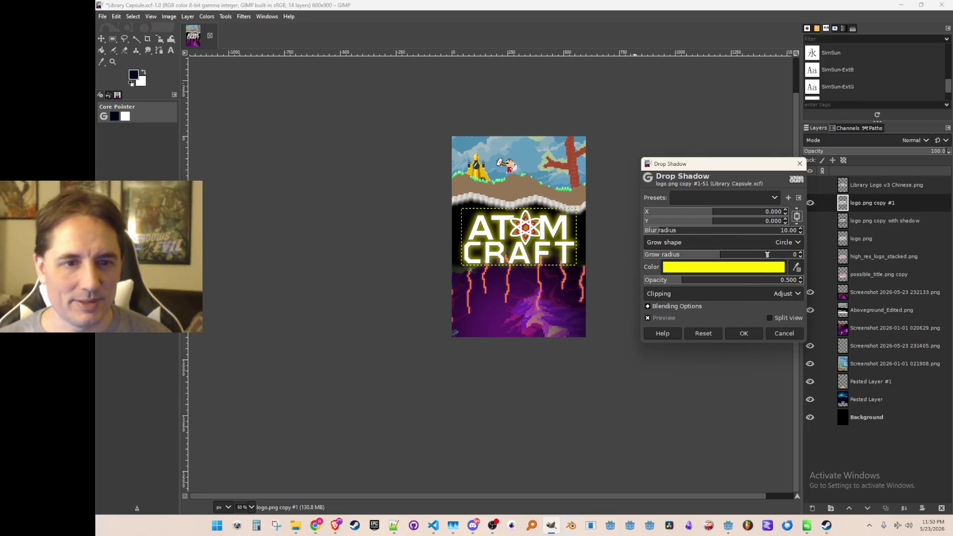
left_click(656, 231)
left_click_drag(655, 231, 653, 234)
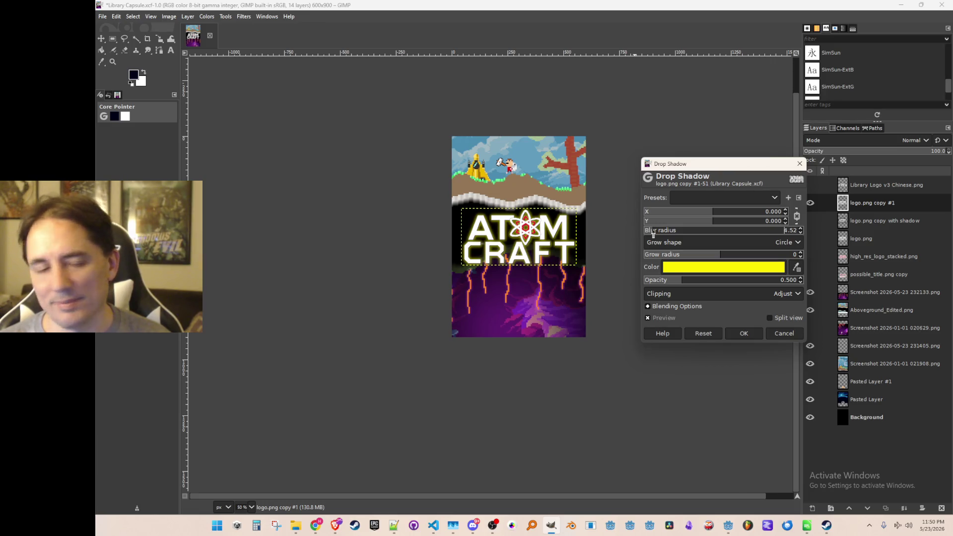
left_click_drag(653, 233, 641, 236)
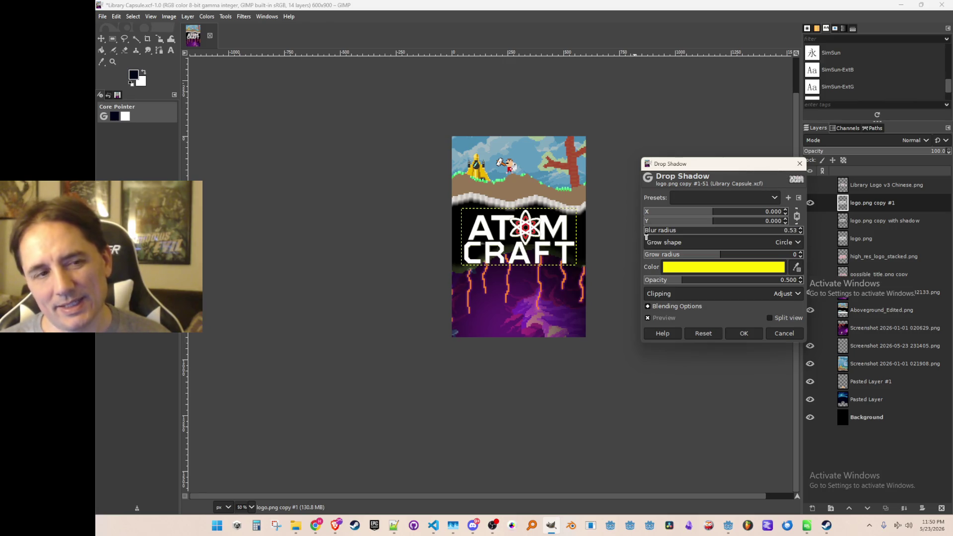
left_click_drag(646, 237, 651, 237)
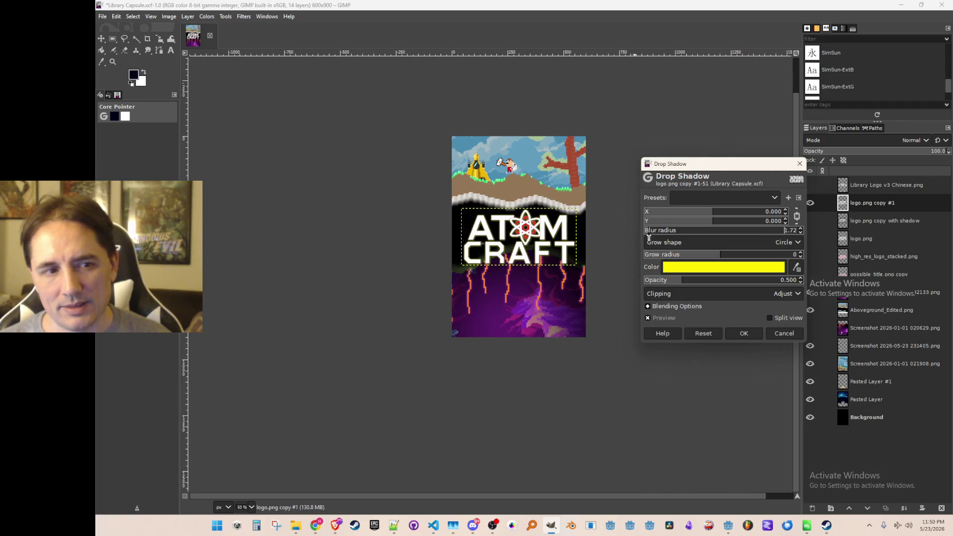
left_click_drag(651, 238, 654, 238)
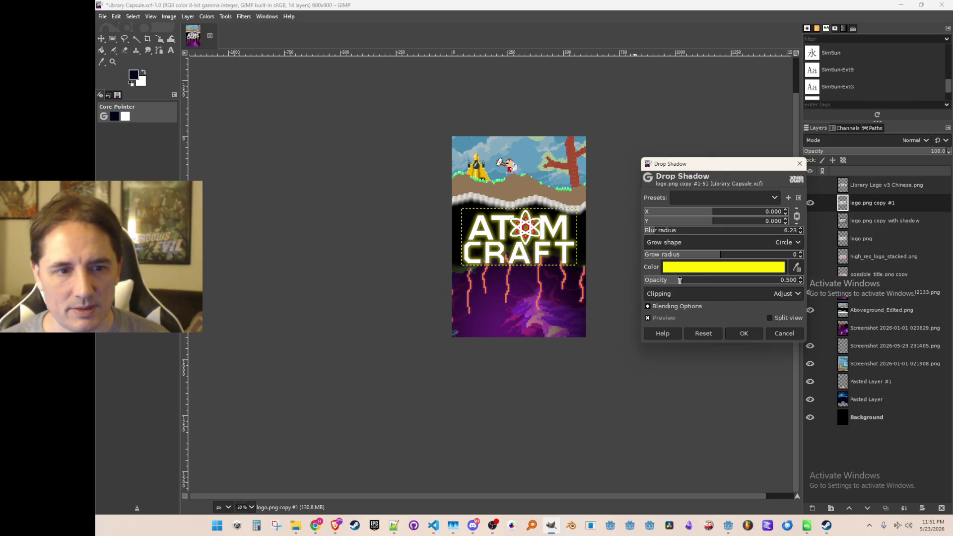
mouse_move(683, 282)
left_mouse_down()
mouse_move(796, 285)
mouse_move(682, 283)
left_mouse_up()
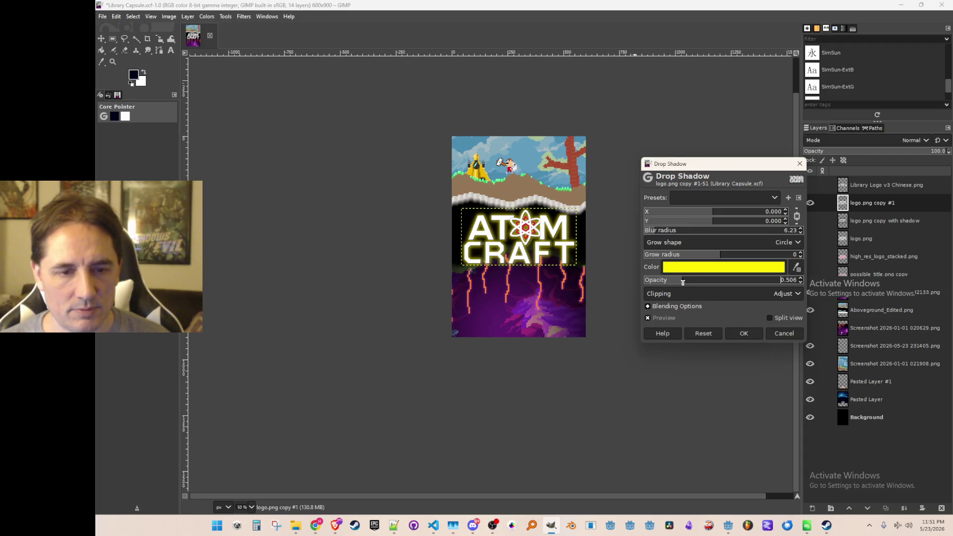
left_click(750, 337)
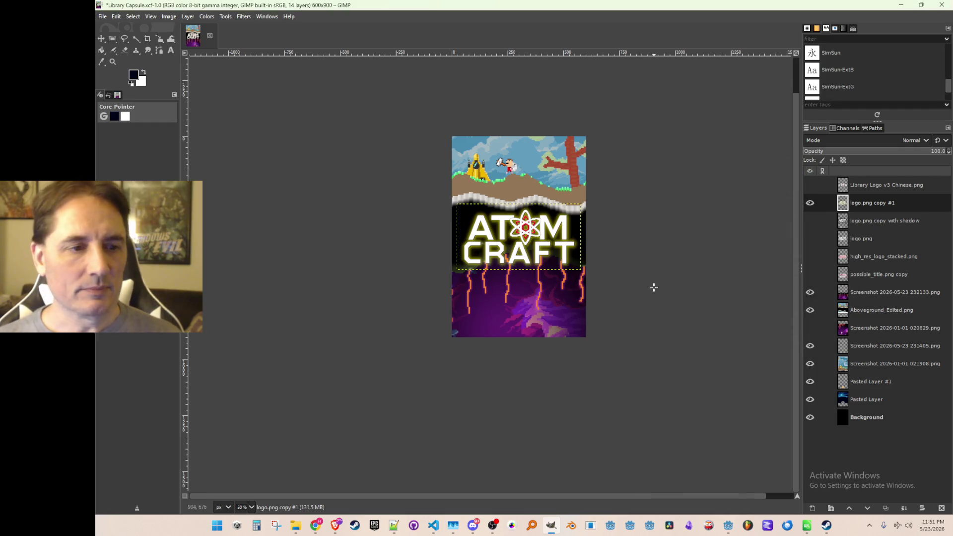
- Reopen the Drop Shadow filter on the ATOM CRAFT logo
scroll(653, 287, "down", 2, "ctrl")
scroll(652, 288, "up", 2)
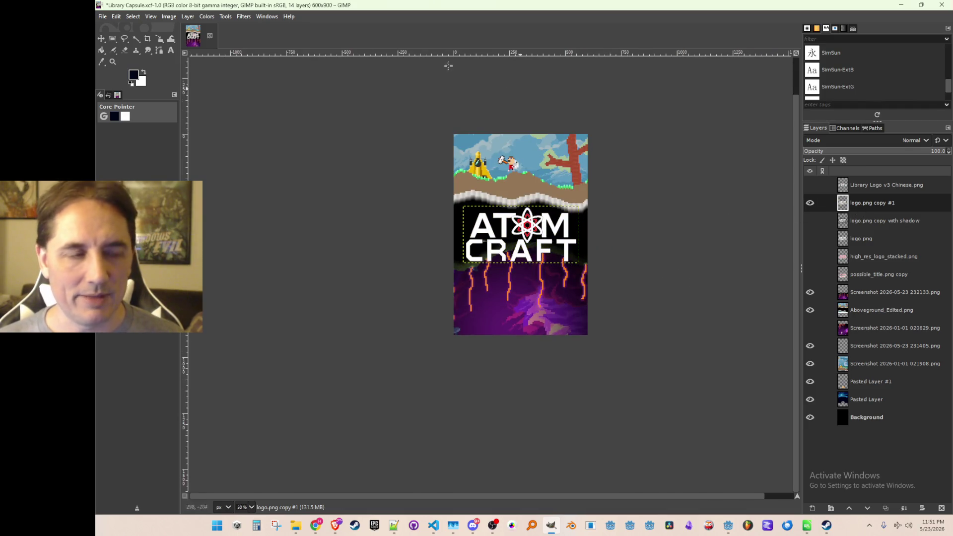
left_click(244, 16)
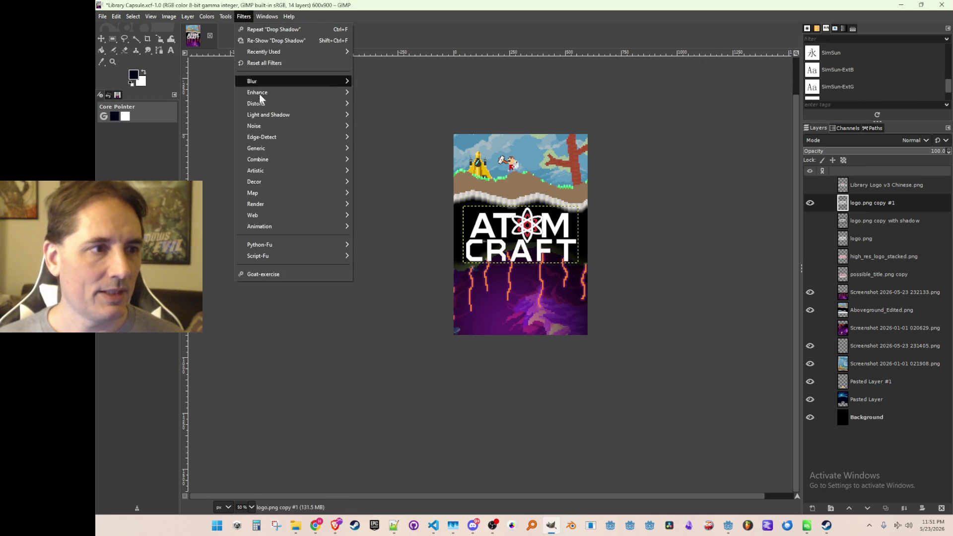
mouse_move(328, 115)
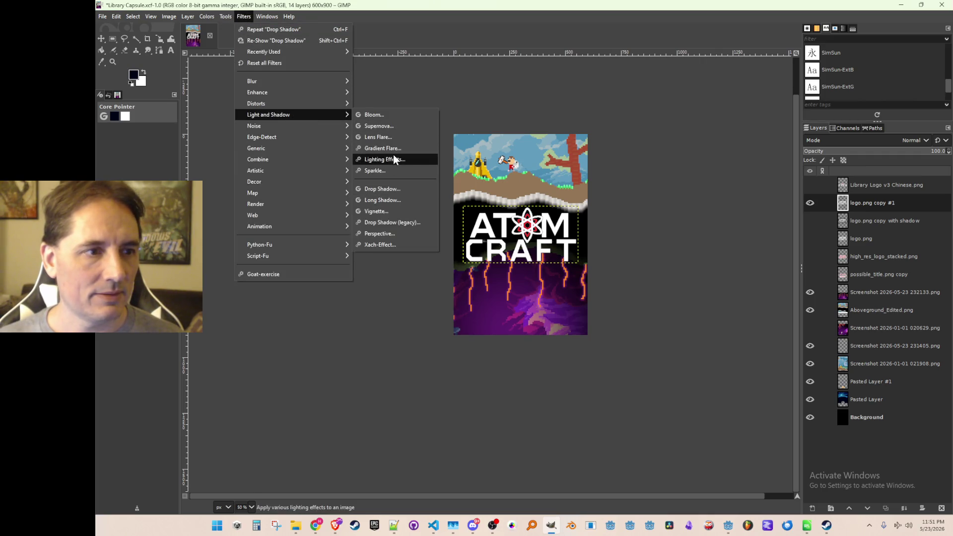
left_click(410, 189)
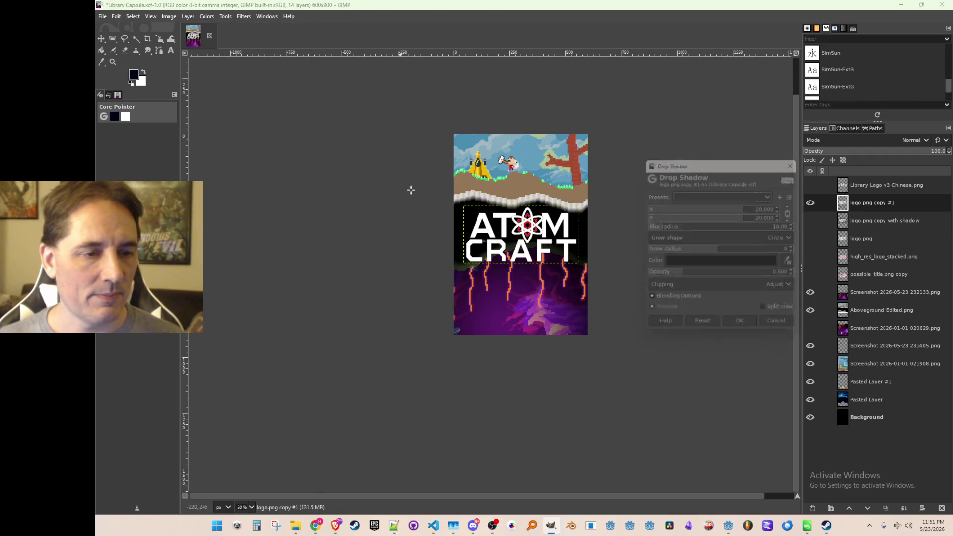
- Set the shadow colour to yellow with a 0 offset to centre the glow
left_click(771, 268)
left_click(756, 307)
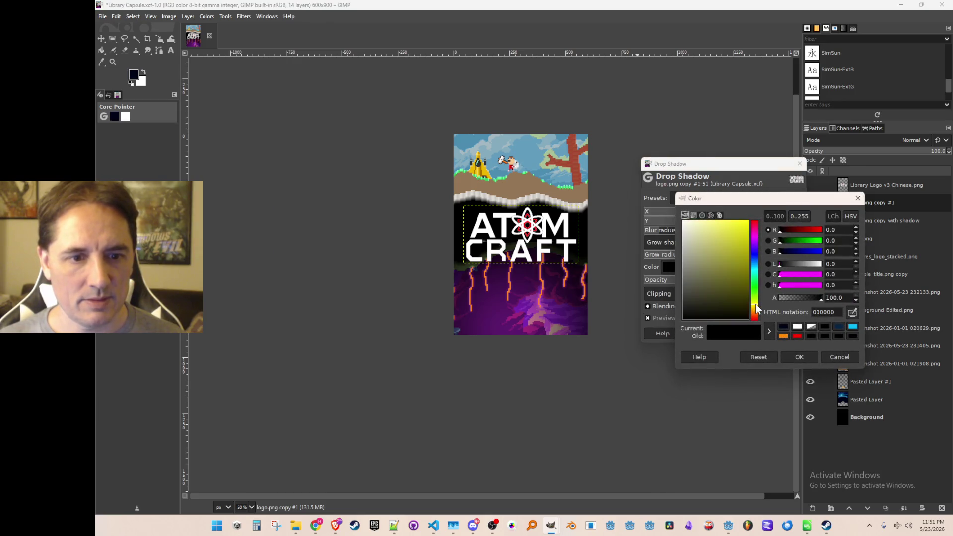
left_click(747, 222)
scroll(839, 241, "up", 1)
left_click(796, 355)
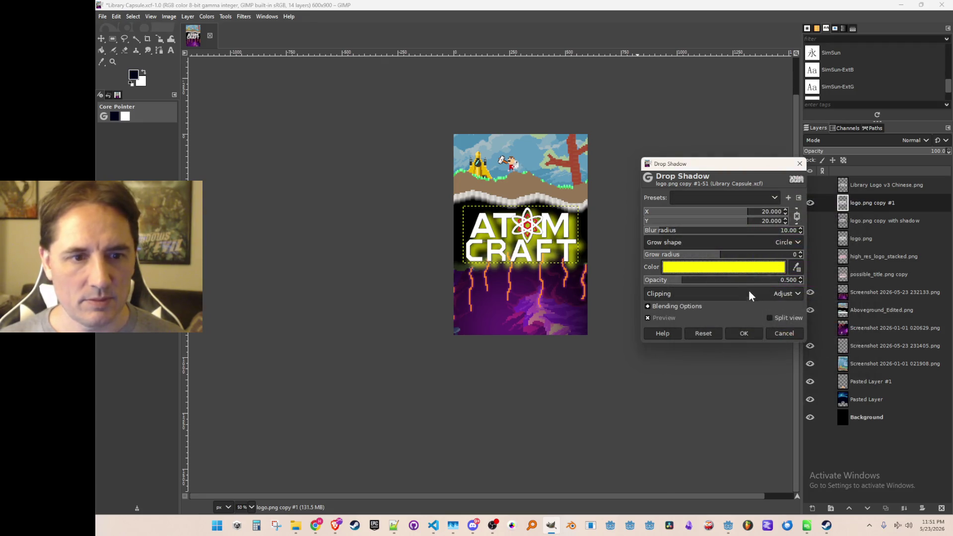
left_click(773, 213)
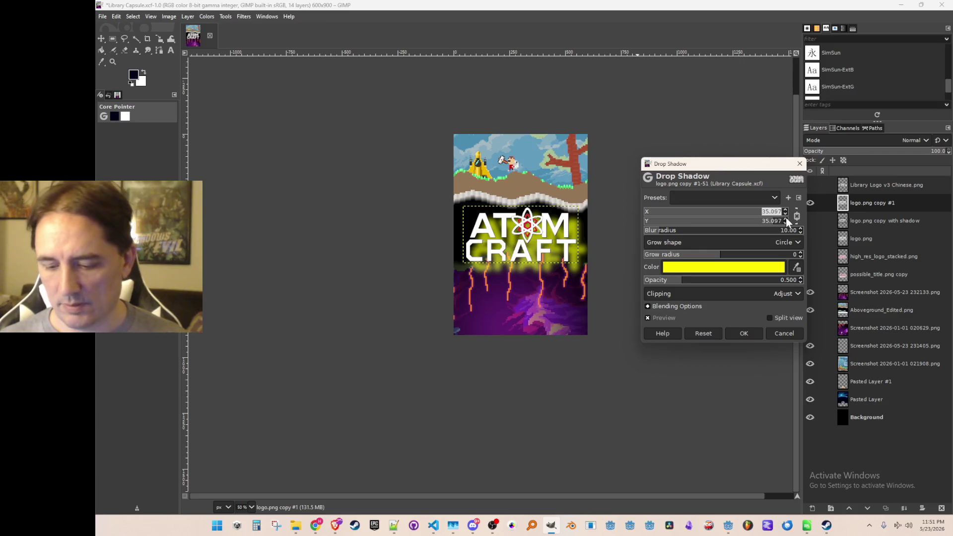
type("0")
key("Tab")
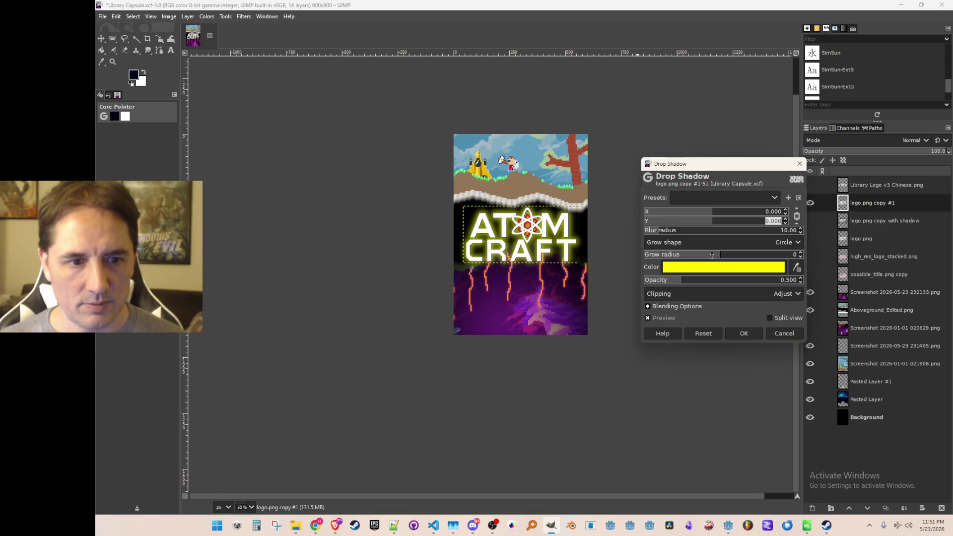
- Lower the glow opacity to about 0.18 and apply the drop shadow
left_click_drag(687, 283, 652, 280)
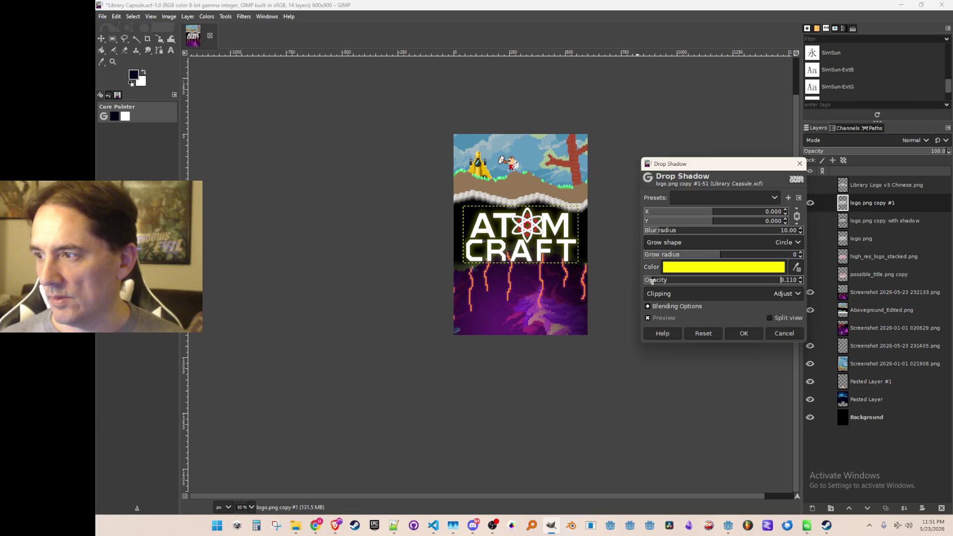
left_click_drag(654, 280, 656, 287)
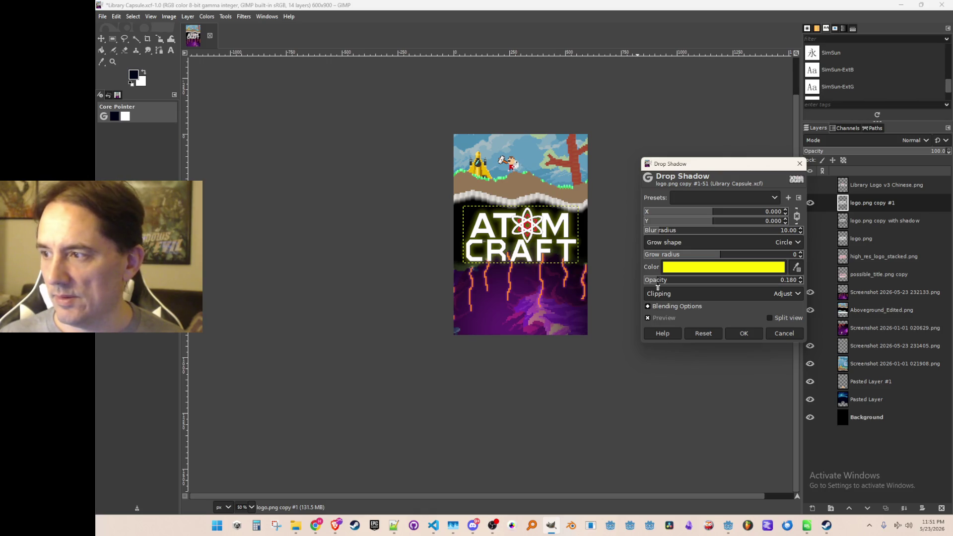
left_click_drag(657, 287, 655, 288)
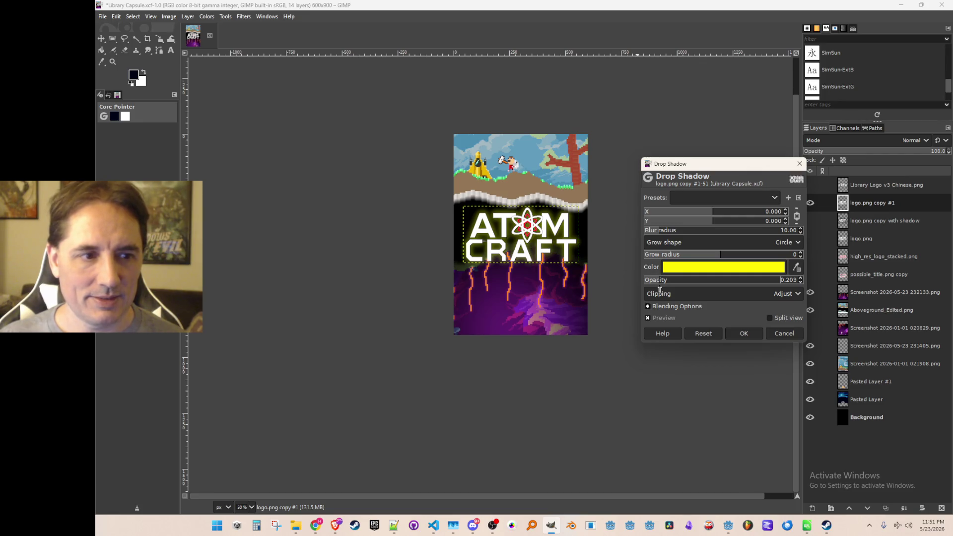
left_click_drag(661, 290, 658, 289)
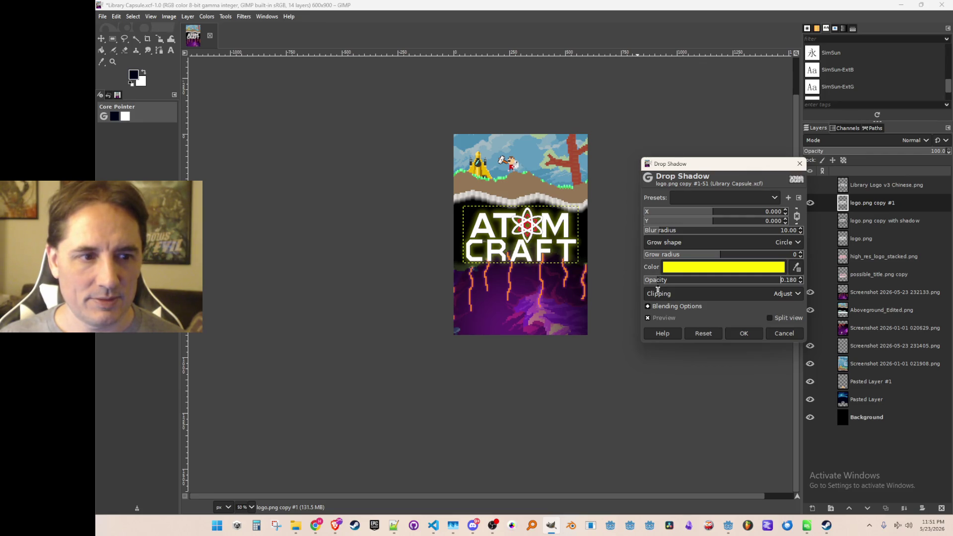
left_click(743, 333)
scroll(677, 290, "down", 1)
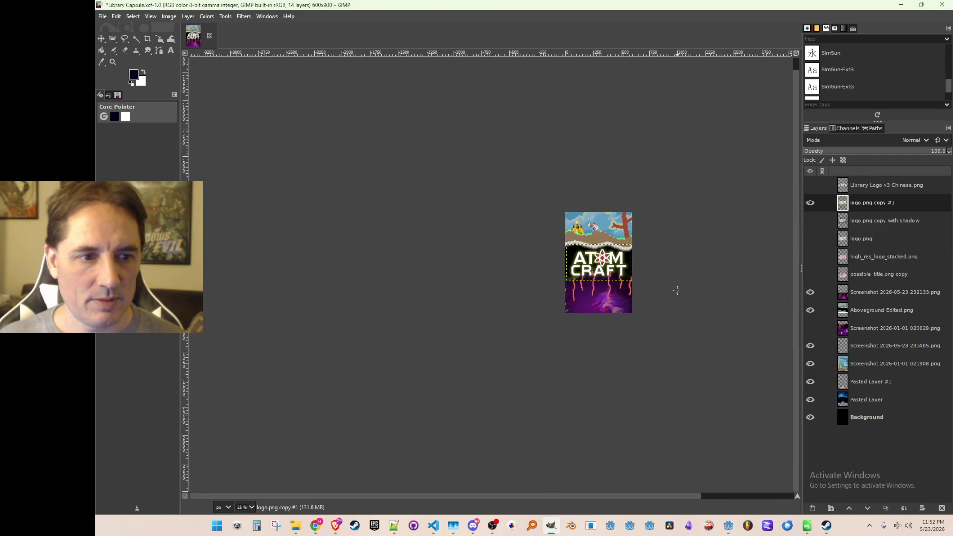
- Undo the faint yellow drop shadow, leaving the logo letters plain white
scroll(677, 291, "up", 1)
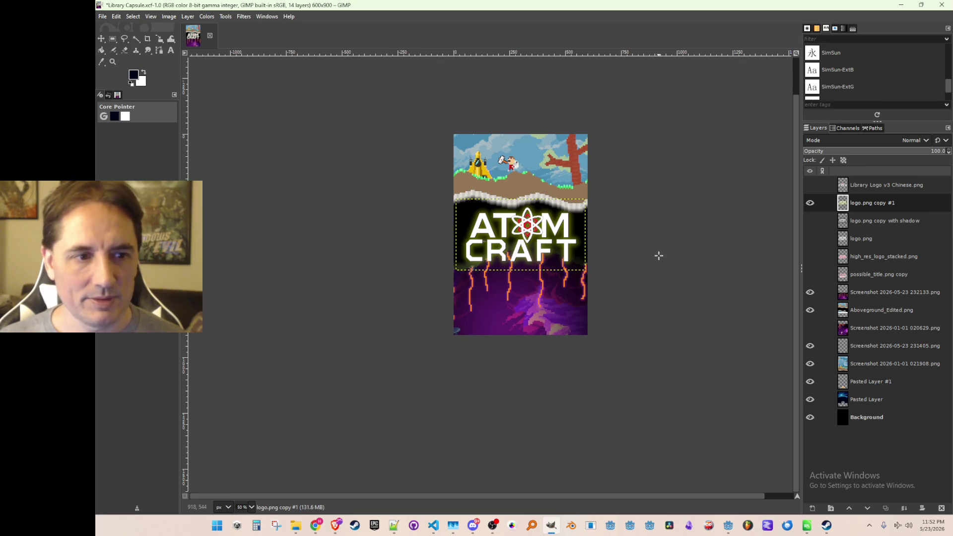
key("ctrl+z")
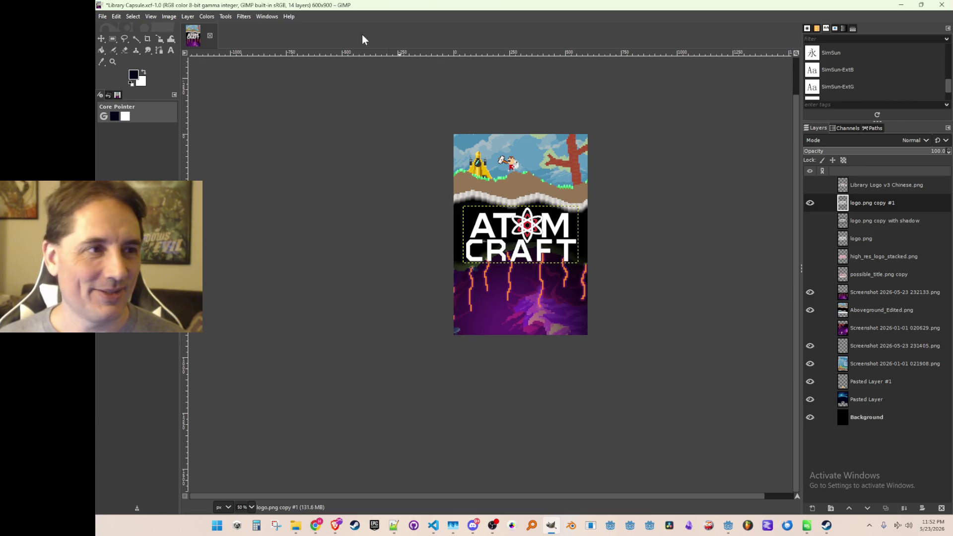
left_click(243, 16)
- Open Drop Shadow again and set the shadow colour to bright yellow
mouse_move(273, 116)
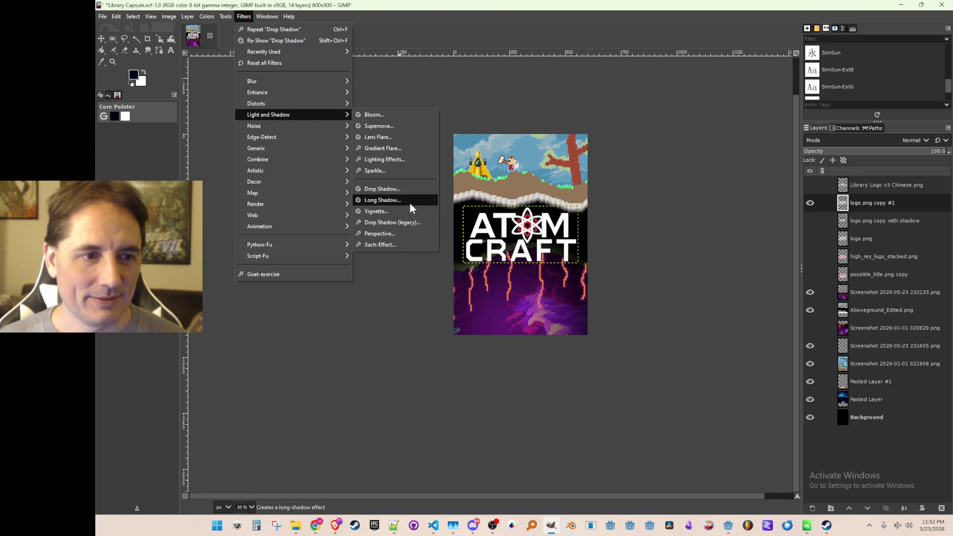
left_click(397, 188)
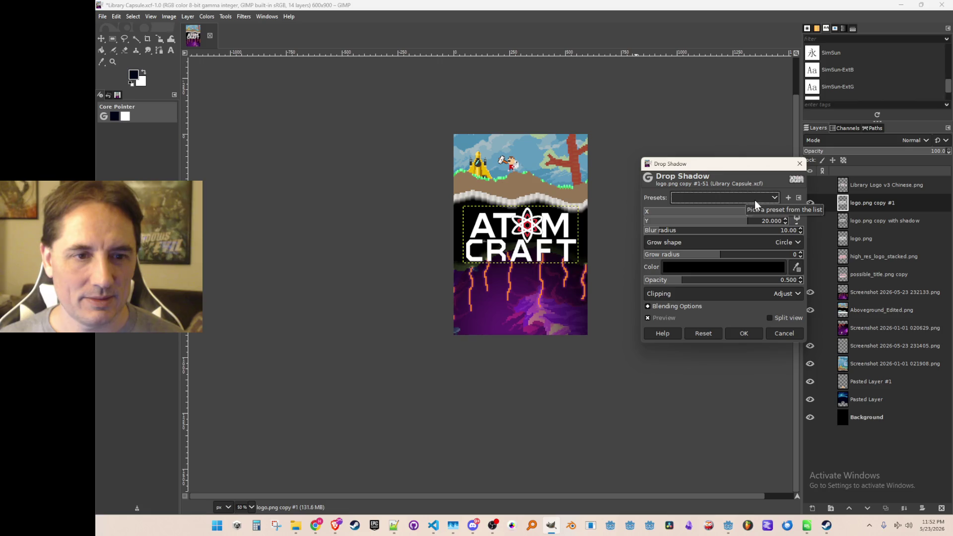
left_click(732, 267)
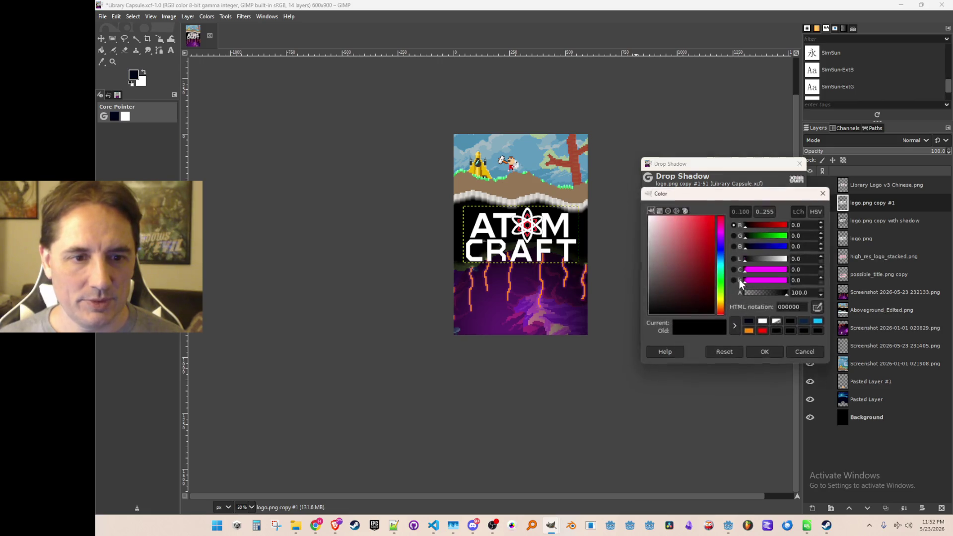
left_click(720, 299)
left_click_drag(712, 240, 759, 194)
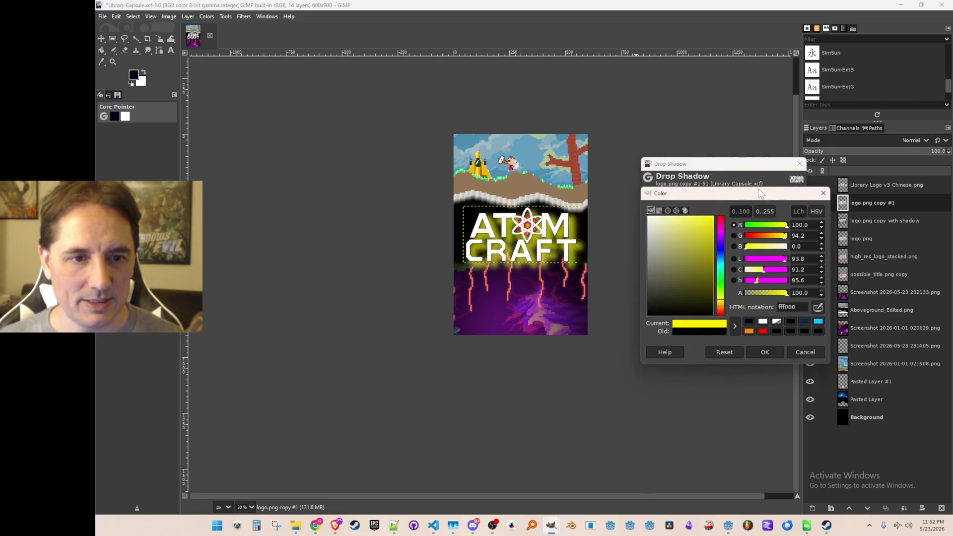
left_click(765, 352)
- Centre the glow with a 0 offset and raise its opacity to about 0.645
triple_click(773, 209)
type("0")
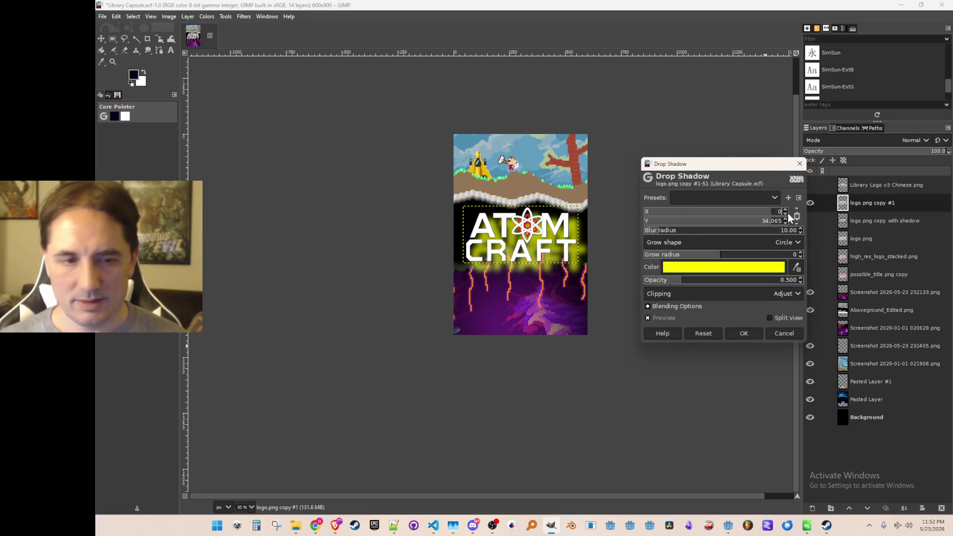
key("Tab")
mouse_move(660, 281)
left_mouse_down()
mouse_move(726, 284)
mouse_move(690, 286)
left_mouse_up()
- Apply the yellow glow and make 'logo.png copy with shadow' visible above 'logo.png copy #1'
left_click(741, 336)
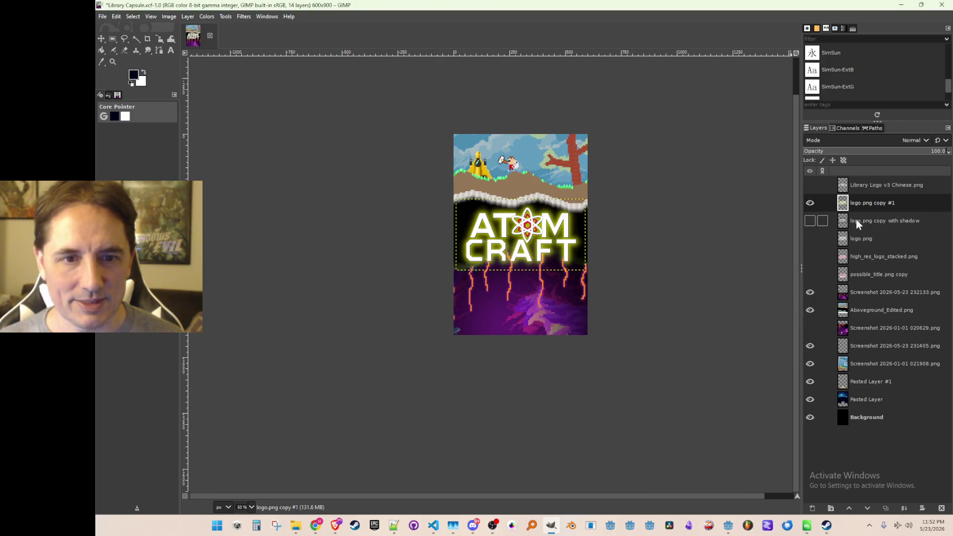
mouse_move(848, 226)
left_mouse_down()
mouse_move(847, 212)
mouse_move(827, 207)
left_mouse_up()
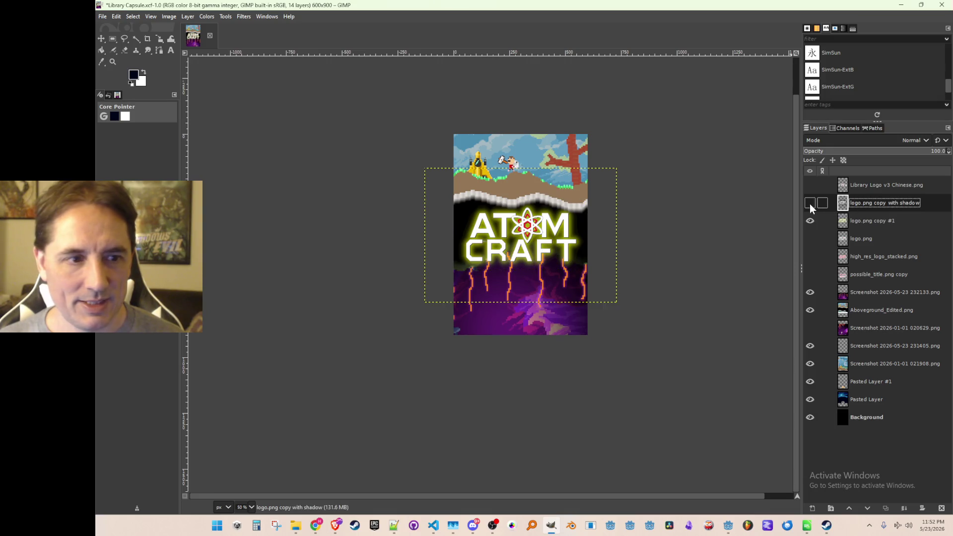
left_click(810, 203)
left_click(809, 203)
left_click(809, 203)
left_click(810, 204)
left_click(810, 204)
- Nudge the glowing logo layer slightly into place with the Move tool
scroll(388, 260, "down", 1)
scroll(388, 260, "up", 2)
scroll(466, 266, "up", 2)
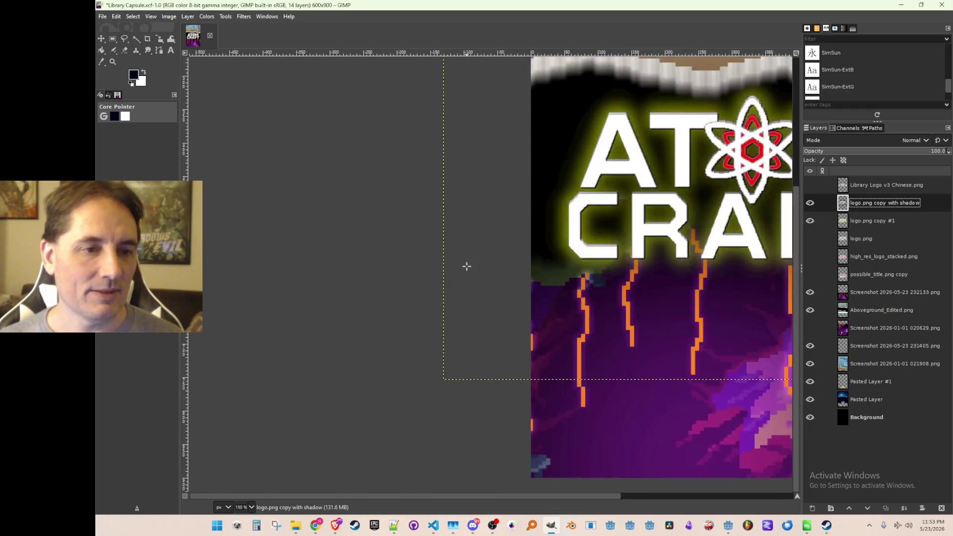
scroll(466, 266, "down", 1)
scroll(456, 266, "down", 1)
scroll(455, 266, "up", 1)
scroll(412, 254, "right", 2)
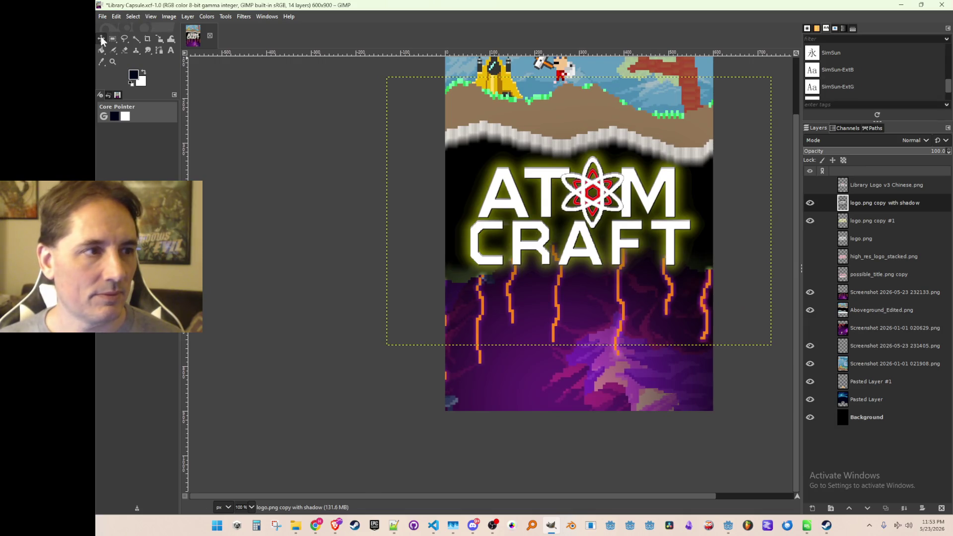
left_click(102, 40)
left_click_drag(490, 248, 489, 247)
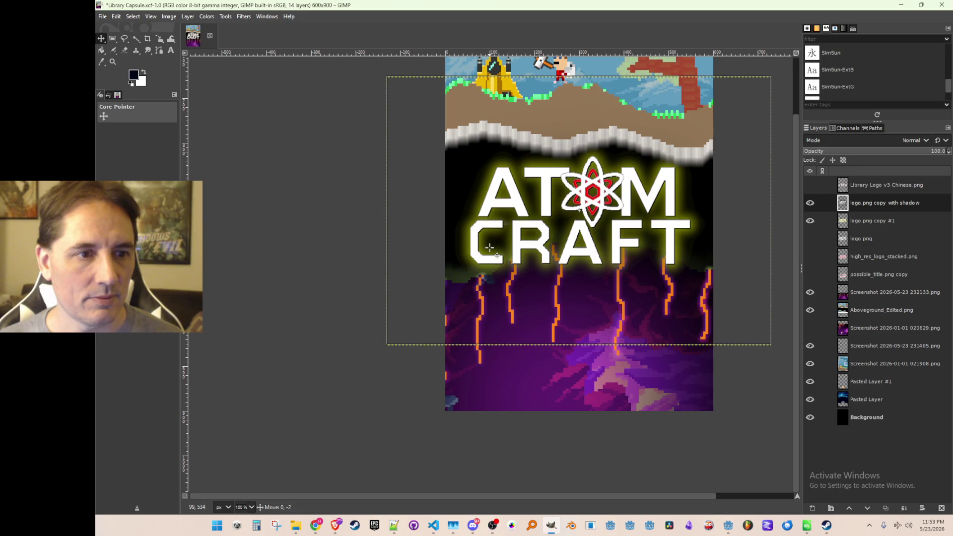
scroll(596, 278, "down", 2)
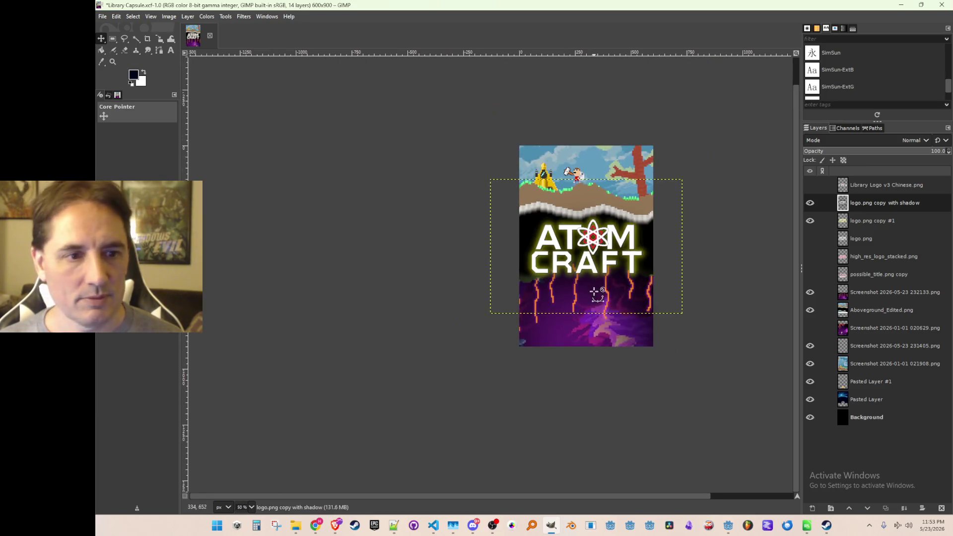
scroll(593, 296, "down", 1)
scroll(593, 296, "up", 3)
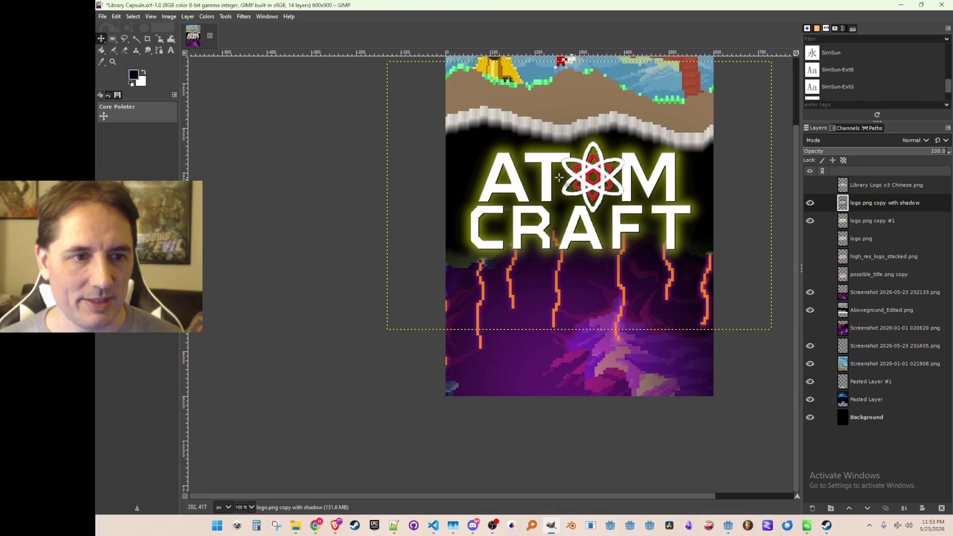
scroll(660, 278, "down", 3)
scroll(660, 283, "up", 1)
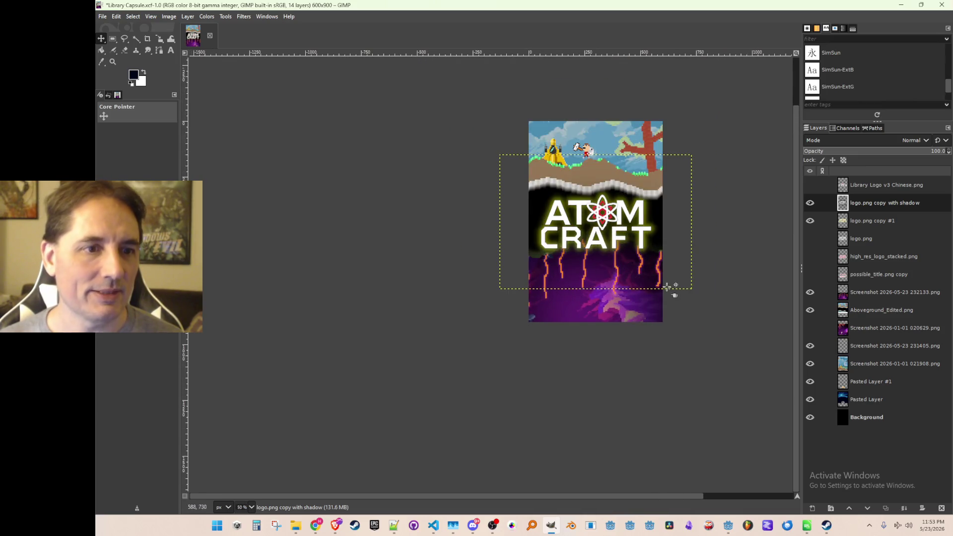
scroll(715, 283, "right", 2)
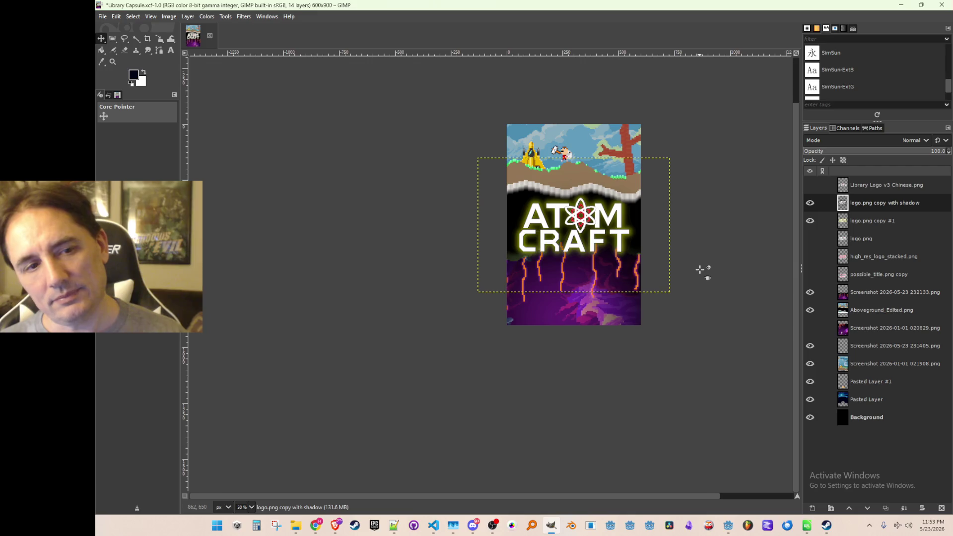
scroll(700, 271, "down", 2)
scroll(699, 272, "up", 2)
scroll(696, 271, "up", 1)
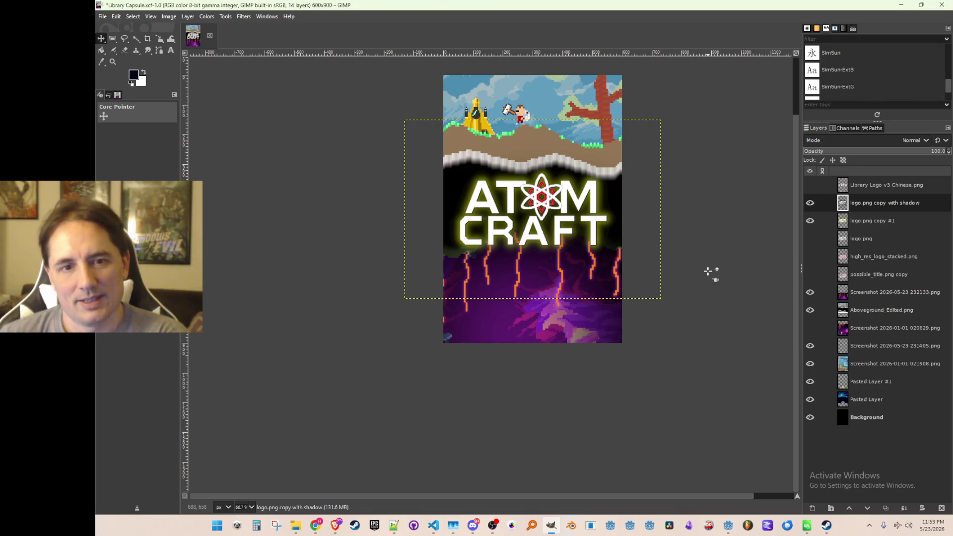
- Select 'logo.png copy #1' and toggle its visibility to compare the glow
left_click(865, 221)
left_click(871, 206)
left_click(871, 222)
left_click(809, 222)
left_click(809, 223)
left_click(809, 223)
left_click(809, 223)
left_click(809, 223)
left_click(809, 223)
- Toggle the 'logo.png copy with shadow' layer on and off to compare
left_click(810, 203)
left_click(811, 204)
left_click(811, 204)
left_click(811, 204)
scroll(630, 216, "down", 1, "ctrl")
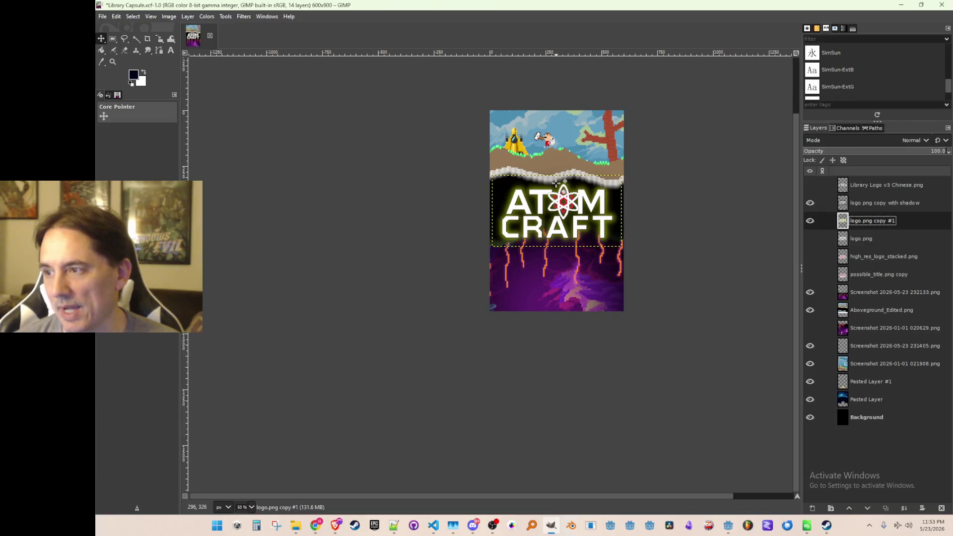
scroll(603, 270, "up", 1, "ctrl")
scroll(603, 269, "down", 1, "ctrl")
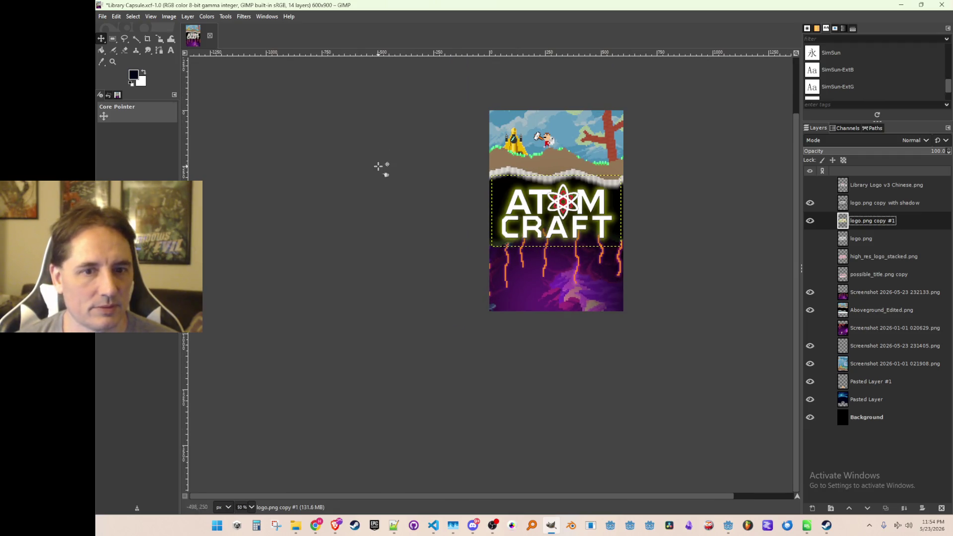
- Save the image as Library Capsule.xcf and minimize GIMP
left_click(102, 16)
left_click(137, 106)
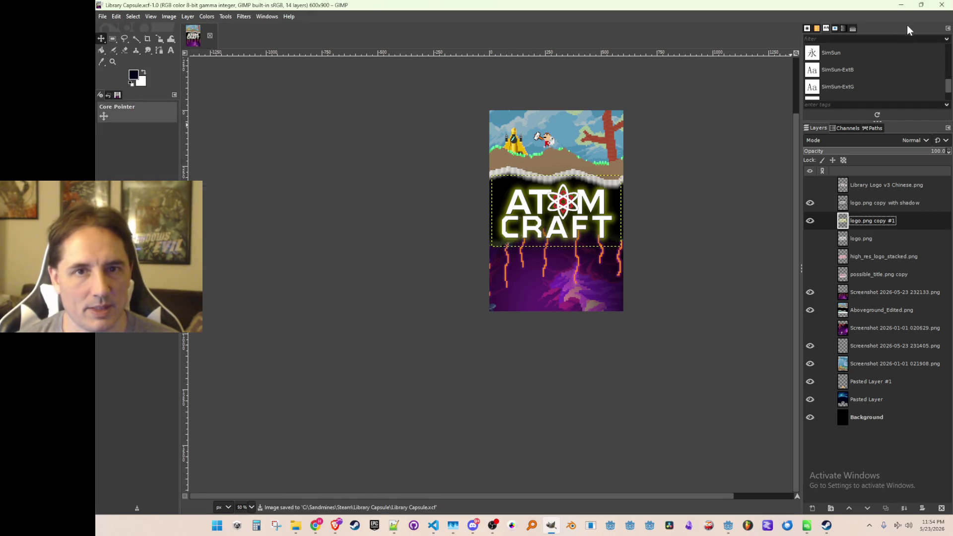
left_click(901, 5)
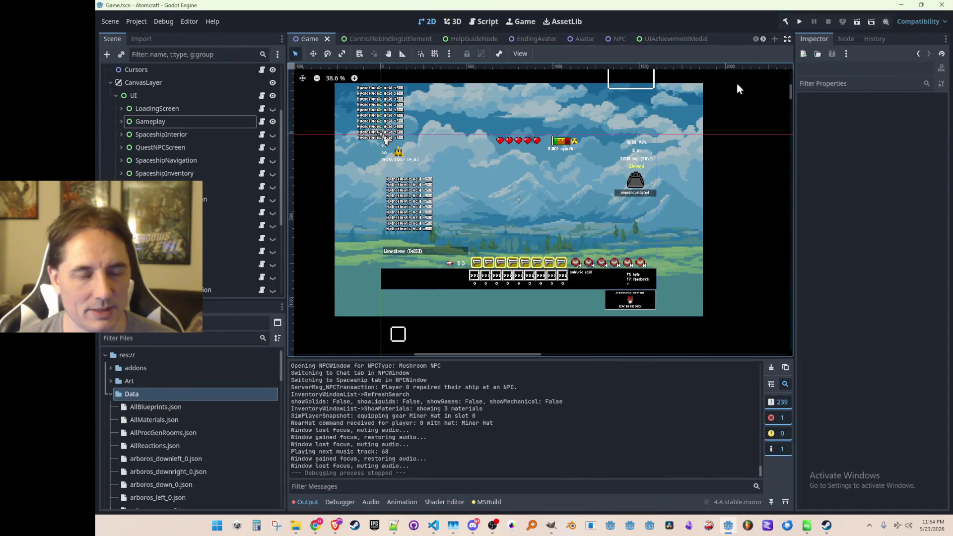
- View the new Atomcraft capsule in the Steam library, then run the Godot project
left_click(826, 525)
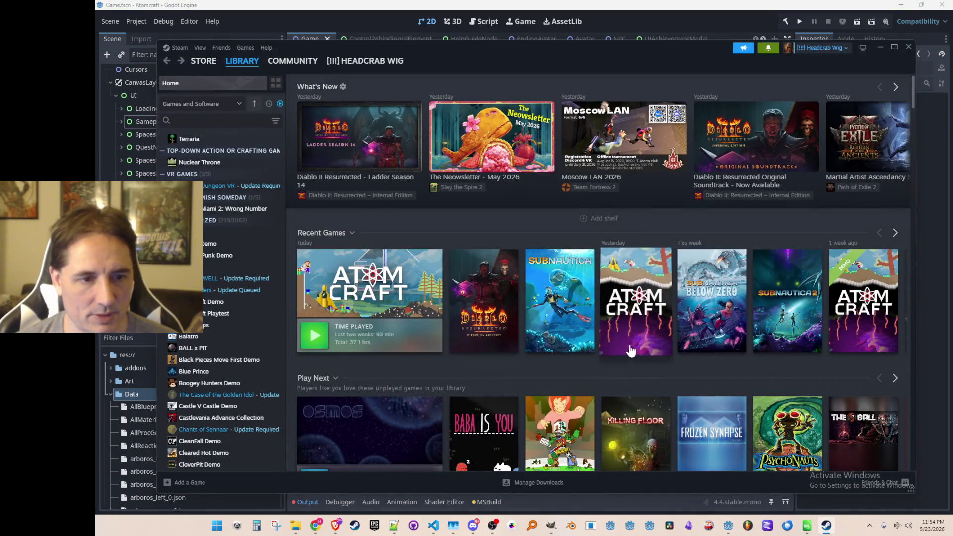
mouse_move(645, 352)
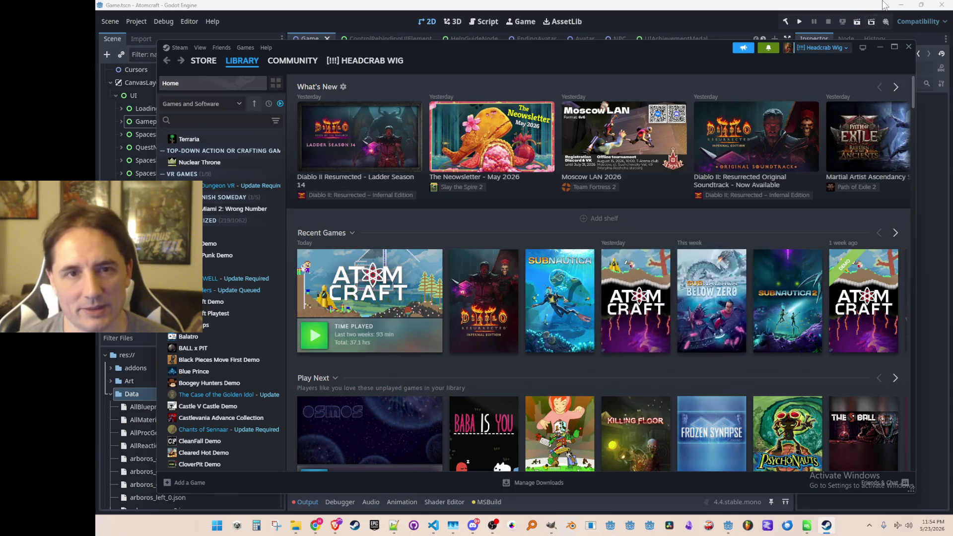
left_click(797, 20)
left_click(798, 22)
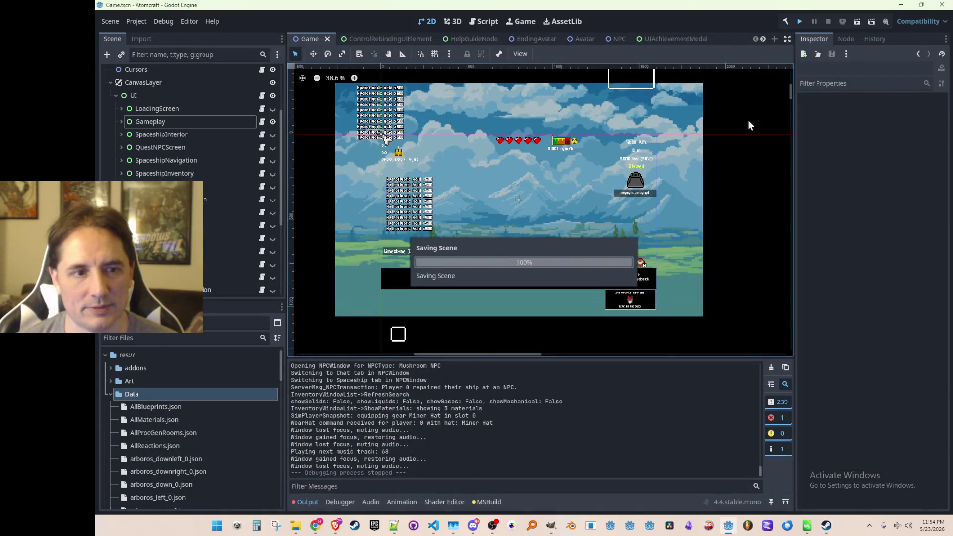
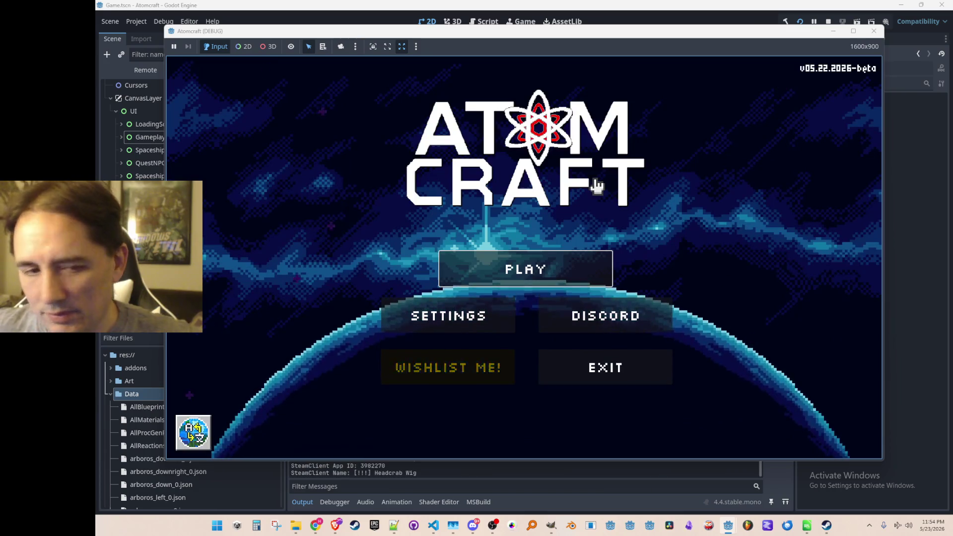
- Start play from the title screen and choose the ANOTHER profile
left_click(556, 283)
scroll(574, 253, "down", 3)
scroll(566, 274, "down", 3)
scroll(553, 273, "up", 1)
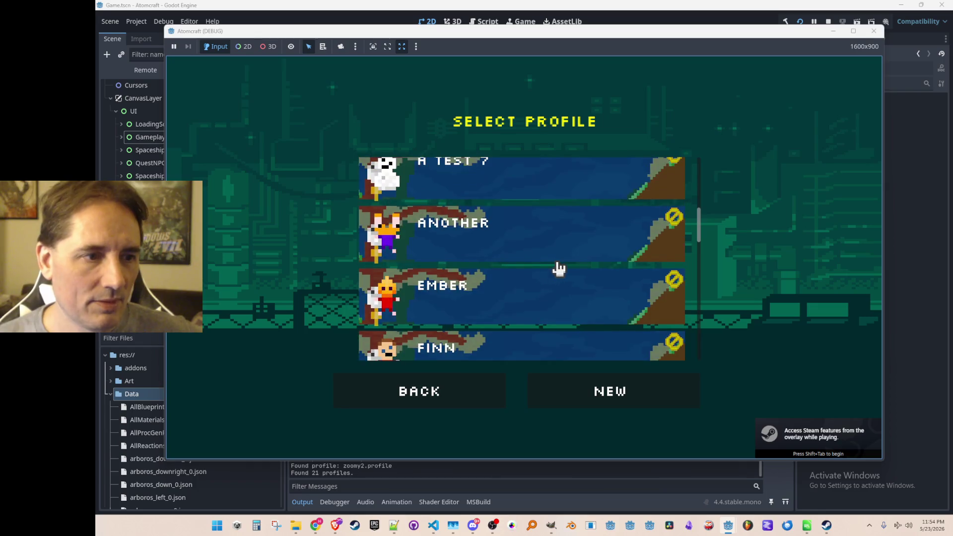
scroll(563, 253, "up", 1)
scroll(576, 276, "down", 2)
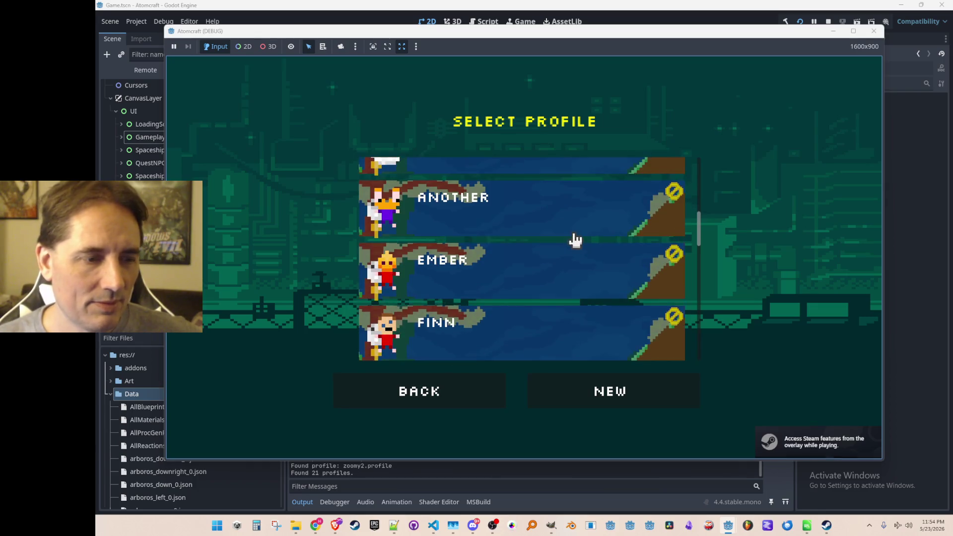
left_click(541, 215)
- Scroll the world list and load the Lost Horizon world
scroll(557, 274, "down", 8)
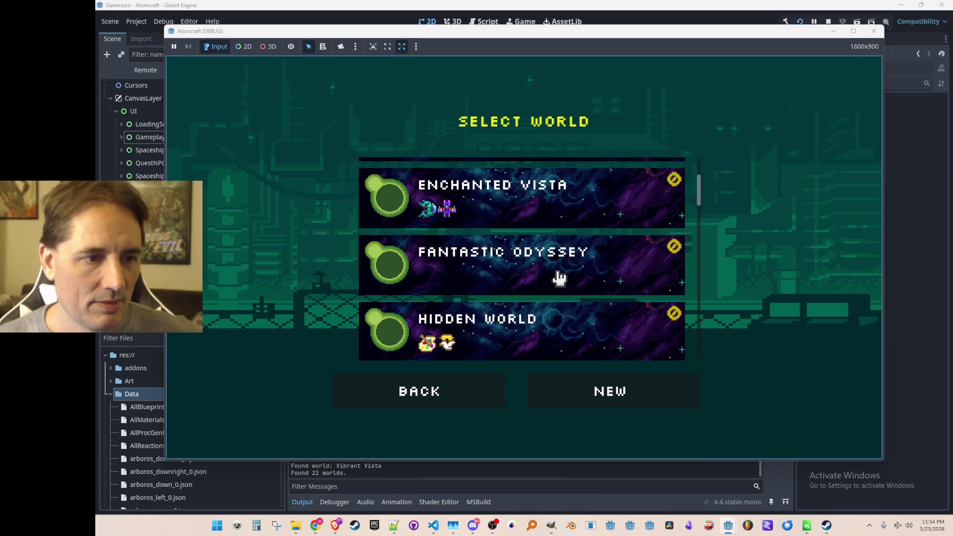
scroll(558, 277, "down", 2)
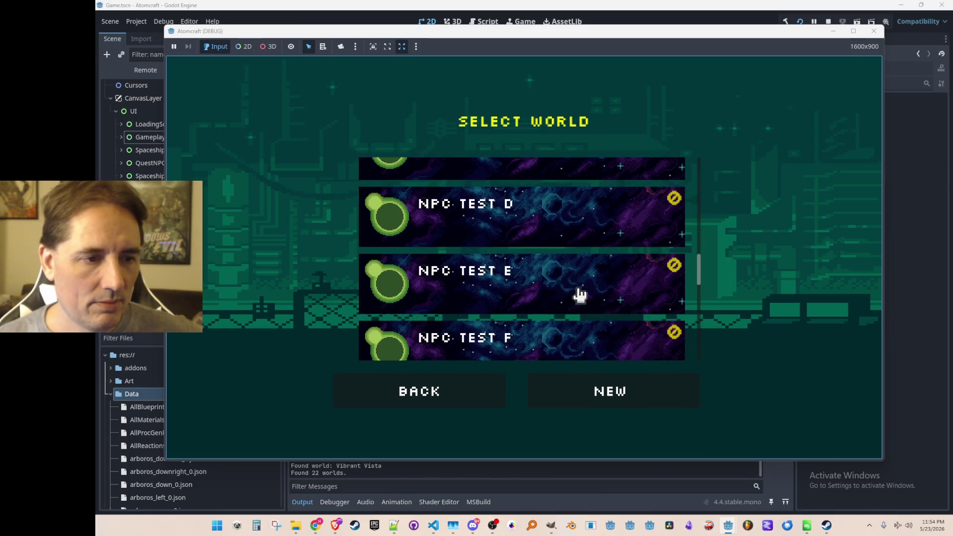
scroll(581, 286, "up", 5)
scroll(586, 287, "down", 1)
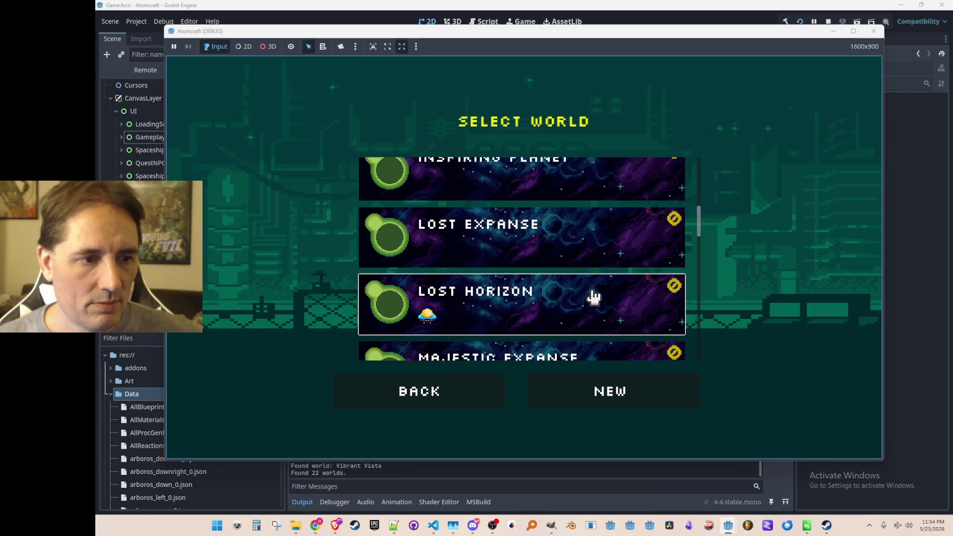
left_click(592, 300)
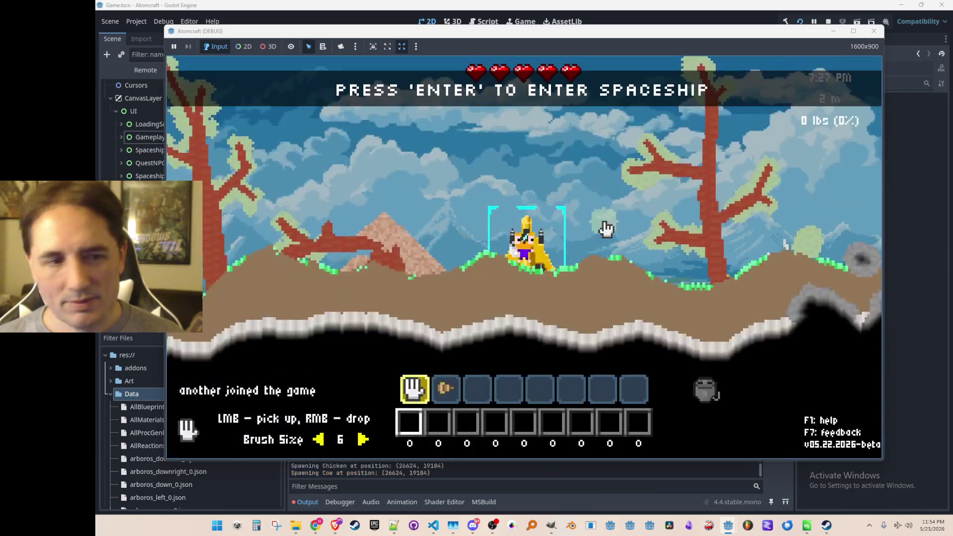
- Pan the view in material-painting mode, check the map, then resume normal play near the mushroom cave
key("Tab")
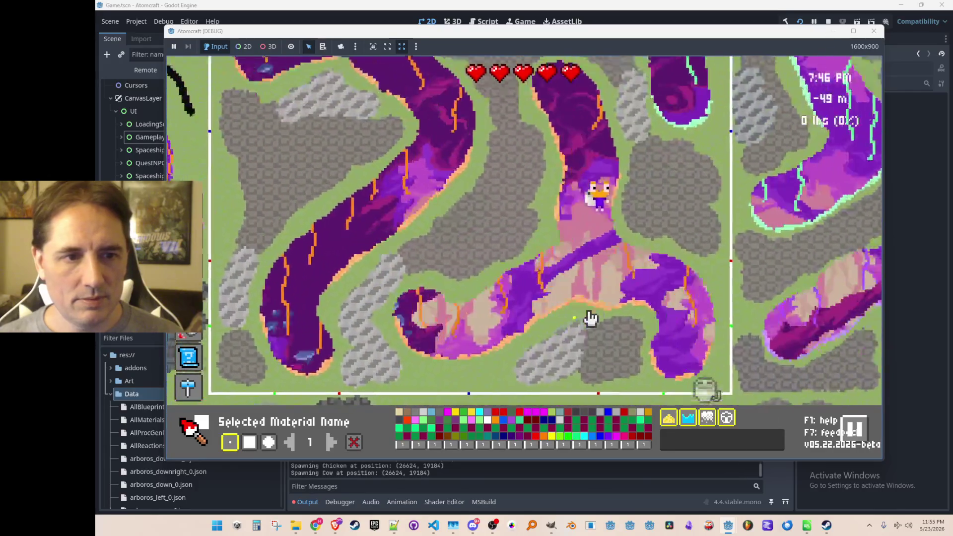
key("d")
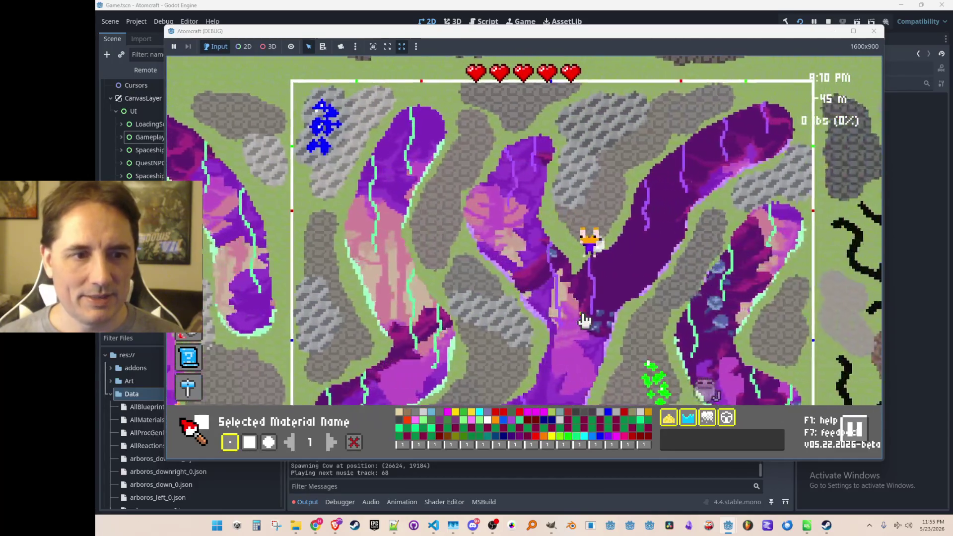
key("Tab")
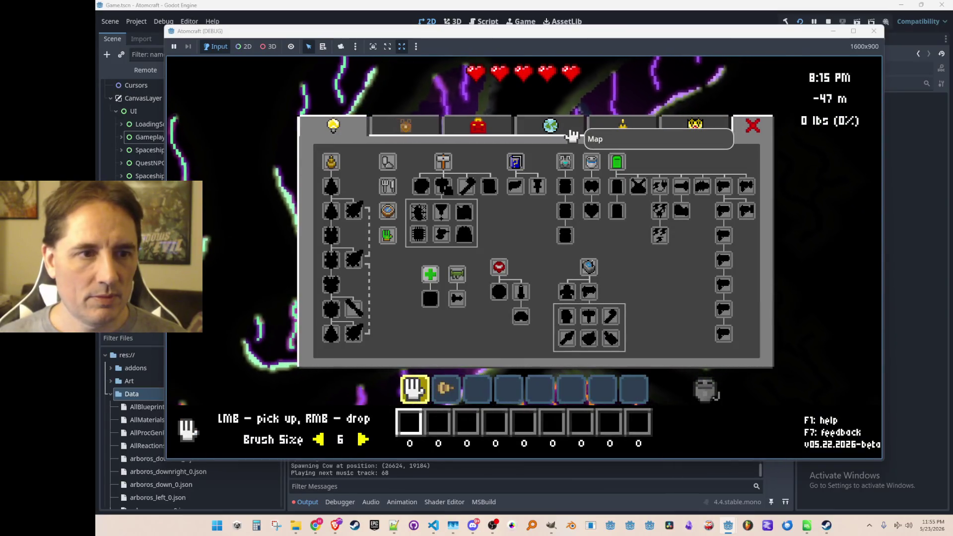
left_click(573, 137)
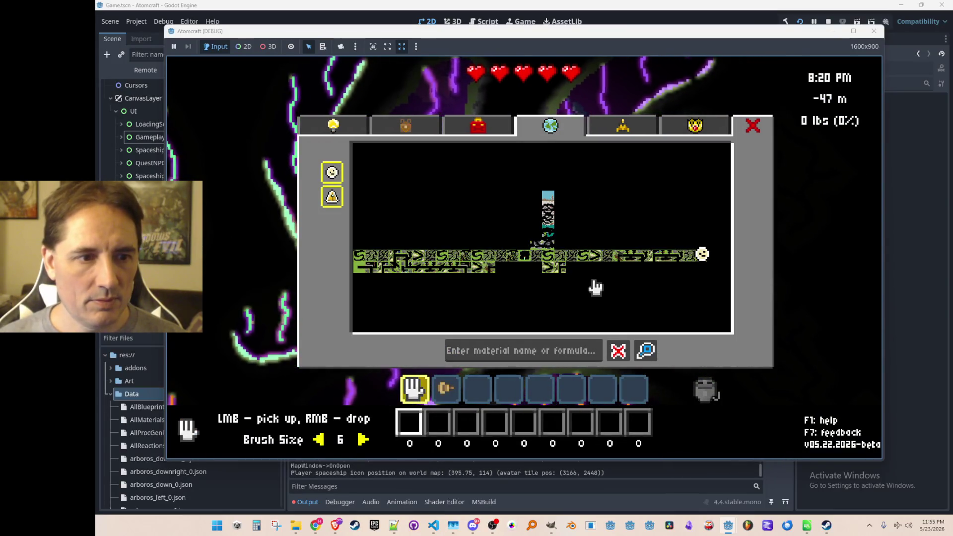
key("Tab")
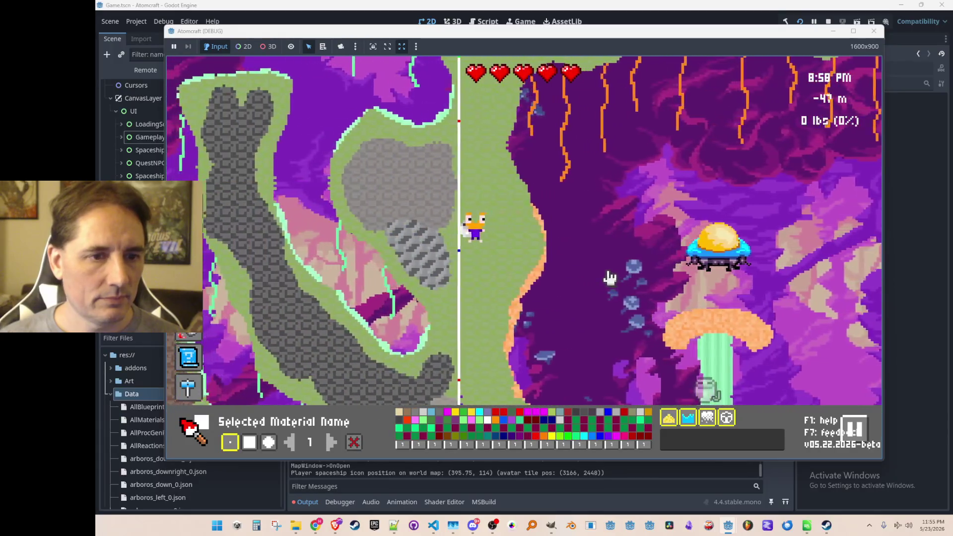
key("Escape")
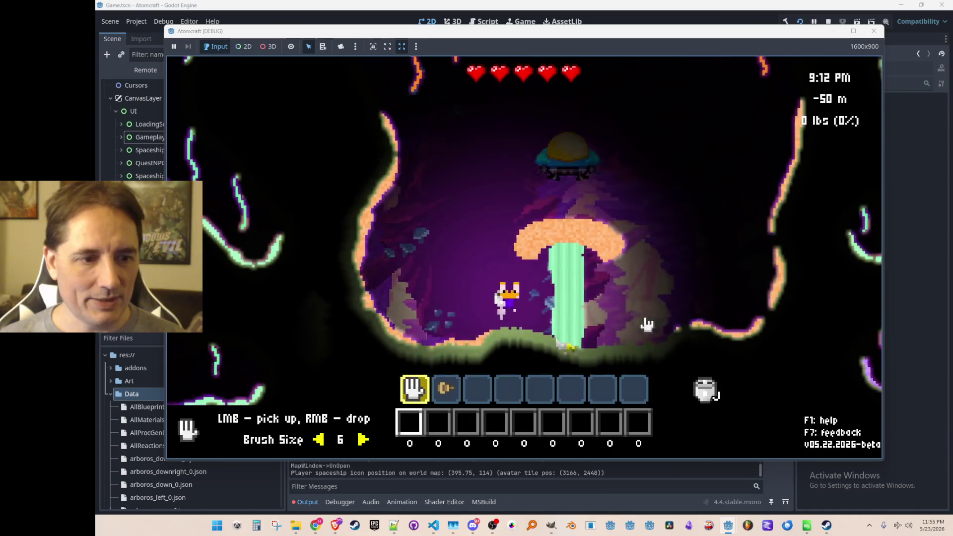
- Drill the mushroom stalk for Foxfire and Ember Crown spores while flying upward
key("2")
mouse_move(606, 218)
left_mouse_down()
mouse_move(594, 220)
mouse_move(543, 340)
left_mouse_up()
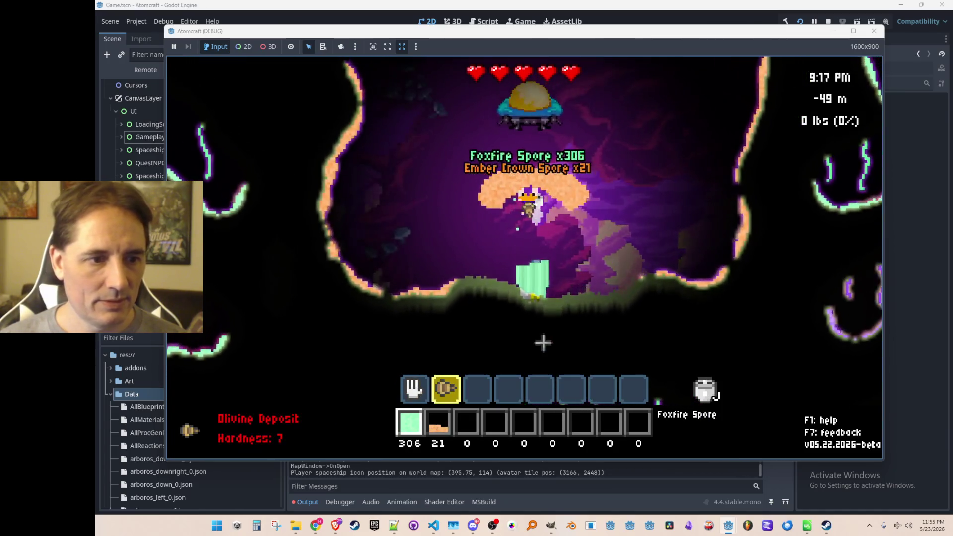
key("w")
mouse_move(532, 276)
left_mouse_down()
mouse_move(531, 214)
mouse_move(579, 174)
mouse_move(571, 219)
mouse_move(539, 268)
left_mouse_up()
key("w")
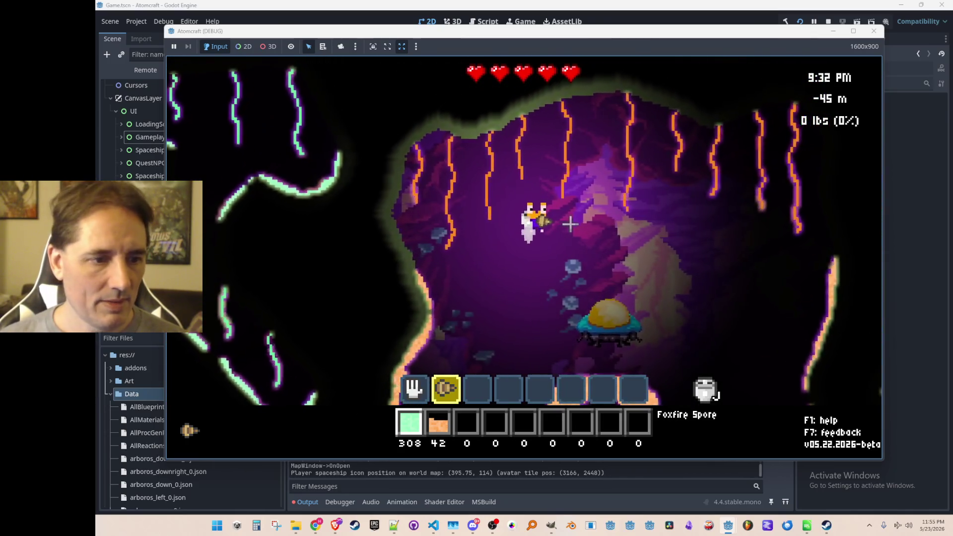
- Run 'give Ceramic' twice in the console for a 2.0K Ceramic stack
key("grave")
type("give Ceramic")
key("Return")
type("give Ceramic")
key("Return")
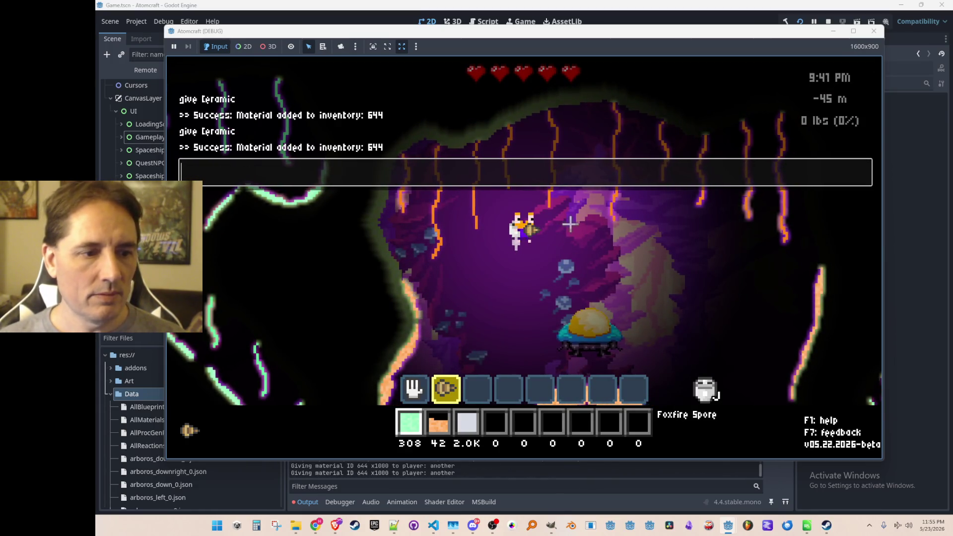
key("grave")
scroll(574, 240, "down", 1)
scroll(574, 240, "down", 1)
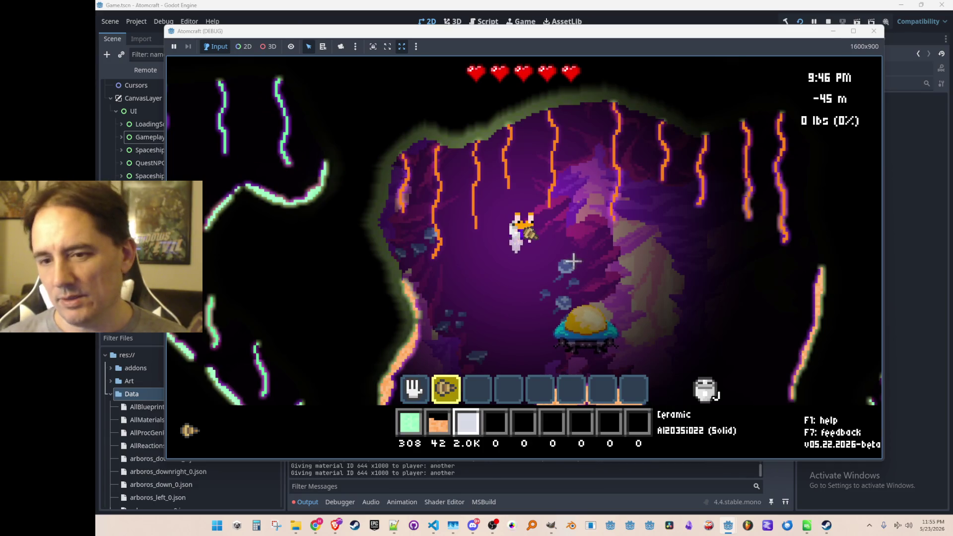
- Switch to the hand, glance at the map panel, and run the 'free' console command
key("grave")
key("grave")
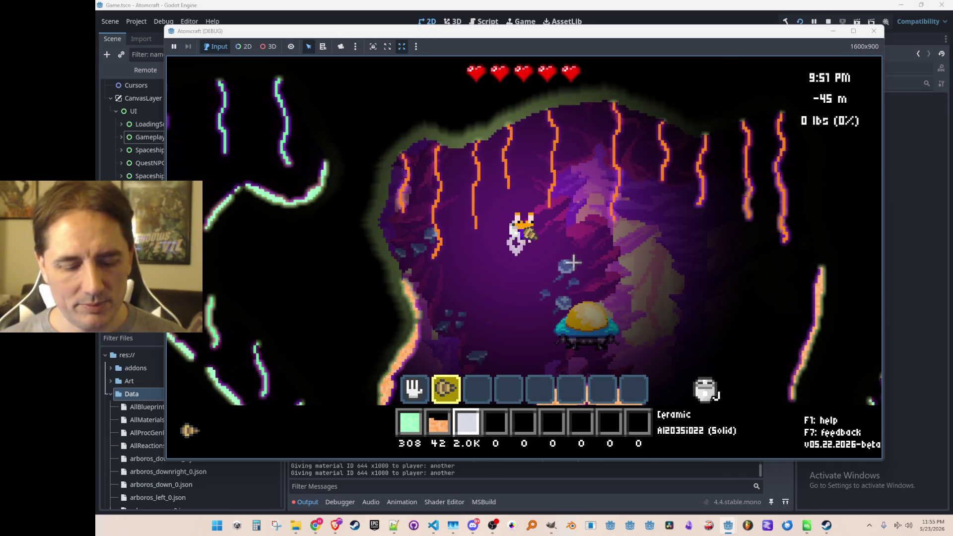
key("1")
scroll(580, 279, "down", 2)
scroll(571, 273, "up", 2)
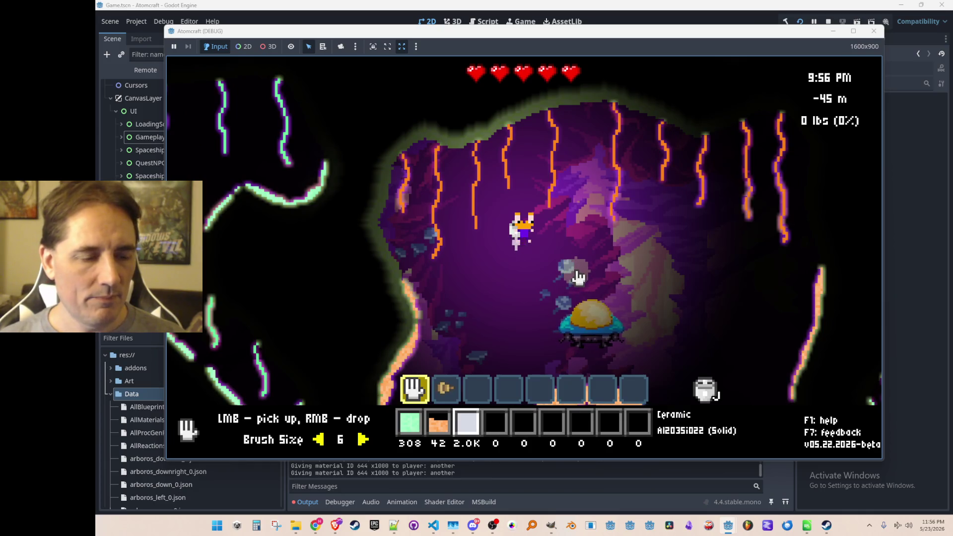
key("m")
key("m")
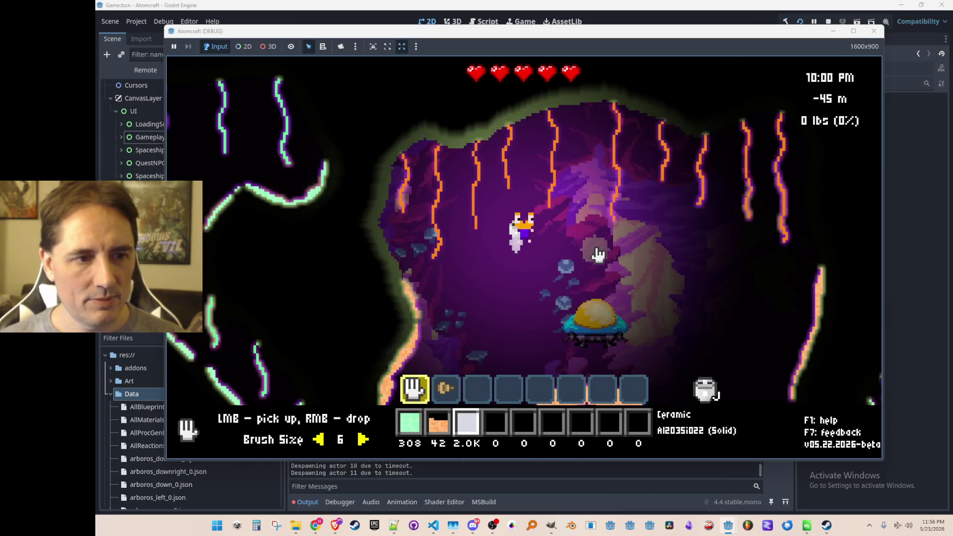
key("grave")
type("free")
key("Return")
key("m")
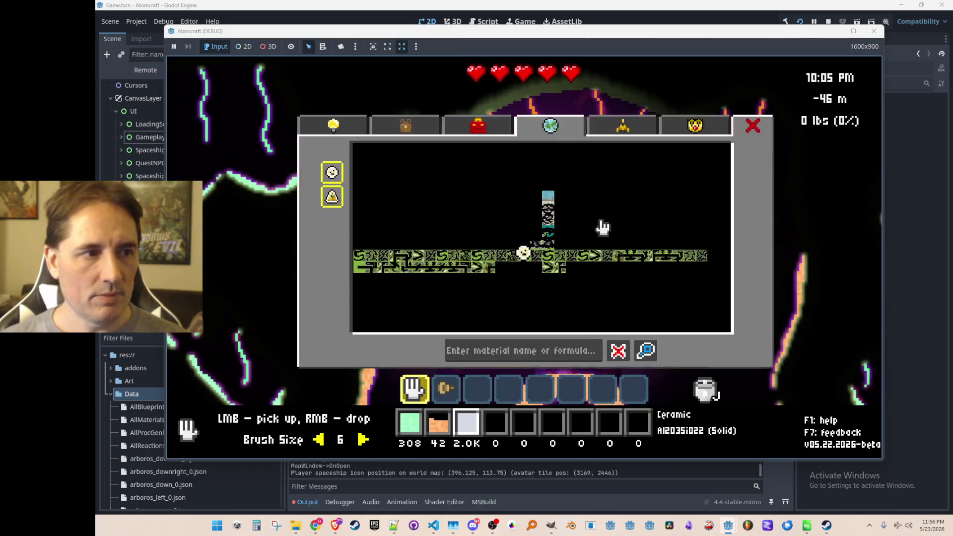
- Buy Material Guide, Backpack Level 2, Jetpack Levels 2 and 3, and the Lead-Acid Battery
left_click(353, 128)
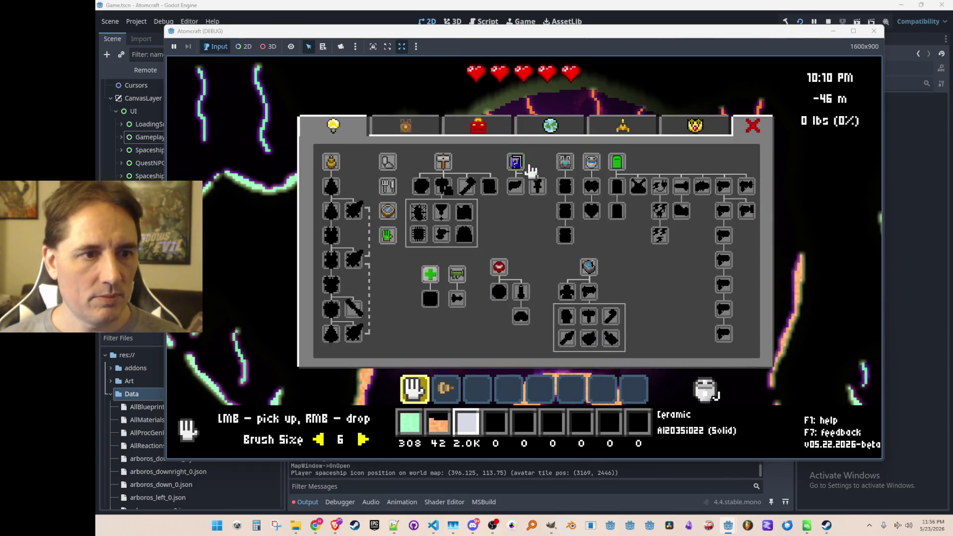
left_click(516, 161)
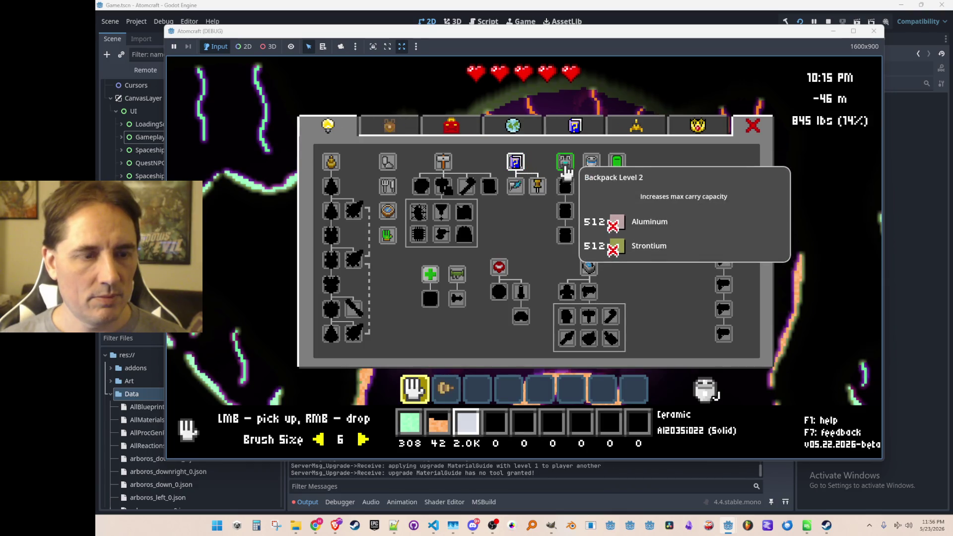
left_click(566, 169)
left_click(591, 169)
left_click(591, 193)
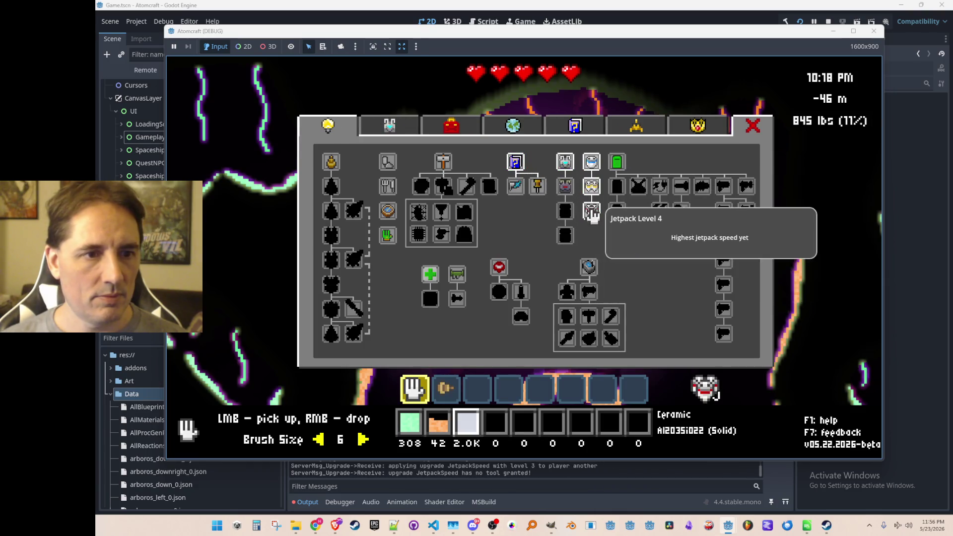
left_click(618, 166)
- Buy Hammer, Blueprint, Firestarter, and the Copper, Steel, Cobalt Steel and Vanadium Carbide drill upgrades
left_click(445, 162)
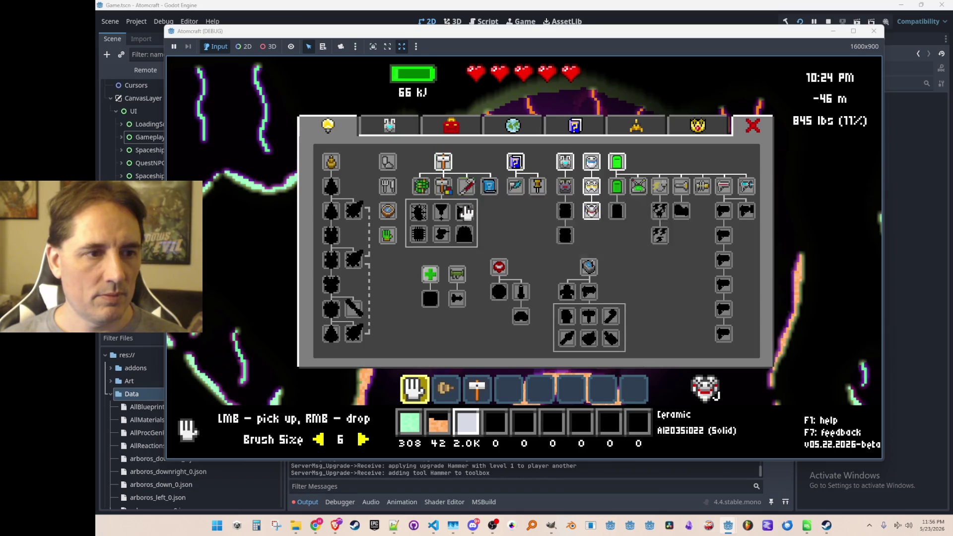
left_click(489, 186)
left_click(443, 187)
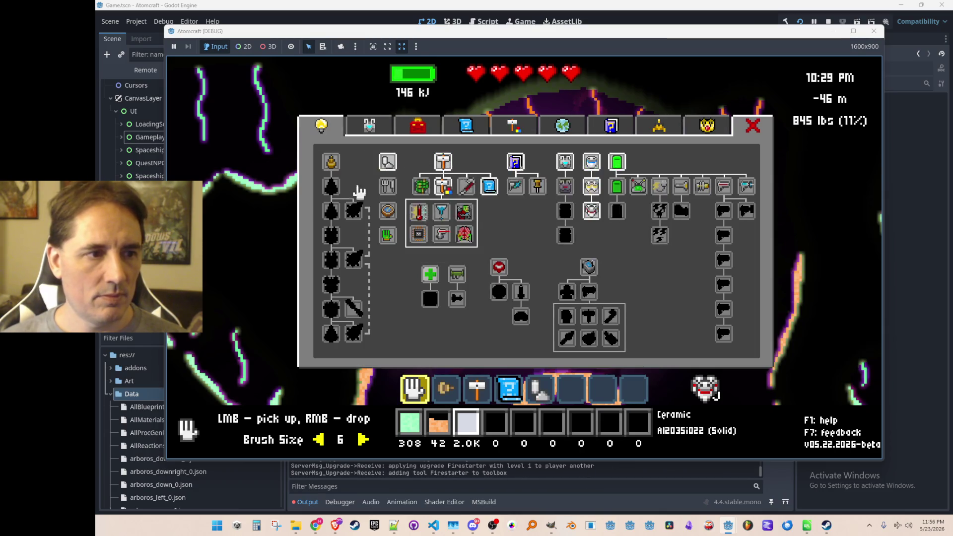
left_click(331, 186)
left_click(331, 211)
left_click(331, 235)
left_click(333, 260)
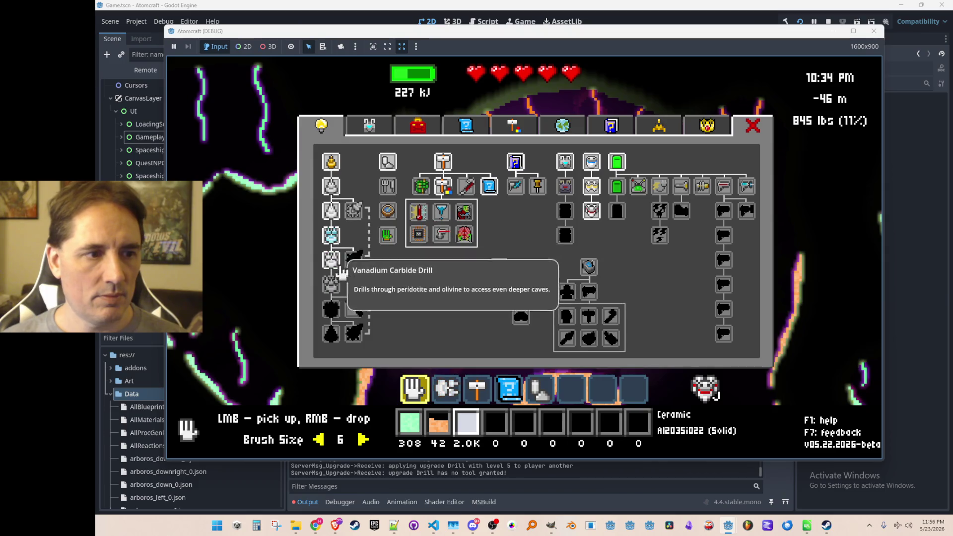
- Browse the Guide to Materials, crafting and periodic table pages, ending on the saved blueprints list
left_click(611, 126)
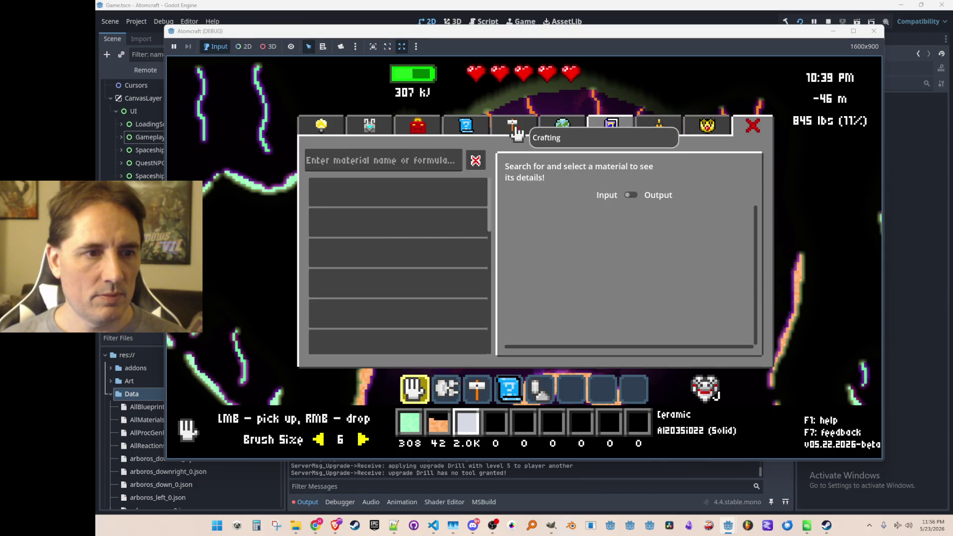
left_click(516, 133)
left_click(615, 131)
left_click(602, 134)
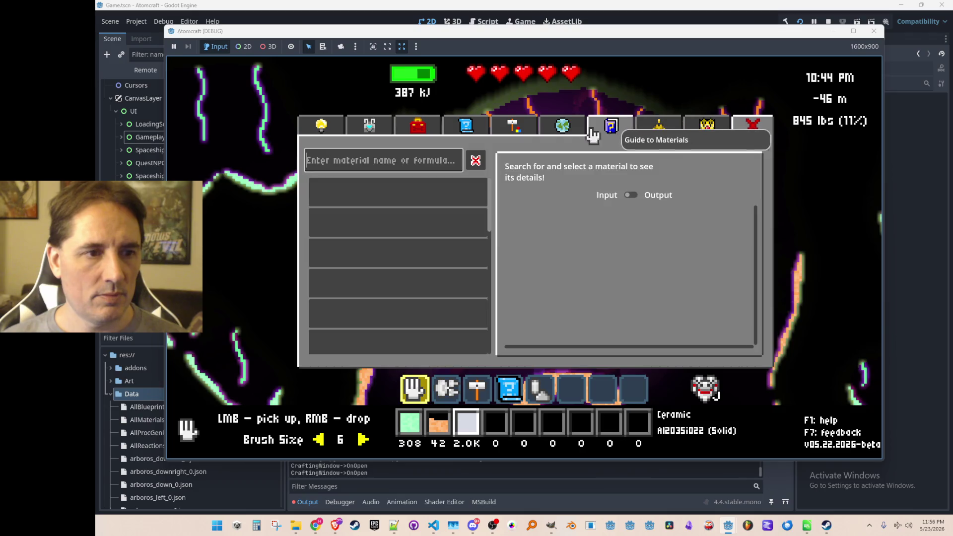
left_click(484, 133)
- Load the Fancy Forge blueprint from the saved list and select it for placement with key 4
scroll(466, 258, "down", 3)
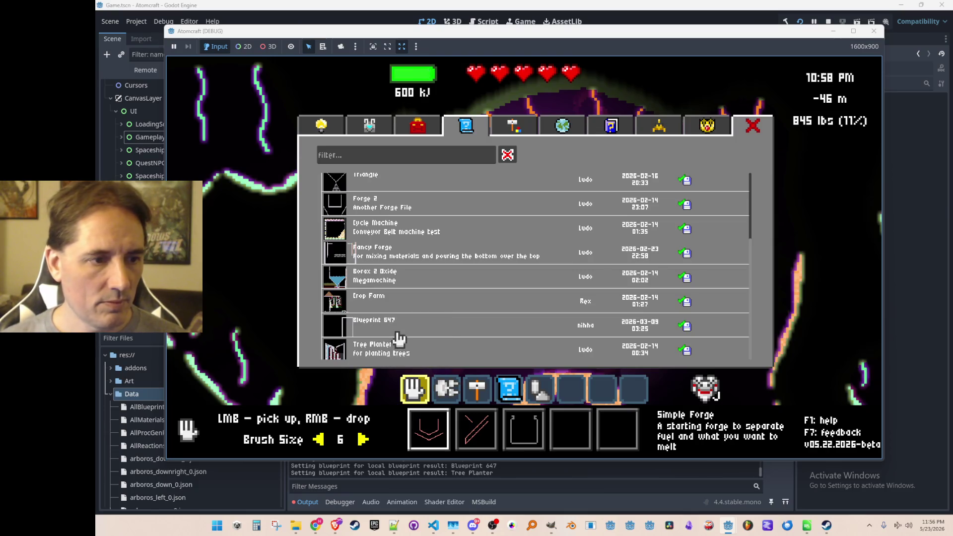
left_click(388, 283)
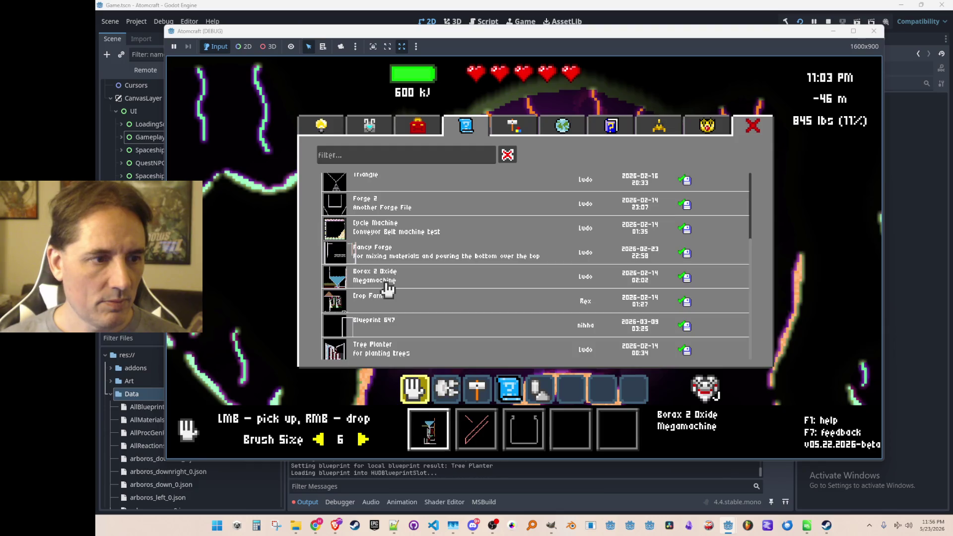
left_click(769, 130)
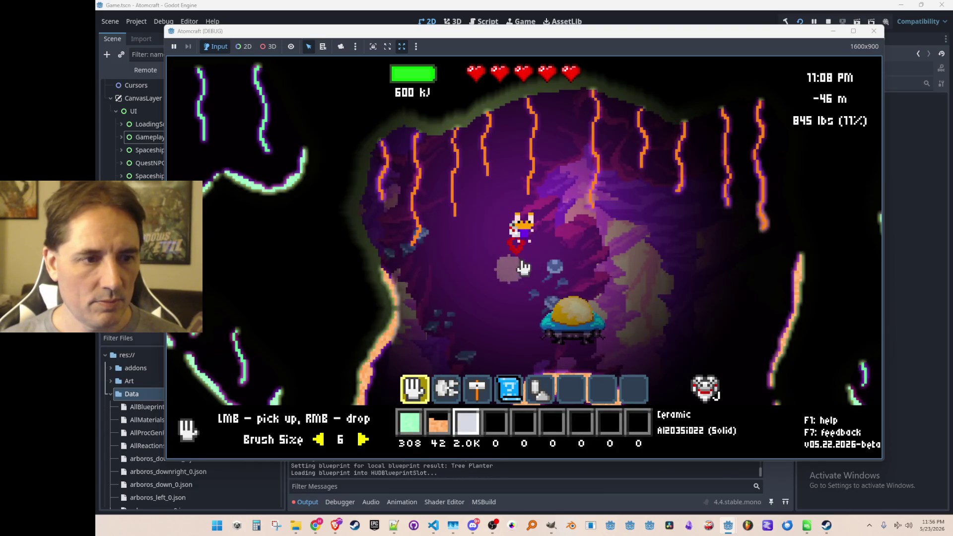
key("Tab")
key("Tab")
key("Tab")
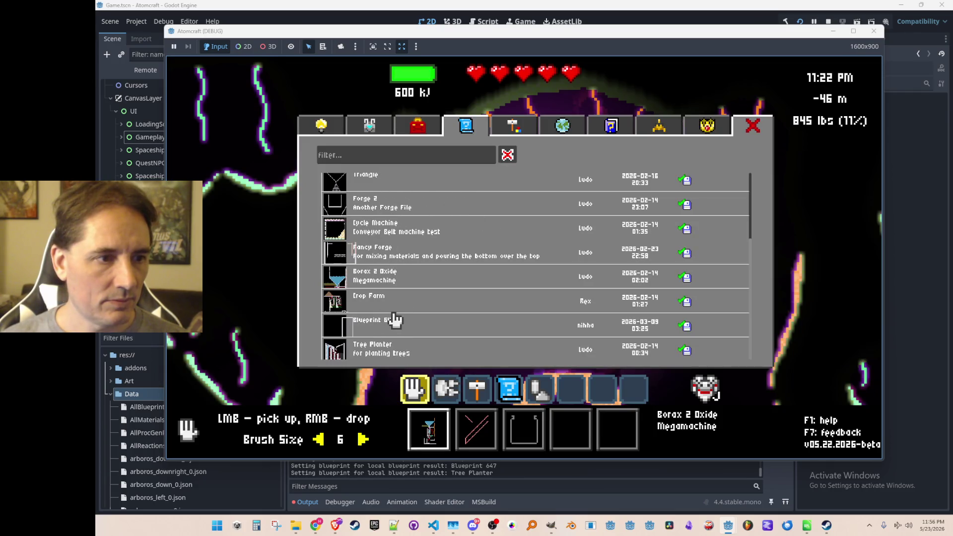
left_click(392, 272)
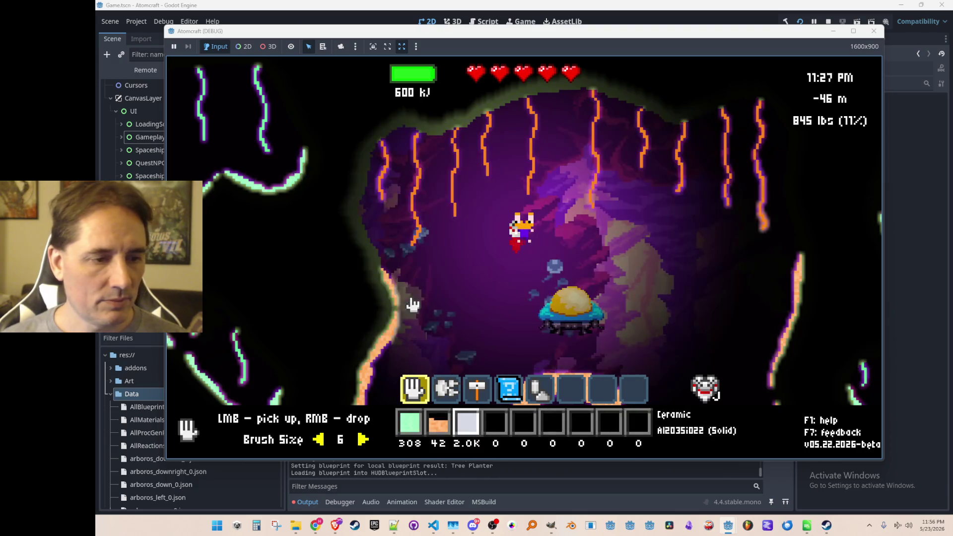
key("4")
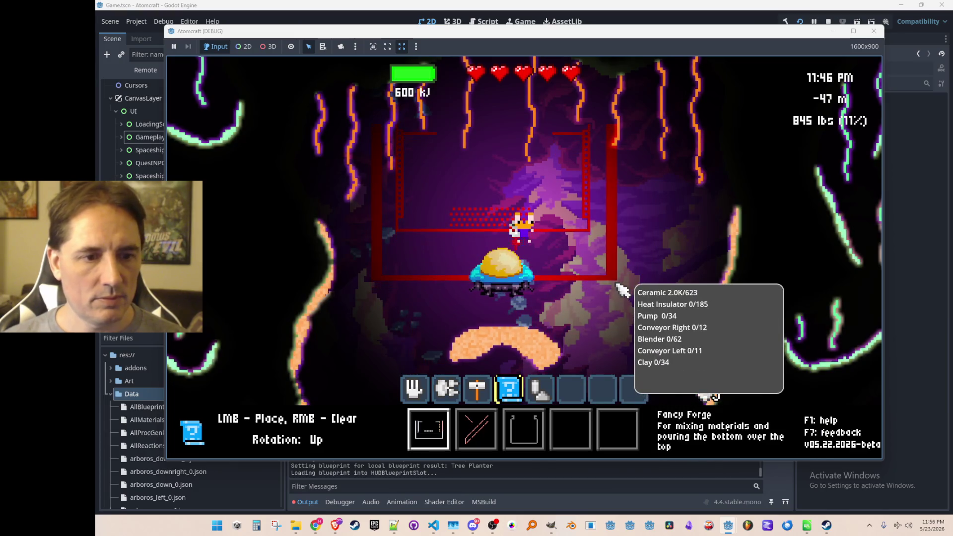
- Pick a different blueprint, vacuum up an Ember Crown Spore, then return to Fancy Forge placement
key("b")
left_click(653, 299)
scroll(570, 237, "down", 3)
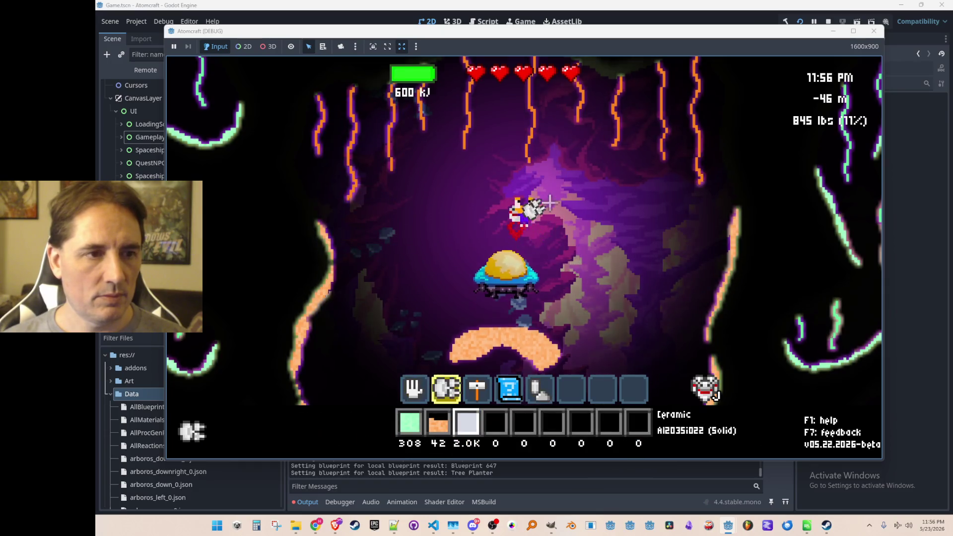
mouse_move(560, 203)
left_mouse_down()
mouse_move(564, 223)
mouse_move(549, 213)
mouse_move(549, 234)
mouse_move(581, 244)
mouse_move(586, 233)
mouse_move(521, 268)
mouse_move(556, 259)
mouse_move(591, 226)
mouse_move(521, 238)
mouse_move(421, 219)
mouse_move(455, 281)
mouse_move(618, 248)
mouse_move(596, 238)
mouse_move(571, 255)
left_mouse_up()
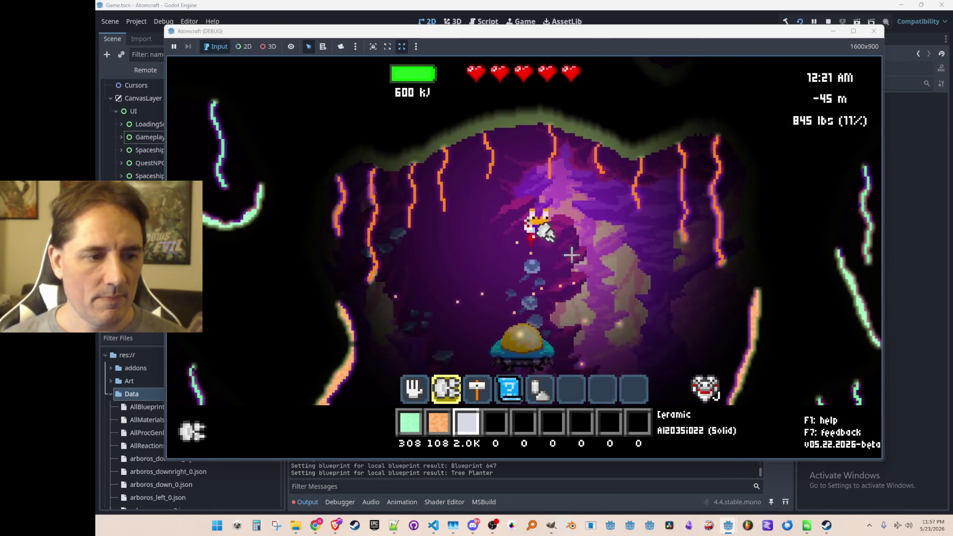
key("3")
key("4")
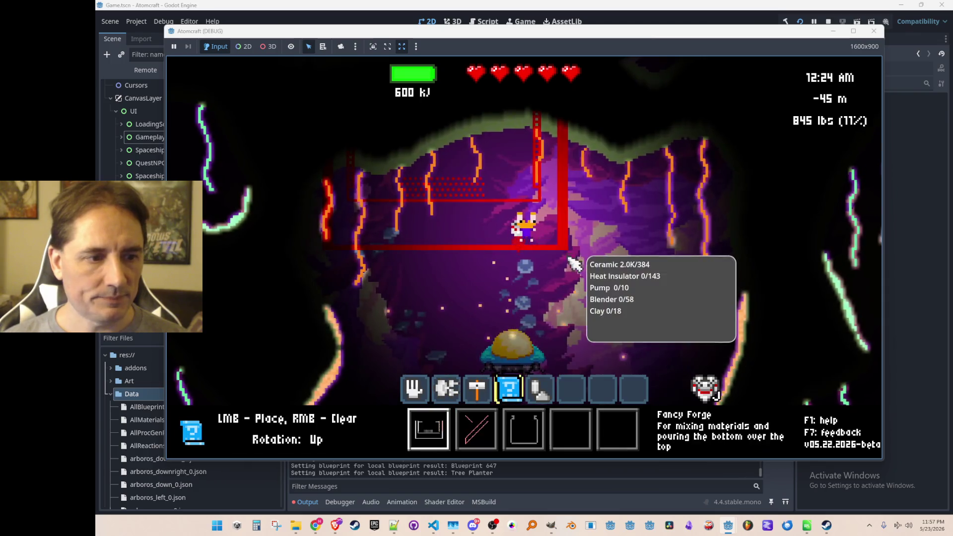
- Give Blender, Conveyor Left and Clay through the debug console
key("grave")
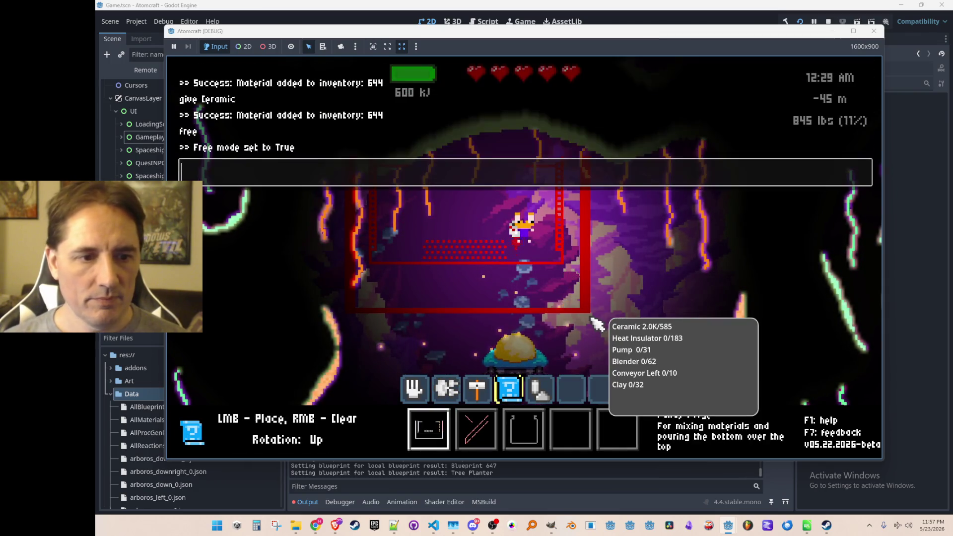
type("givePu")
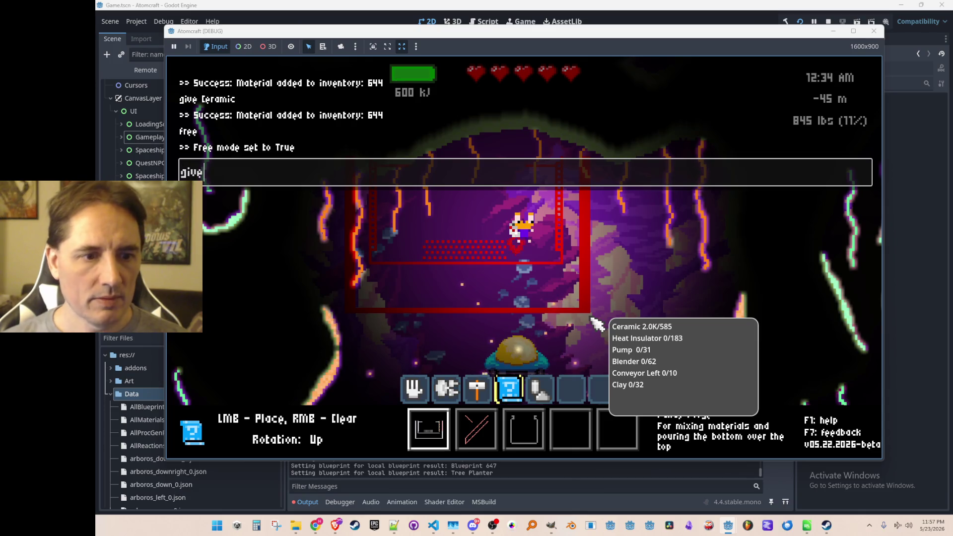
type("nder")
key("Return")
type("Conve")
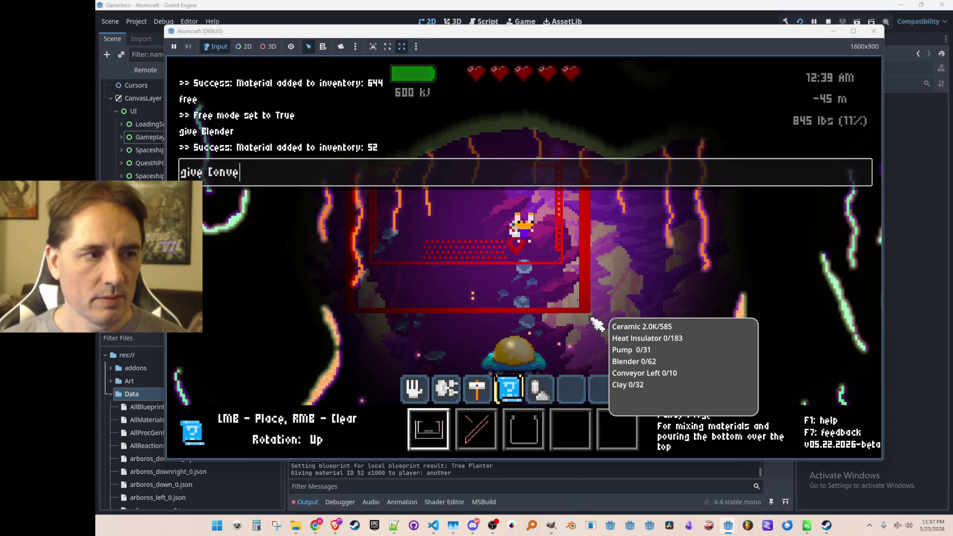
key("Return")
type("giay")
key("Return")
key("Escape")
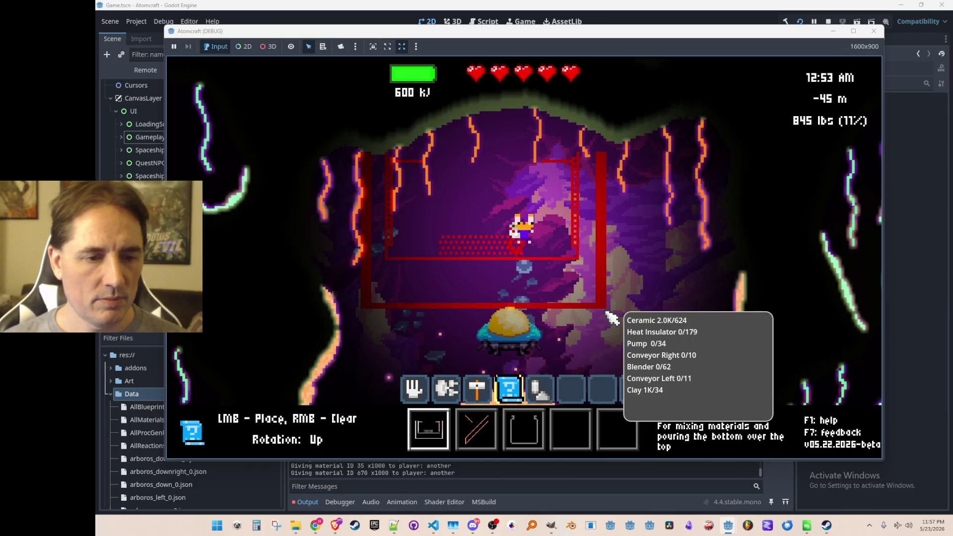
- Give Conveyor Right and another Blender through the console
key("grave")
type("give C")
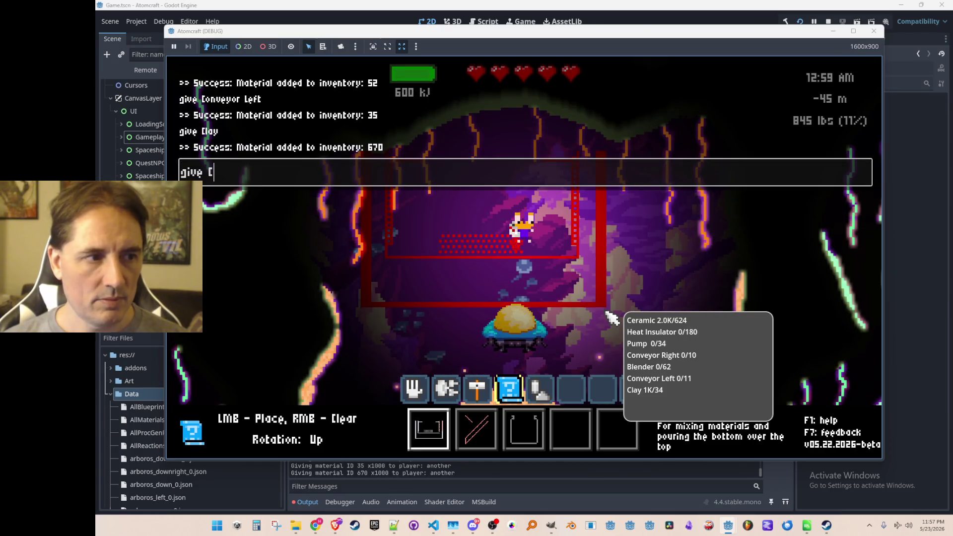
type("onveyor Right")
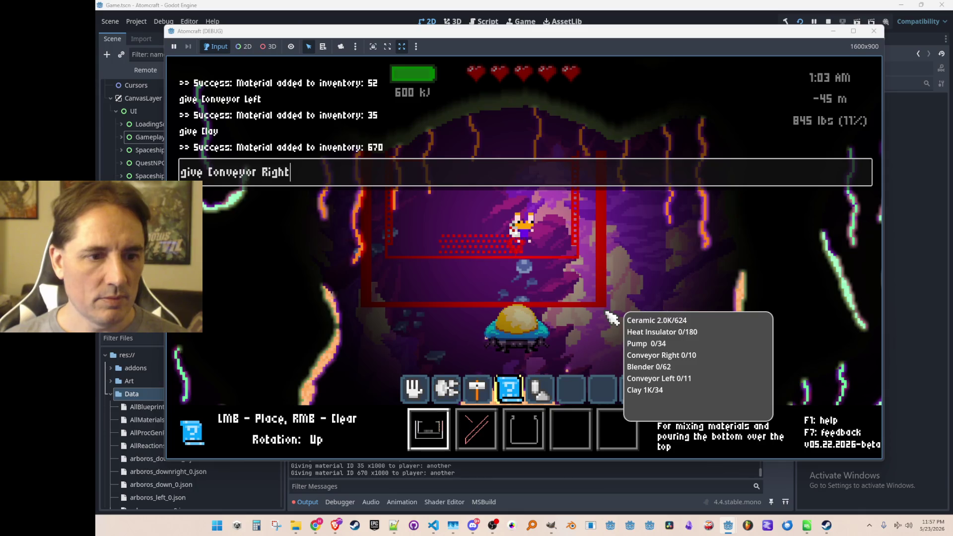
key("Return")
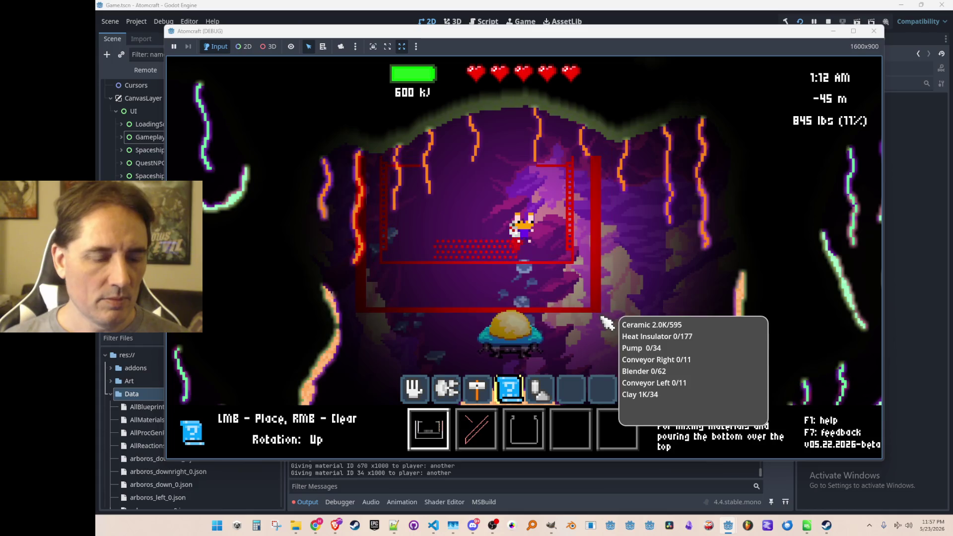
key("grave")
type("give Blen")
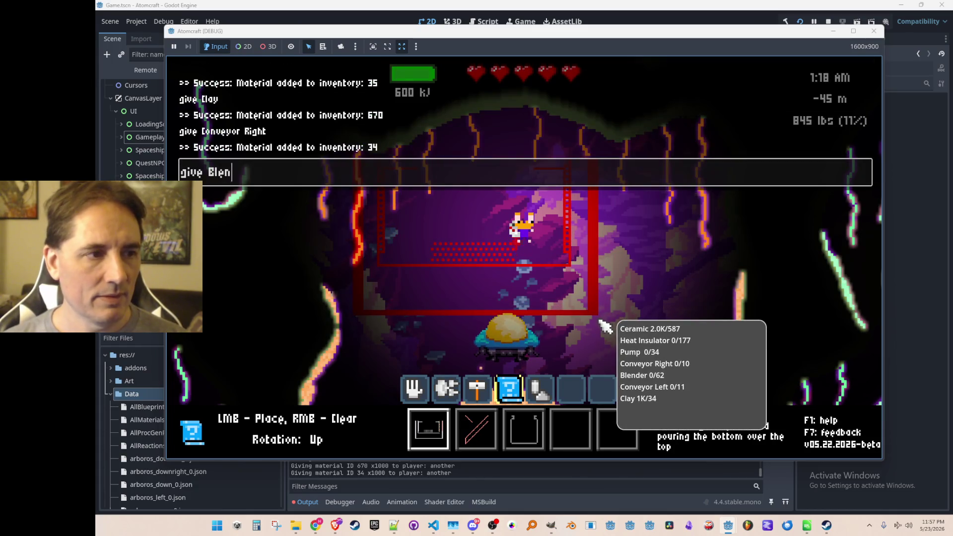
type("der")
key("Return")
key("grave")
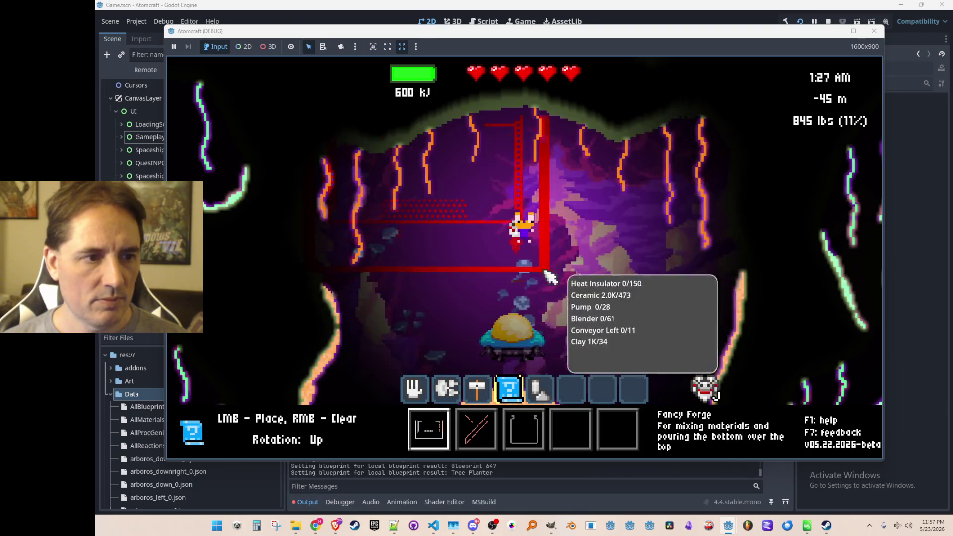
- Check the materials inventory, then give Heat Insulator through the console
key("b")
left_click(379, 130)
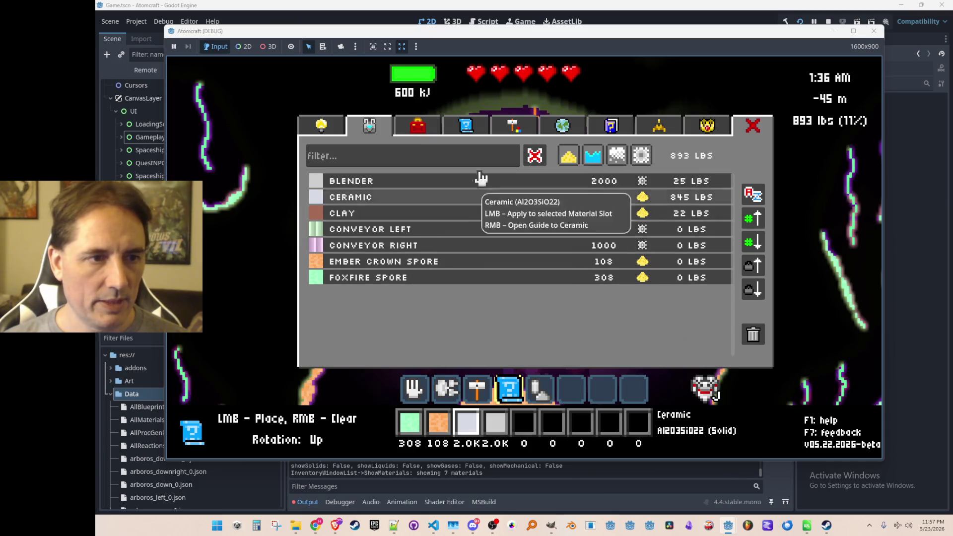
key("Escape")
scroll(603, 297, "down", 1)
scroll(606, 298, "up", 1)
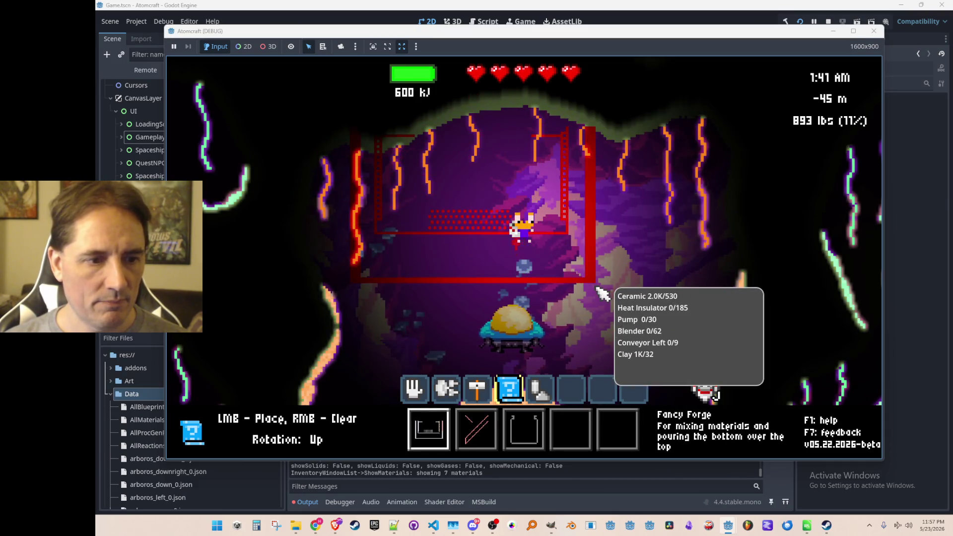
scroll(625, 323, "down", 1)
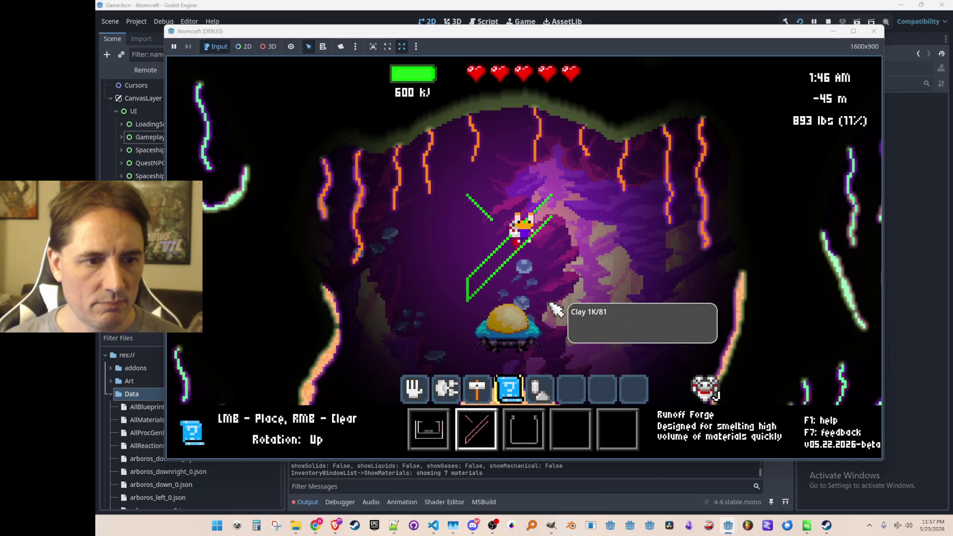
scroll(555, 309, "up", 1)
key("grave")
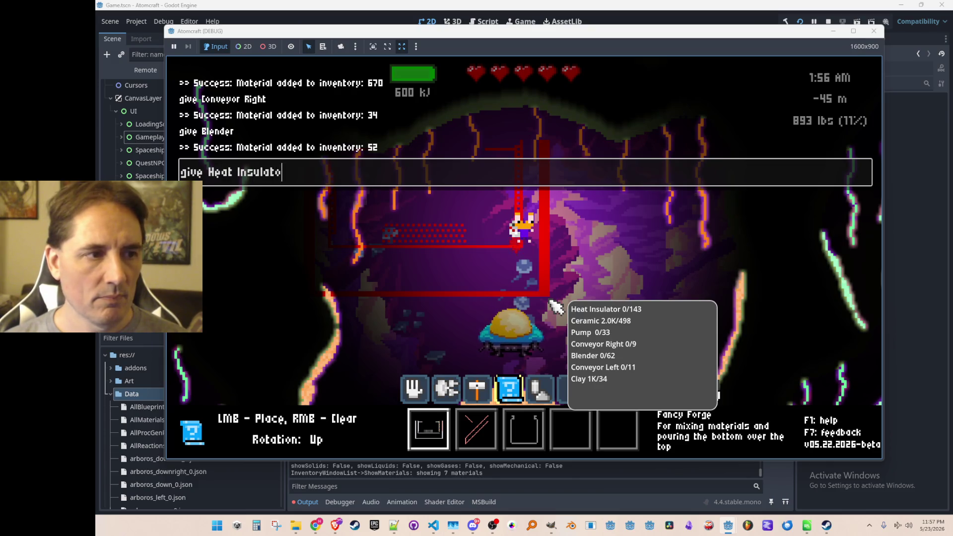
type("r")
key("Return")
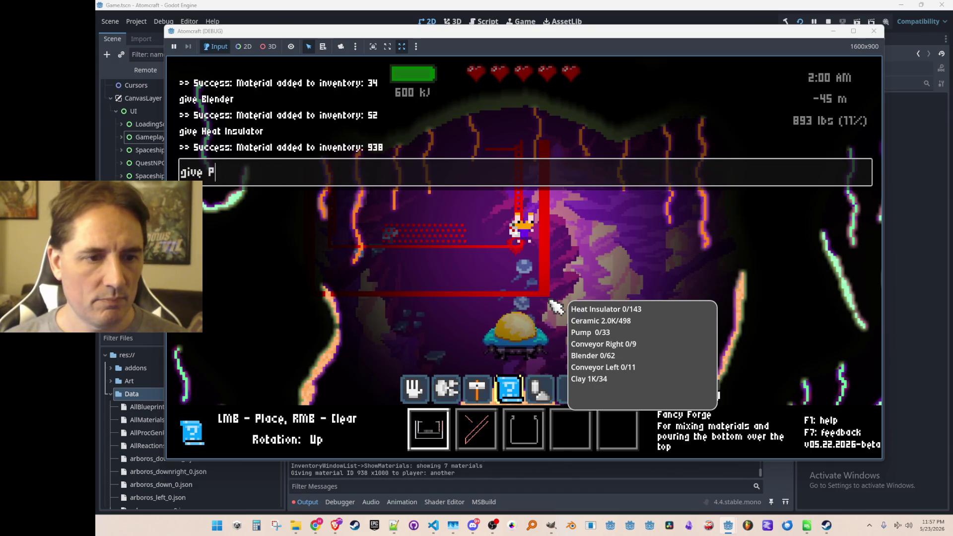
key("grave")
- Review owned materials in the inventory and set the hammer to build Ceramic Wall
key("i")
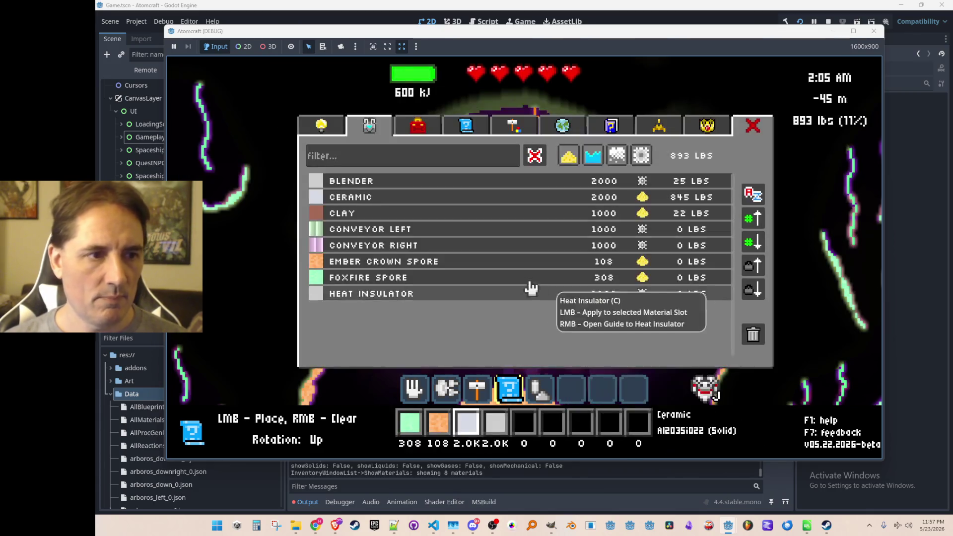
left_click(419, 128)
left_click(370, 129)
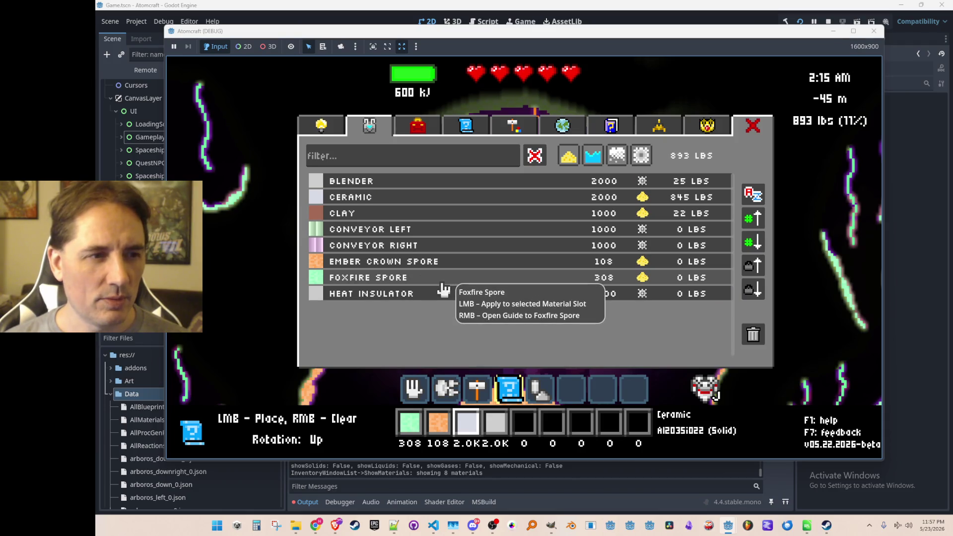
key("i")
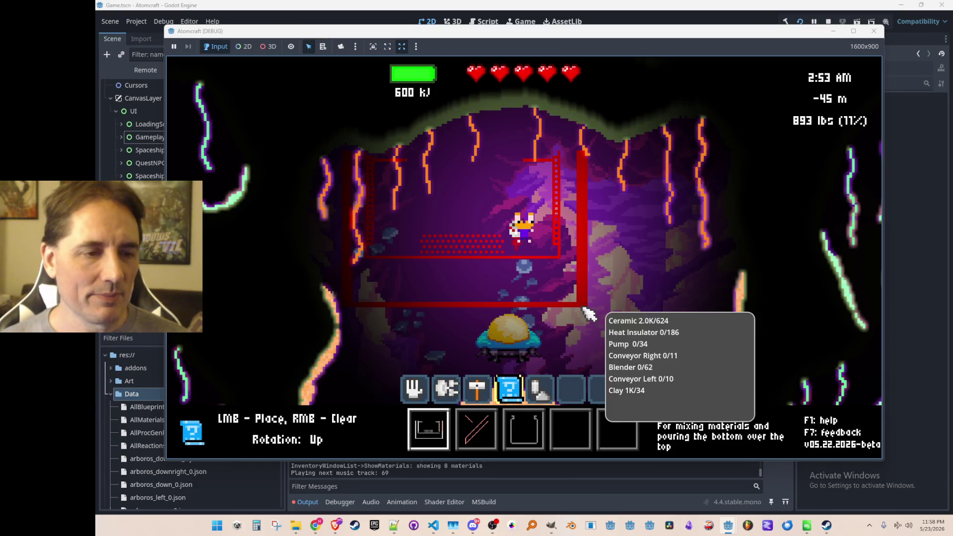
scroll(571, 307, "down", 2)
scroll(557, 291, "up", 1)
key("3")
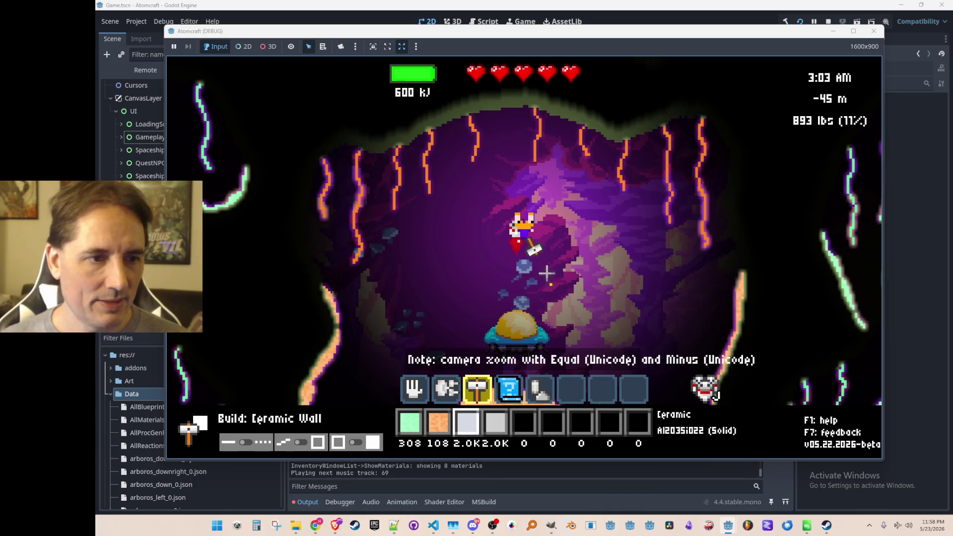
- Move the character up-left, briefly bring up the Steam library, then return to the game
key("a")
key("w")
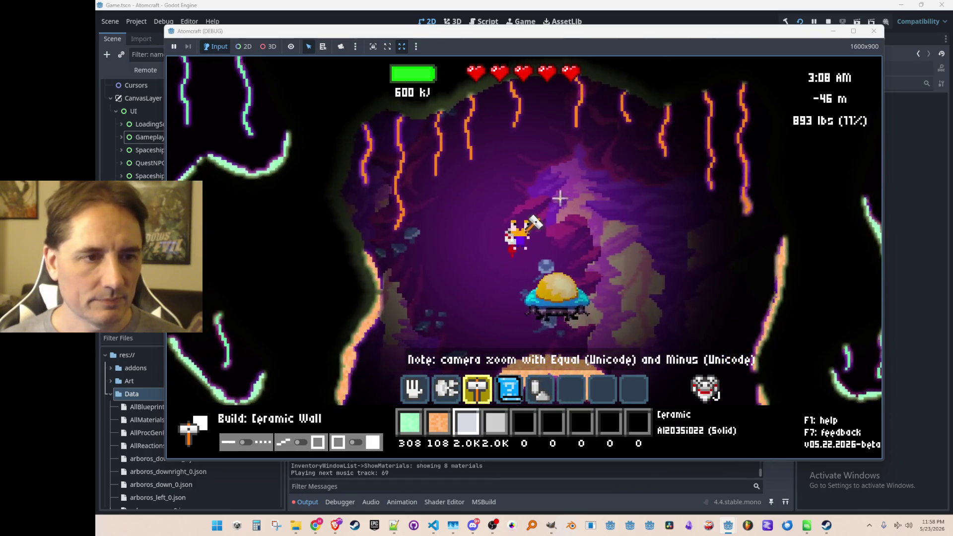
left_click(826, 526)
mouse_move(621, 358)
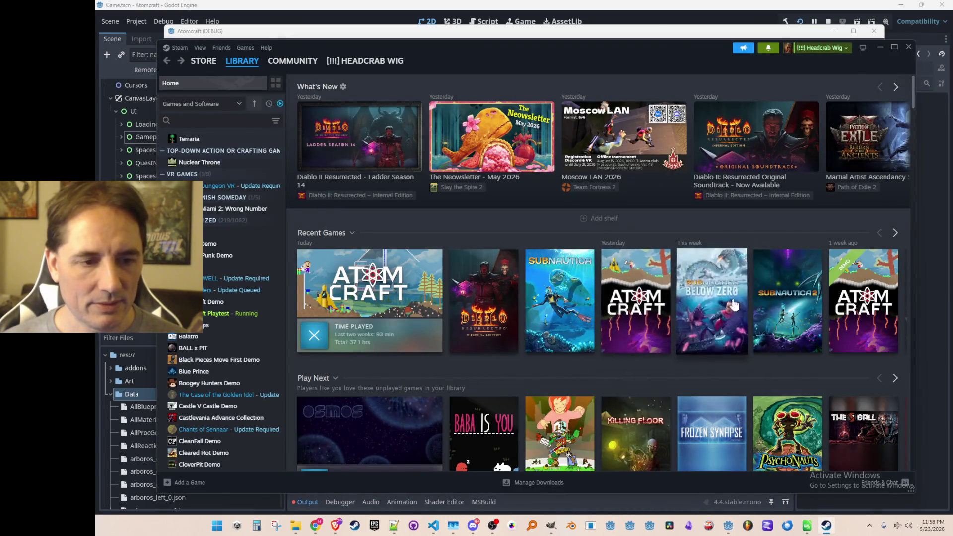
left_click(880, 47)
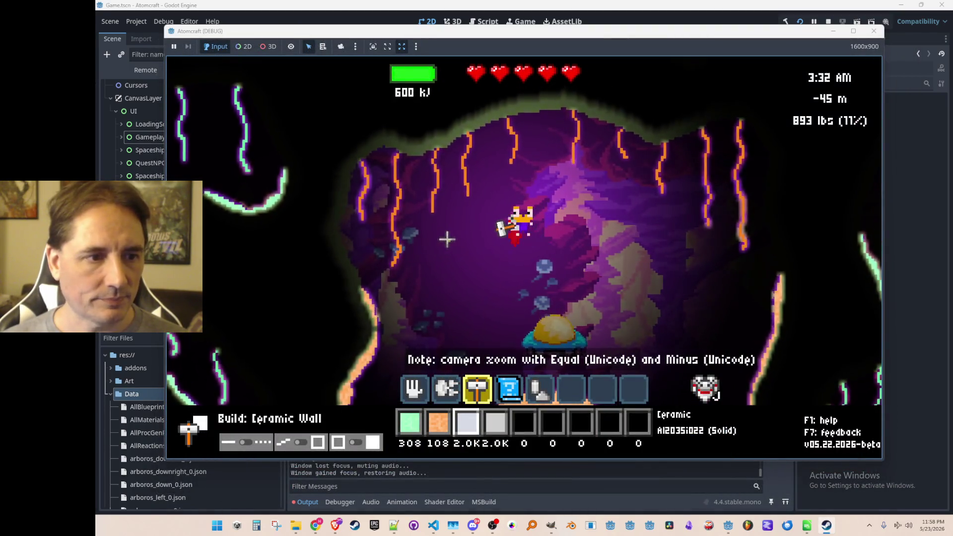
- Draw two Ceramic Wall lines in the cave beside the character, then walk right
mouse_move(445, 236)
left_mouse_down()
mouse_move(443, 298)
mouse_move(484, 300)
left_mouse_up()
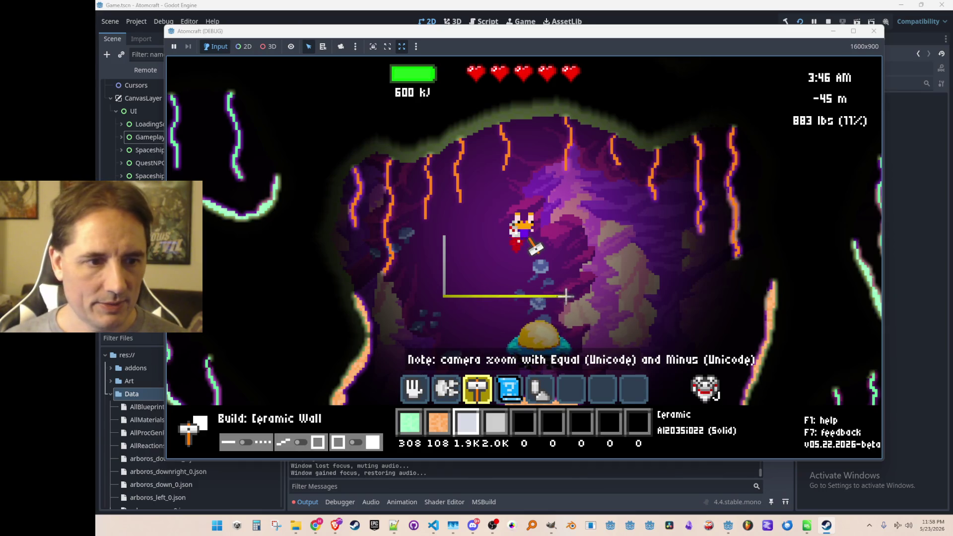
left_click_drag(565, 296, 565, 236)
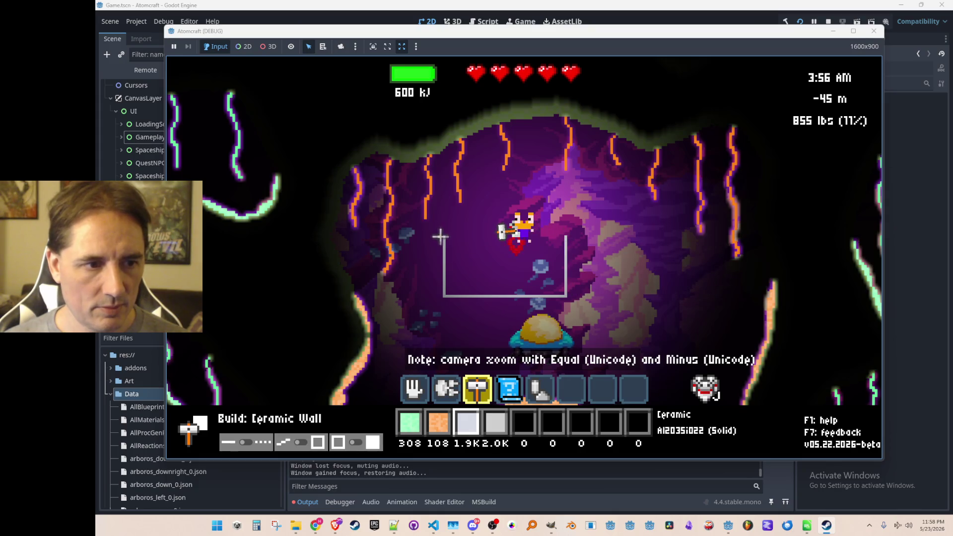
key("Escape")
key("d")
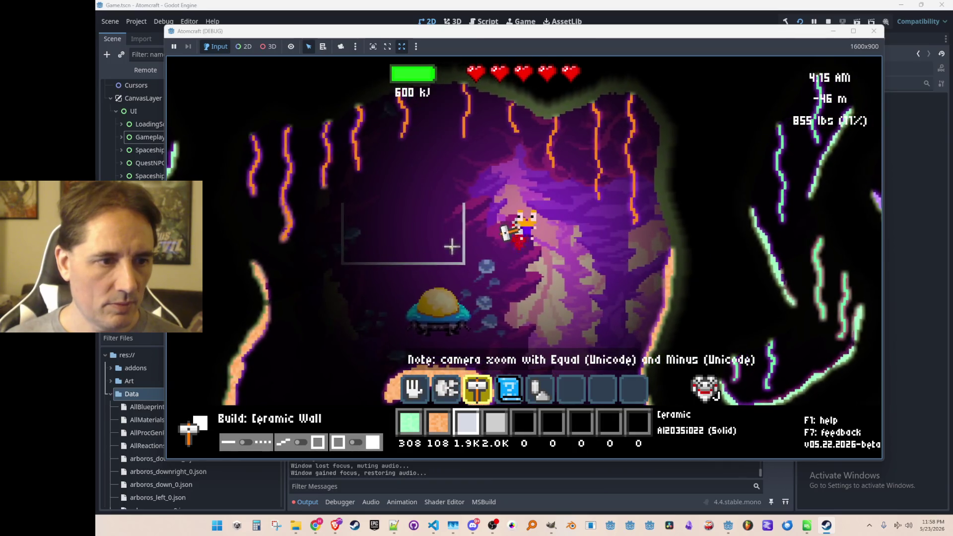
- Buy the Crowbar and Measuring Tape upgrades in the tech tree
mouse_move(459, 263)
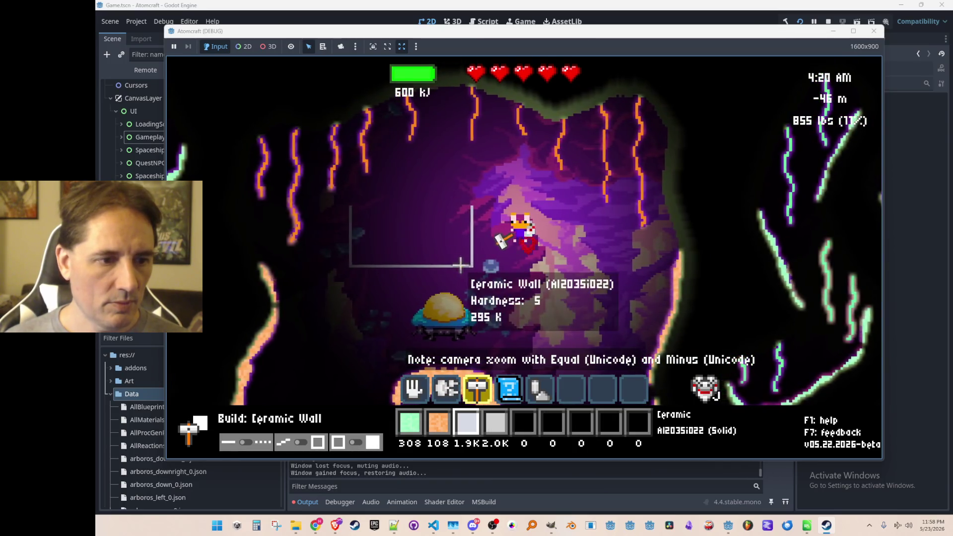
key("i")
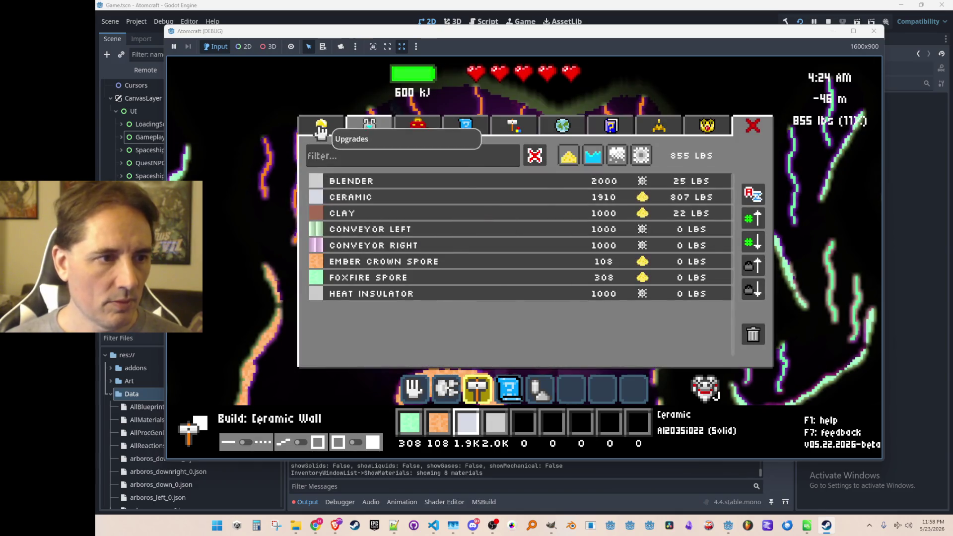
left_click(322, 125)
left_click(510, 183)
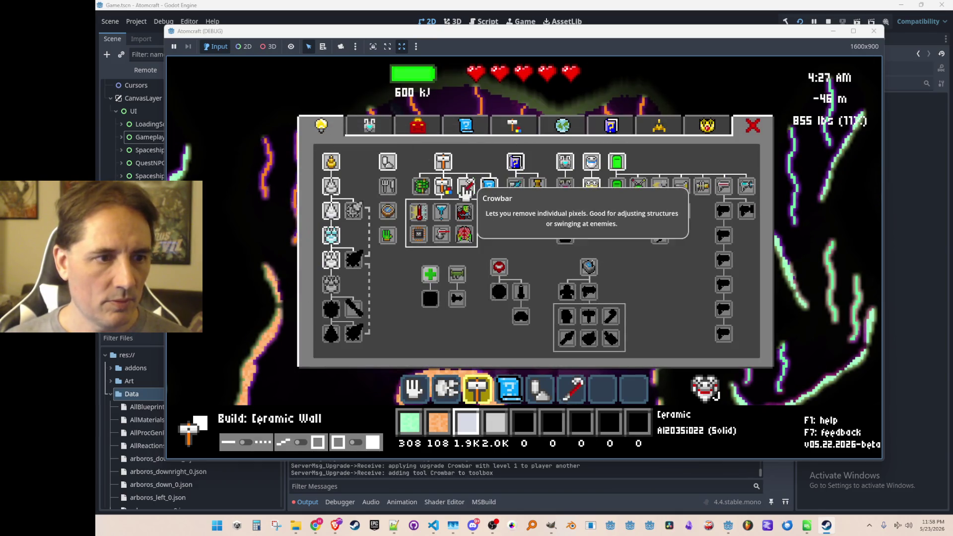
left_click(419, 211)
key("i")
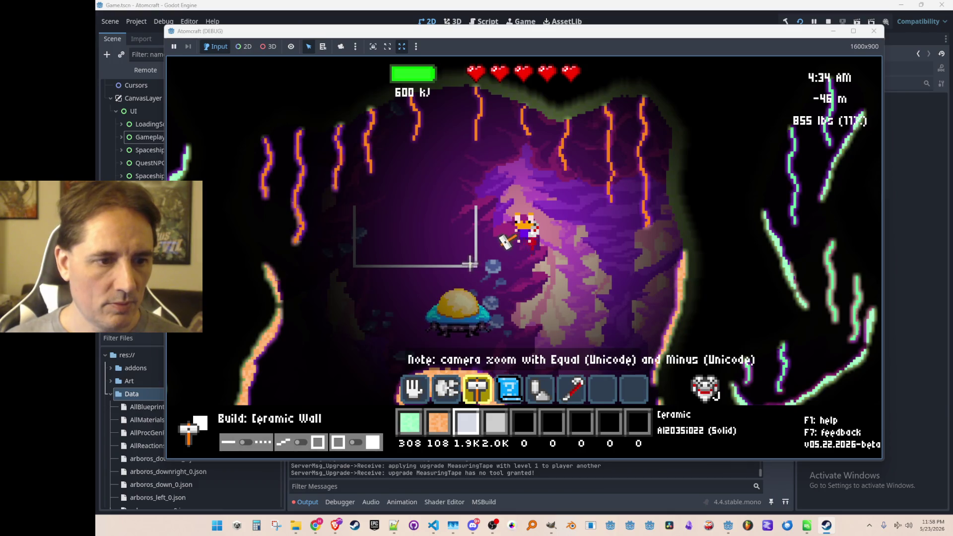
- Buy the Electronics Pixels and Laser Pixels upgrades
key("i")
left_click(465, 232)
left_click(419, 234)
key("i")
- Break a corner off the ceramic wall with the crowbar, then return to the hammer
scroll(461, 260, "down", 3)
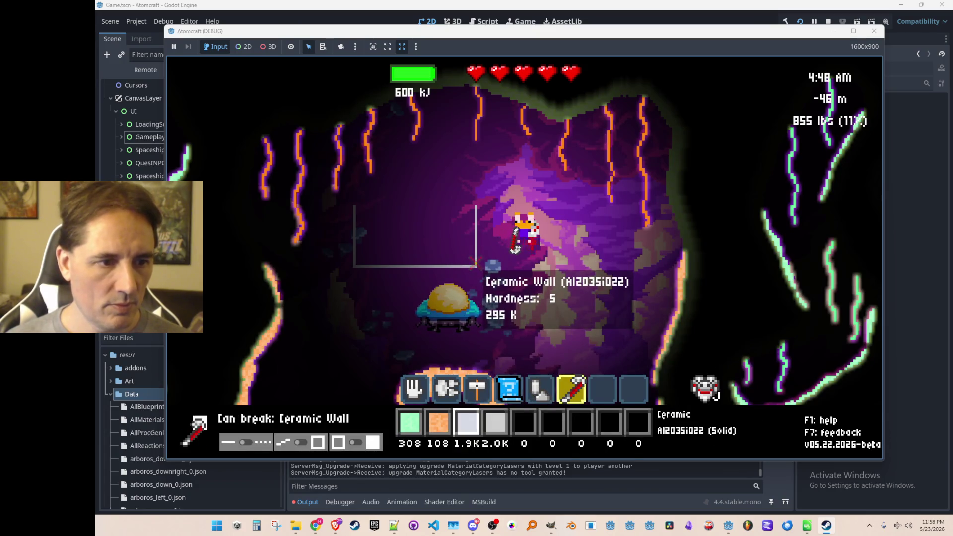
left_click(474, 250)
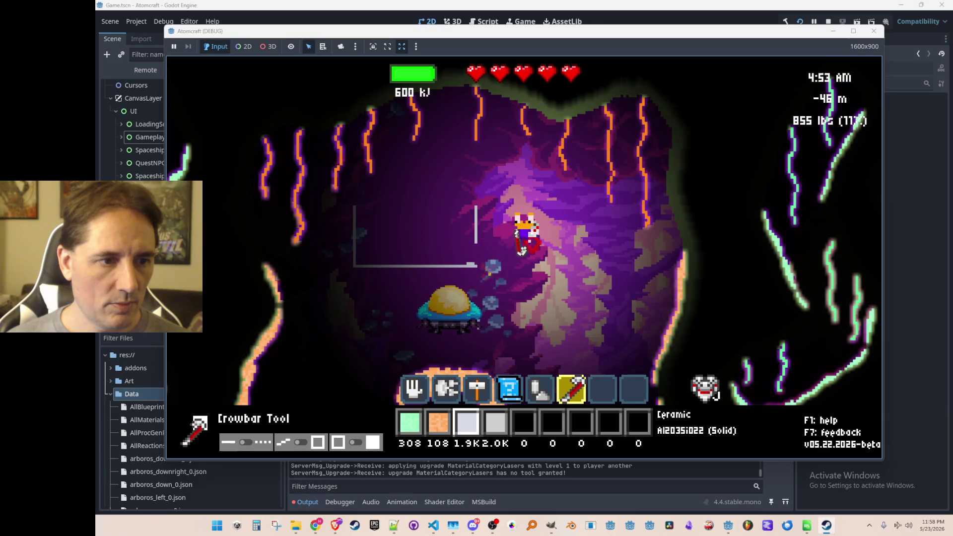
scroll(457, 258, "up", 5)
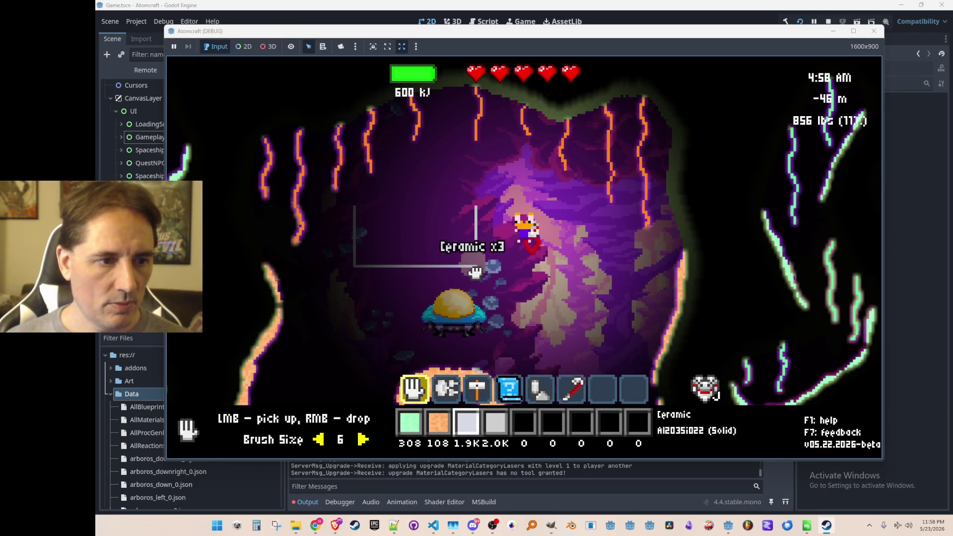
scroll(476, 266, "down", 3)
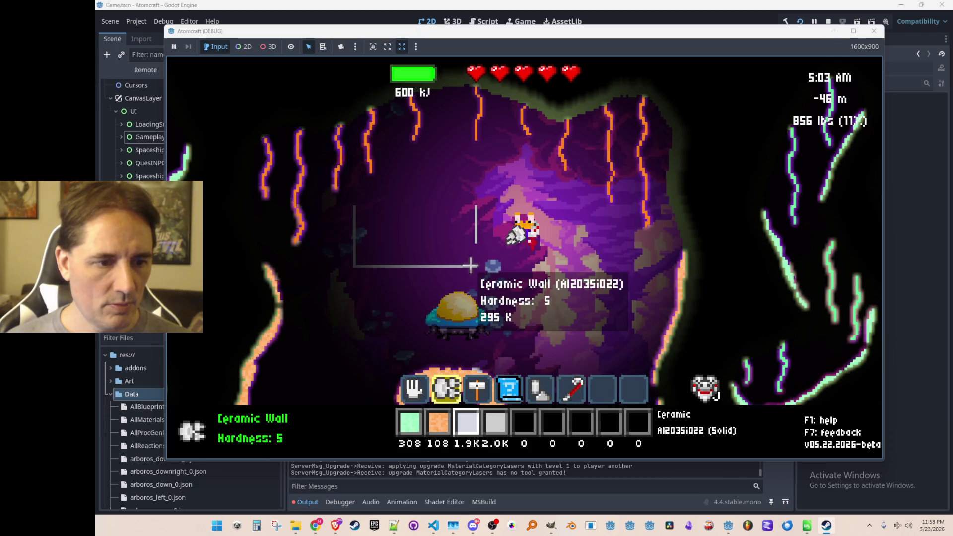
scroll(473, 254, "up", 1)
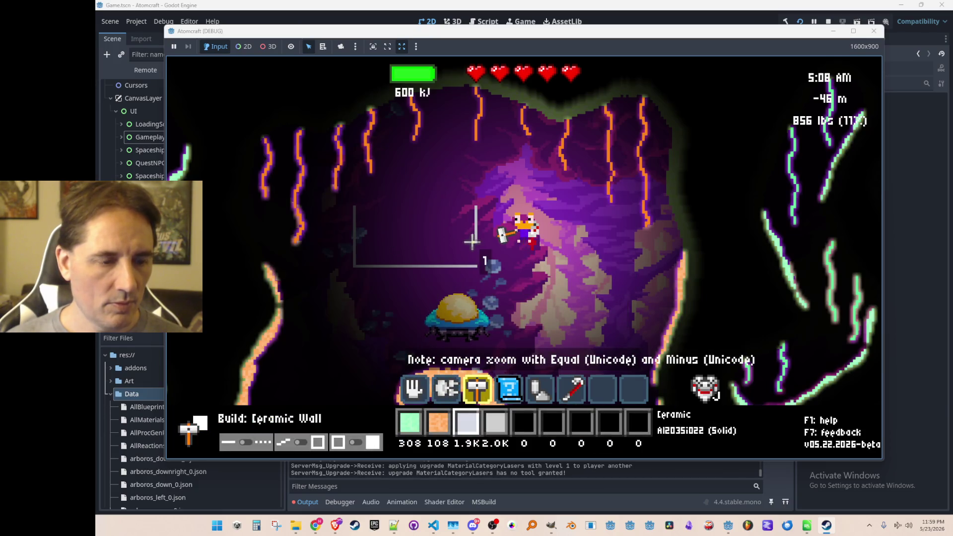
- Build a ceramic shelf across the enclosure and spawn a Coal stack with the give Coal console command
left_click_drag(358, 241, 358, 241)
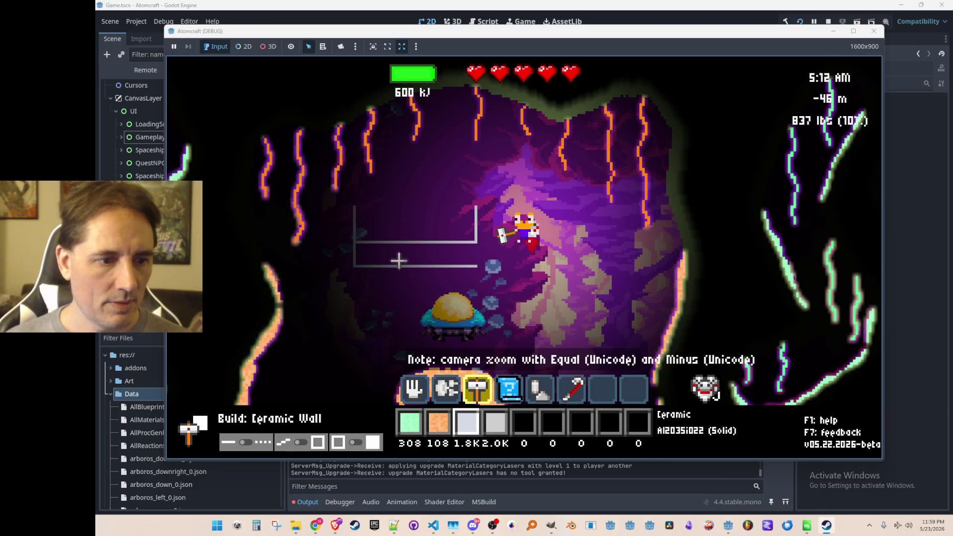
scroll(398, 262, "down", 2)
key("grave")
type("give Coa")
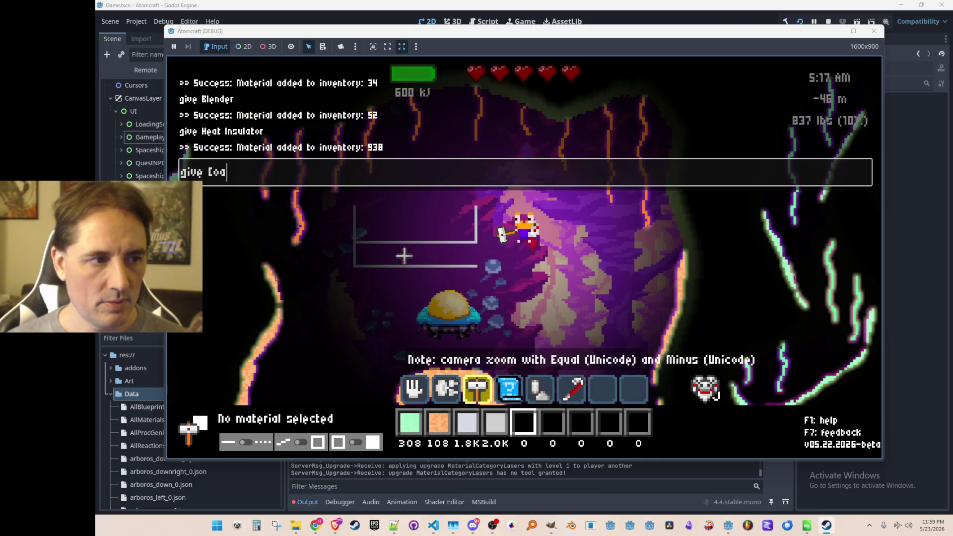
type("l")
key("Return")
type("goal")
key("Return")
key("grave")
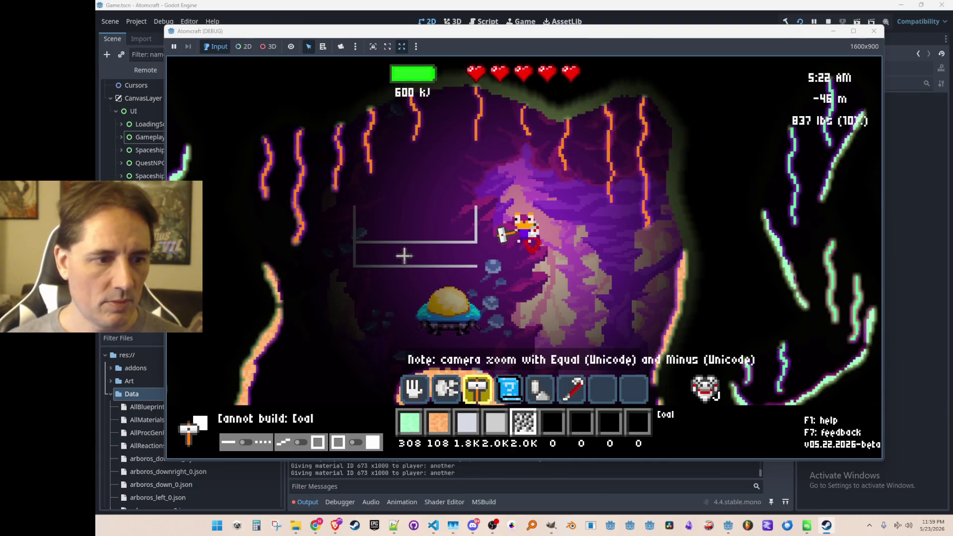
- Drop the coal into the enclosure and ignite it with Ember Crown spores
key("1")
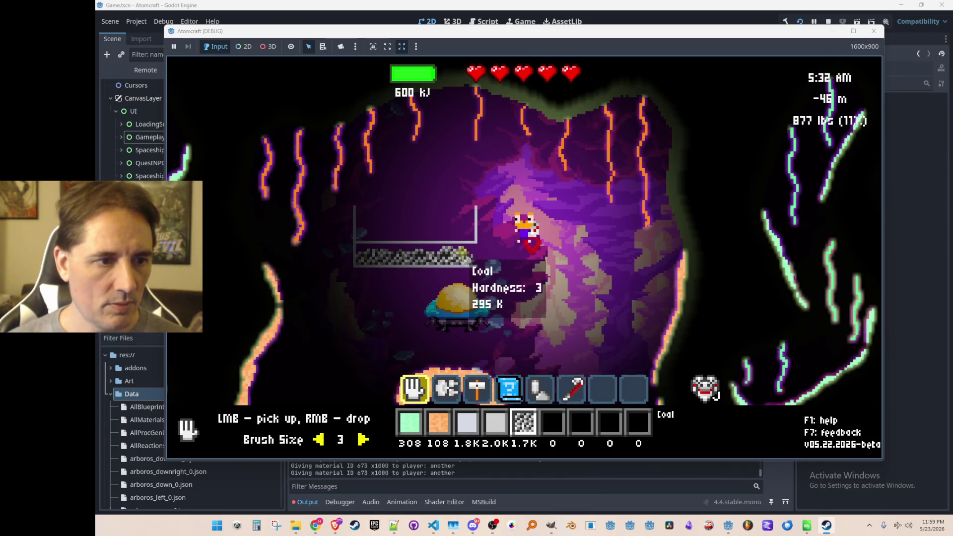
key("4")
key("5")
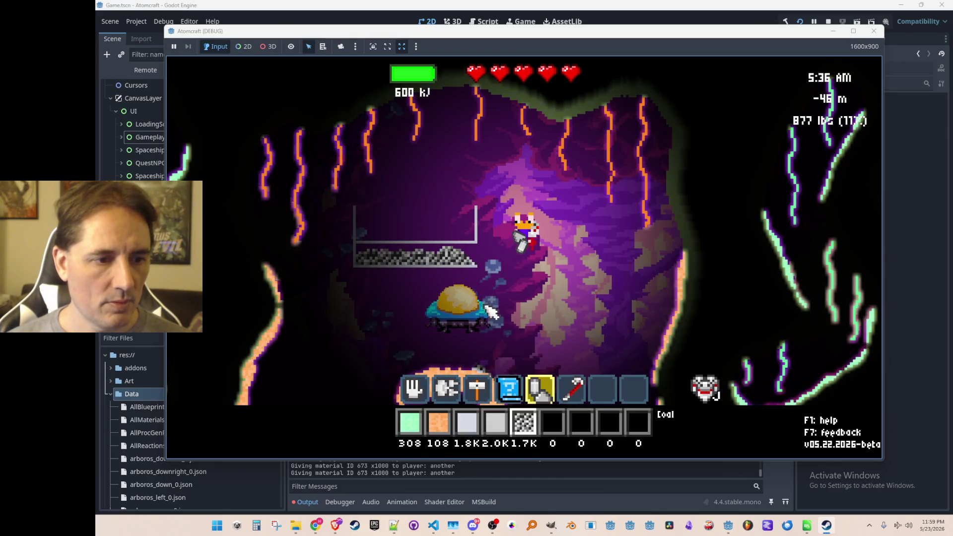
scroll(469, 246, "up", 3)
left_click(466, 248)
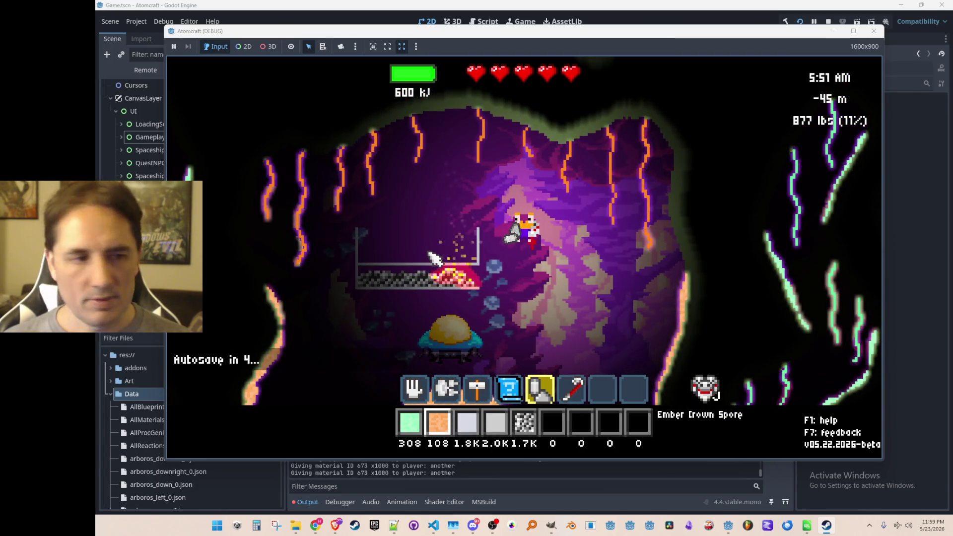
key("grave")
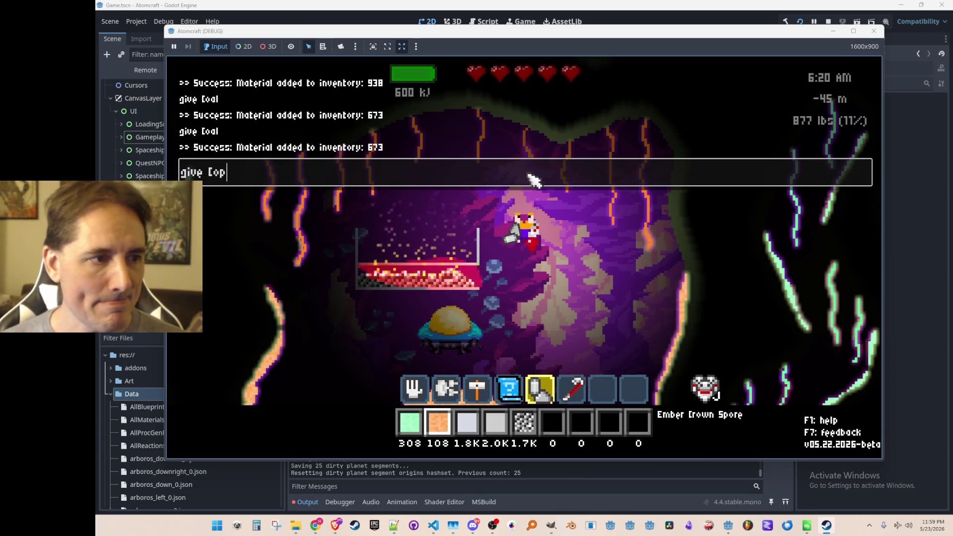
- Spawn Copper from the console and add it to the hotbar from the Inventory list
type("per")
key("Return")
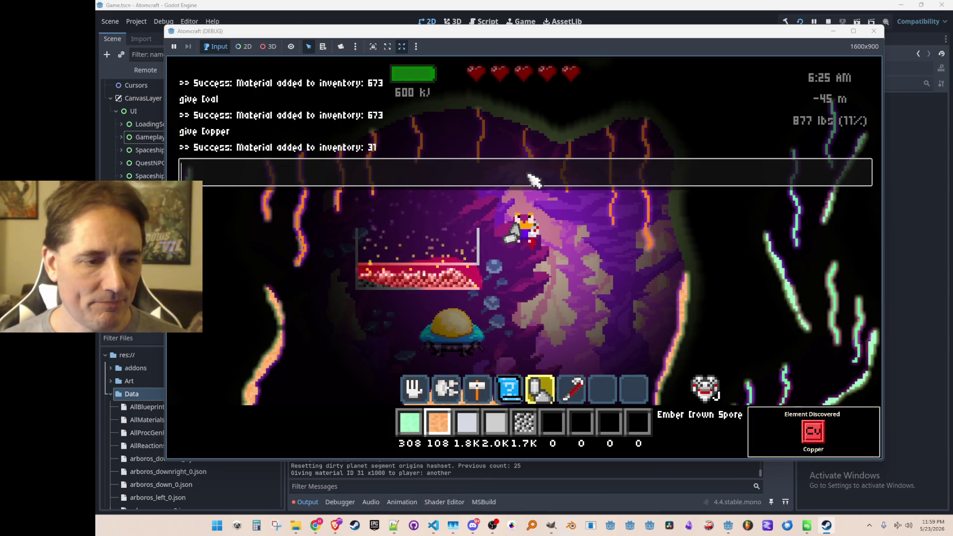
key("Escape")
key("Tab")
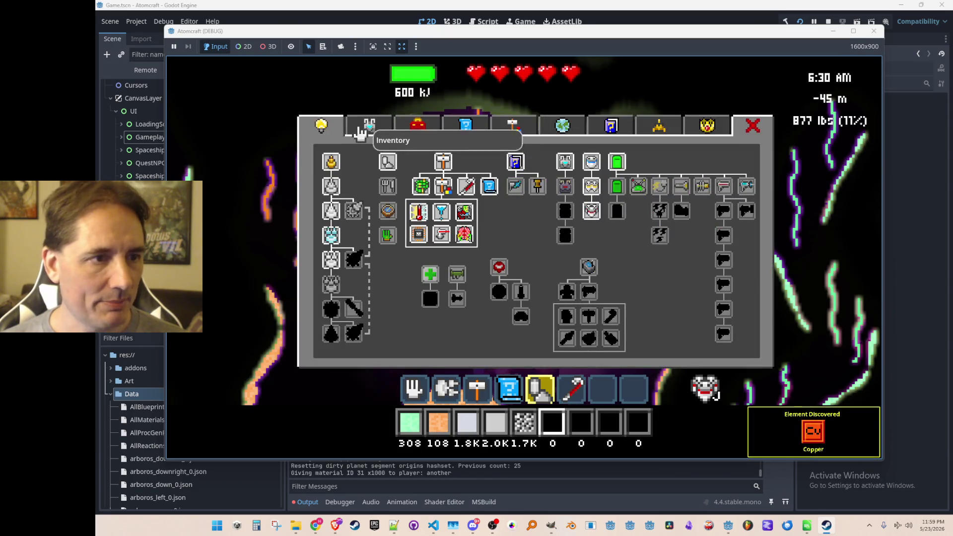
left_click(360, 132)
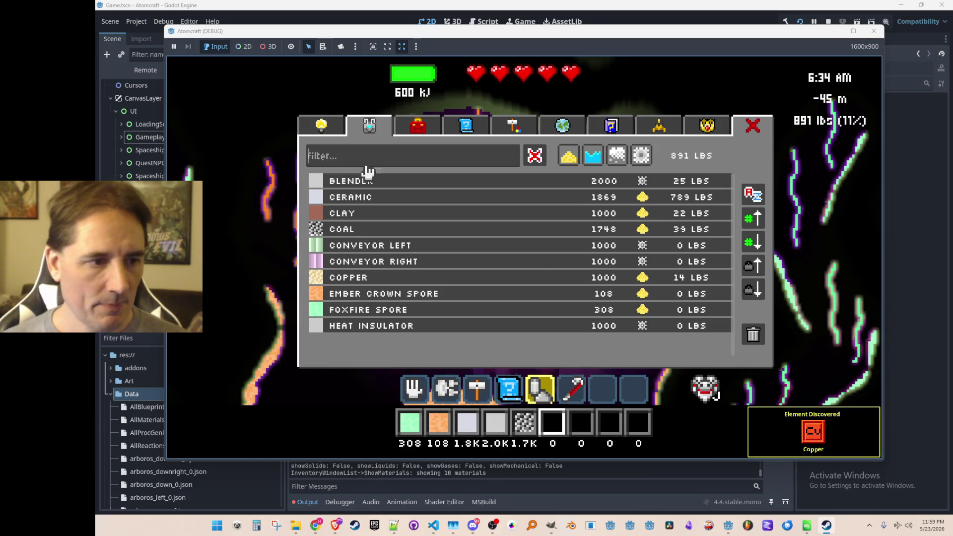
left_click(402, 278)
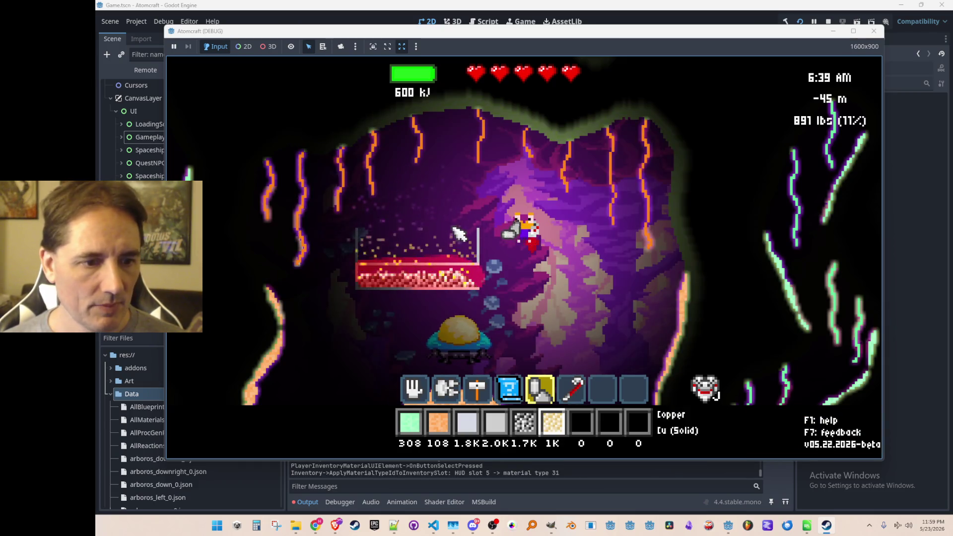
- Drop Copper at brush size 2 onto the burning coal to smelt it
left_click(463, 244)
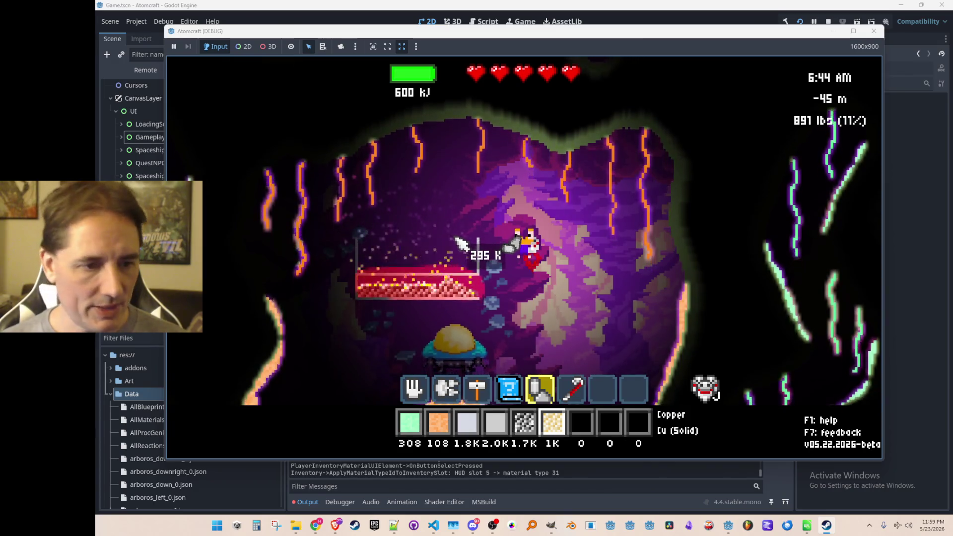
key("4")
key("1")
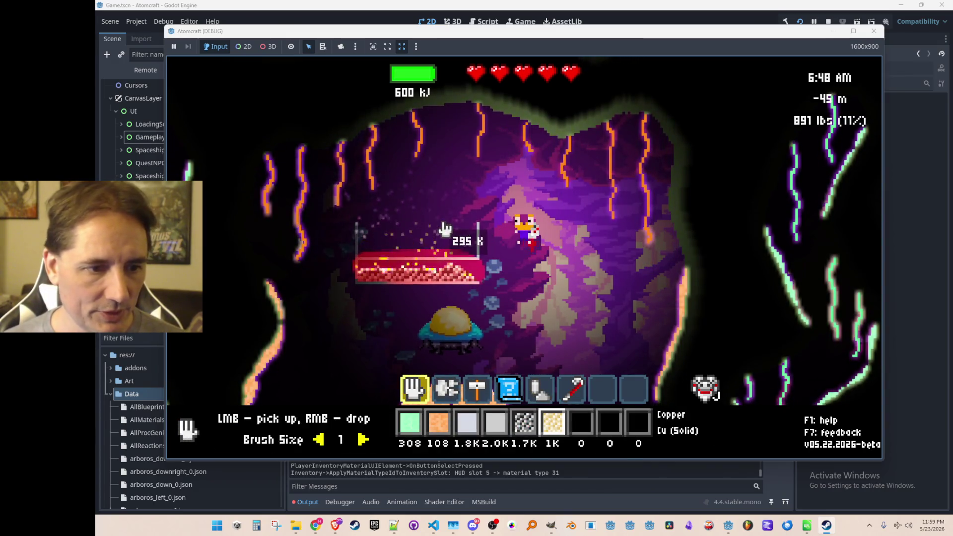
scroll(445, 228, "up", 1)
key("q")
key("e")
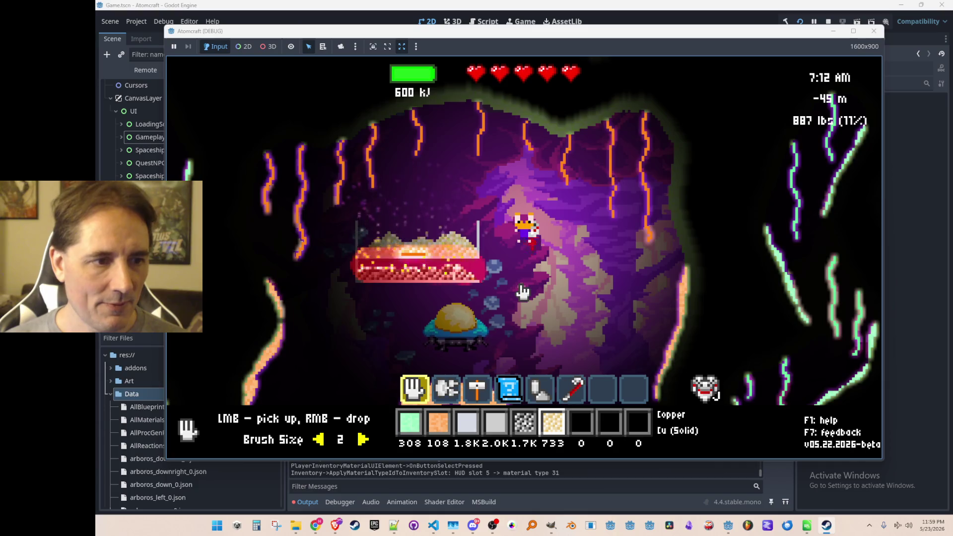
key("q")
key("q")
key("q")
scroll(521, 293, "down", 3)
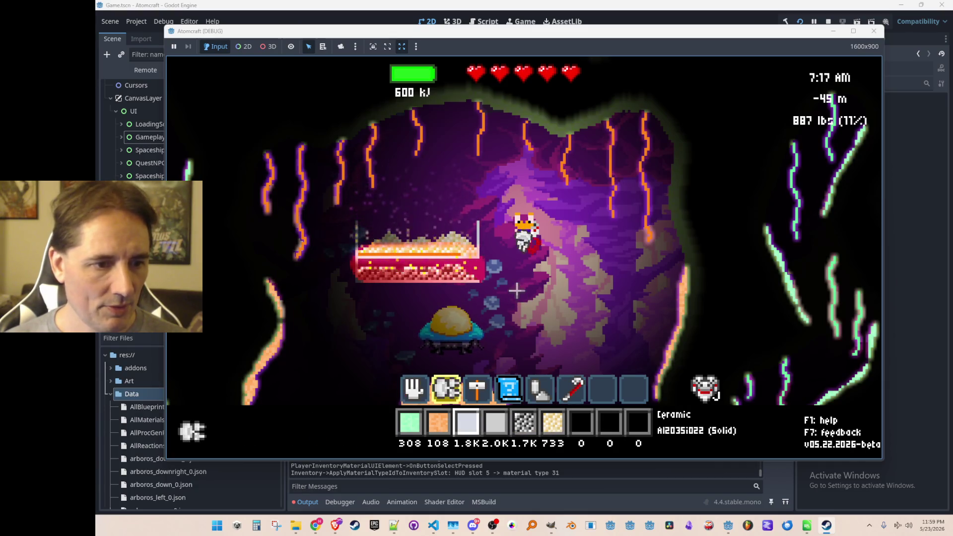
scroll(520, 296, "down", 1)
scroll(494, 300, "up", 2)
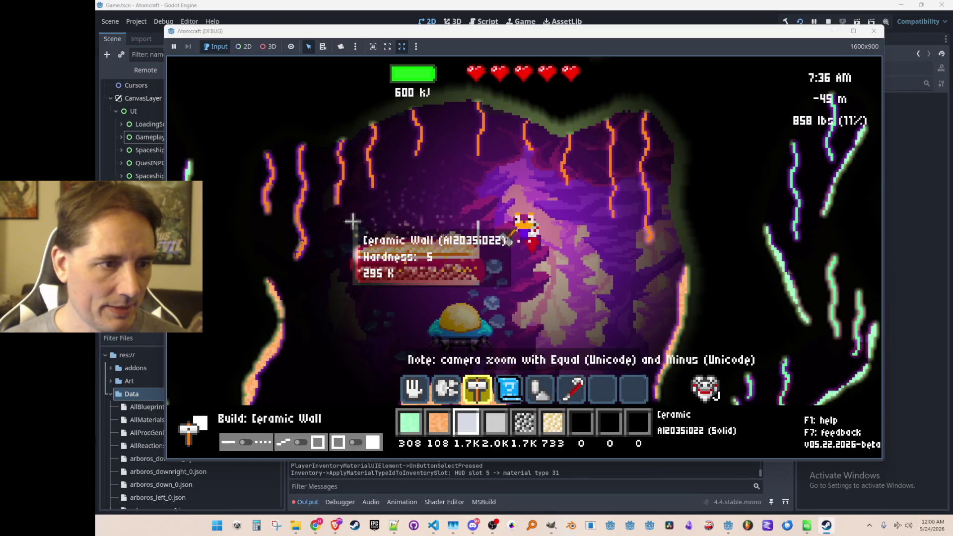
- Move the character over the ceramic wall and up the cave, then bring up the material painting overlay
key("a")
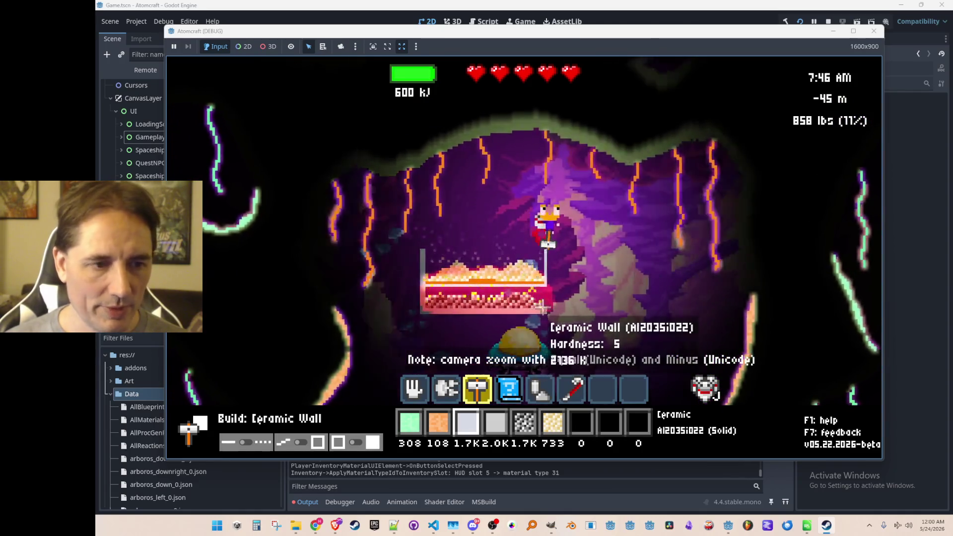
key("d")
key("w")
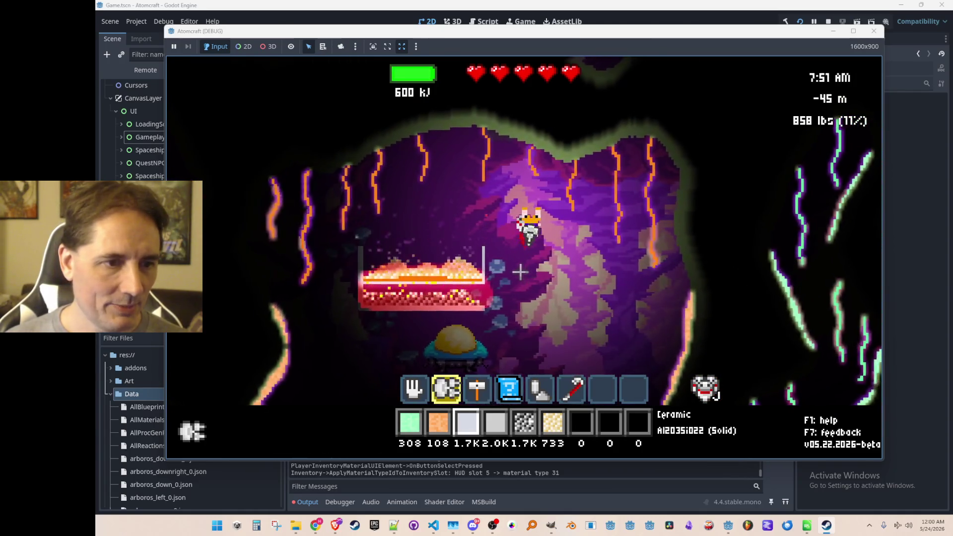
key("5")
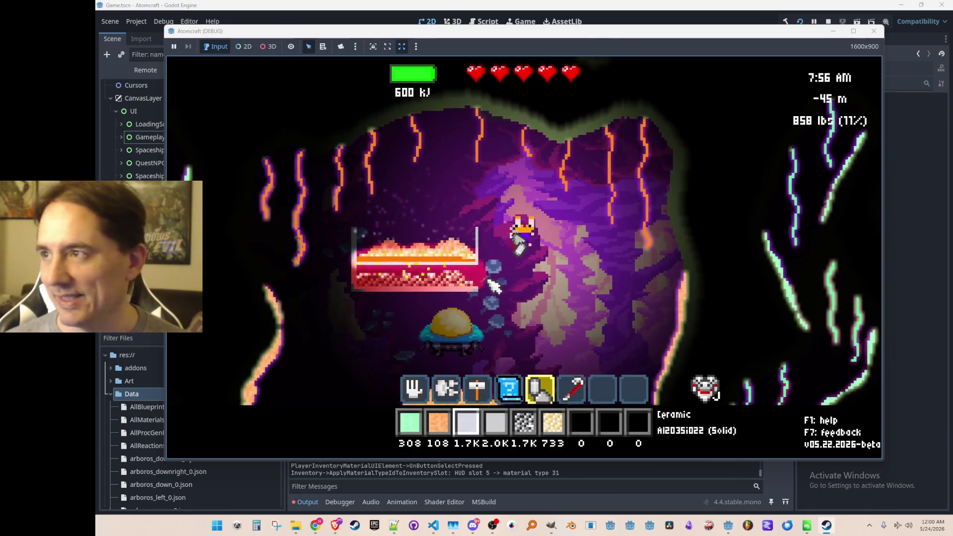
key("d")
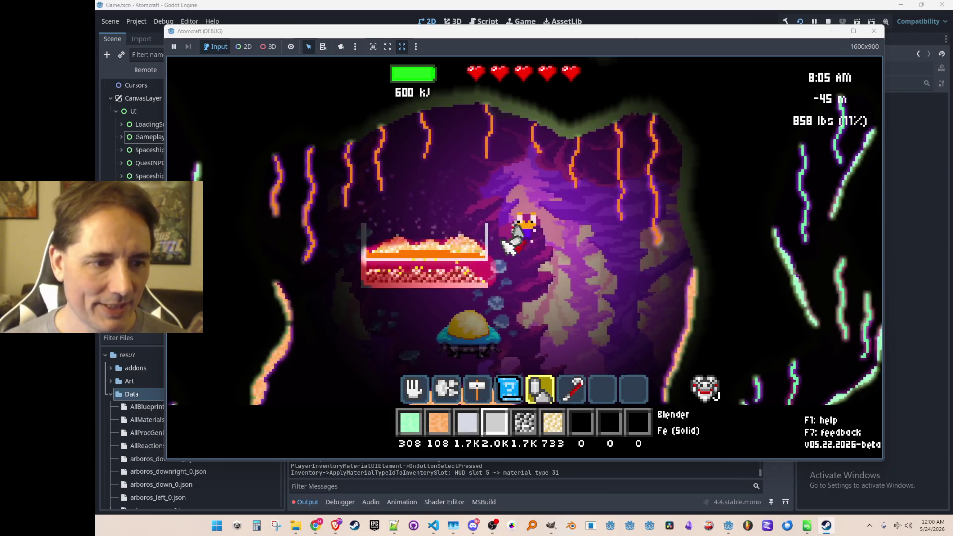
key("3")
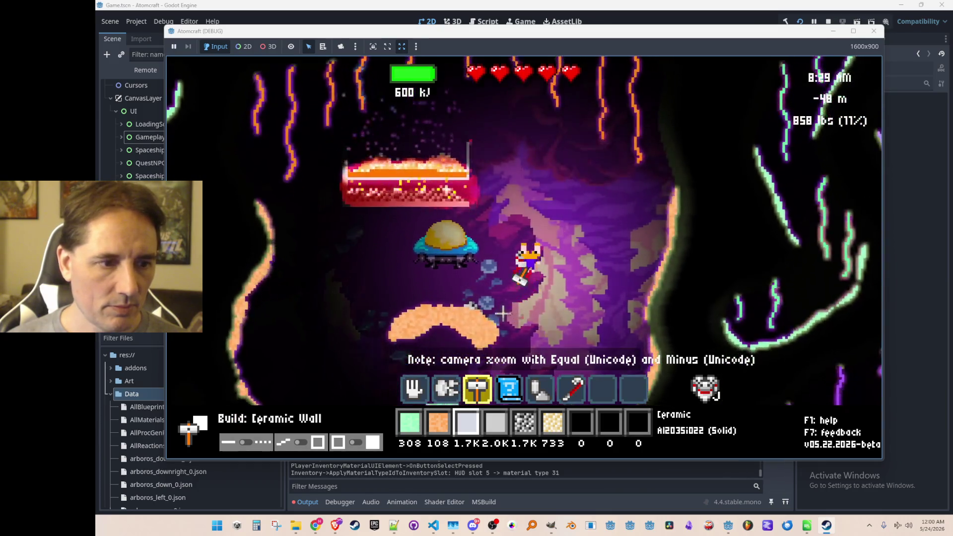
key("w")
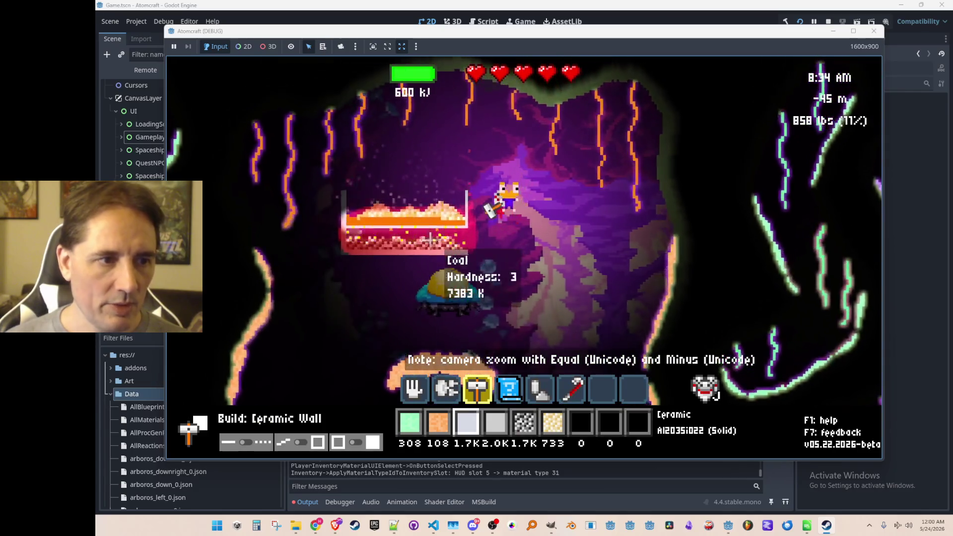
key("Tab")
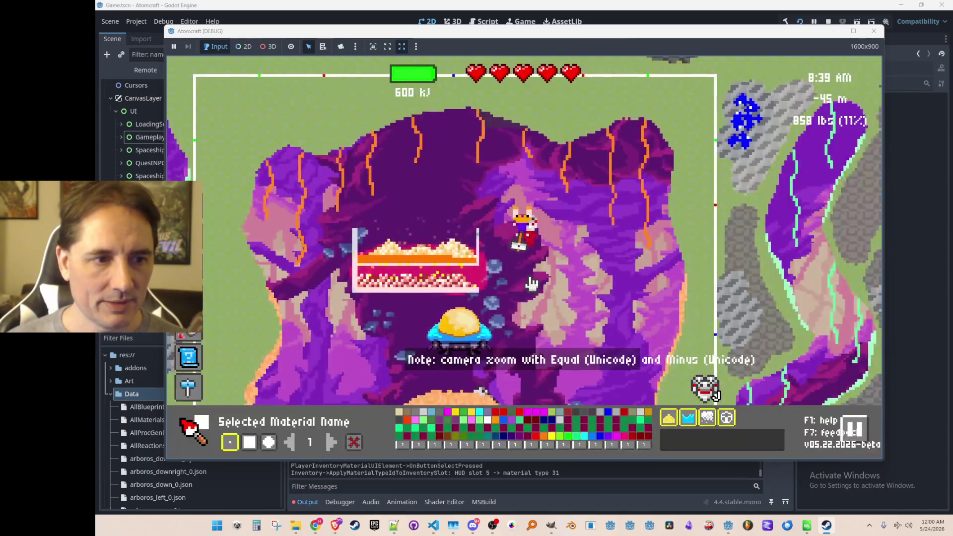
- Paint a round Foxfire blob at brush size 4 right of the character, then return to build mode
left_click(699, 447)
type("fox")
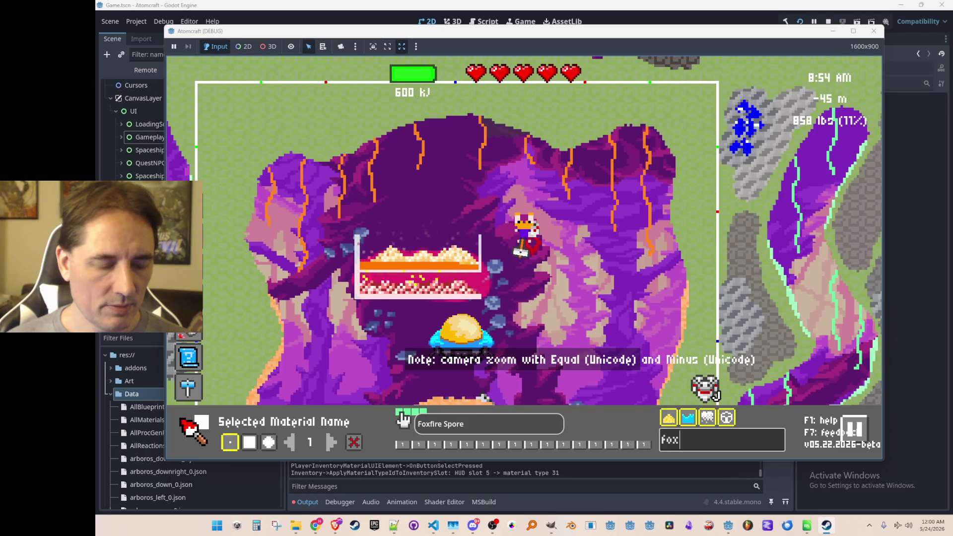
left_click(424, 413)
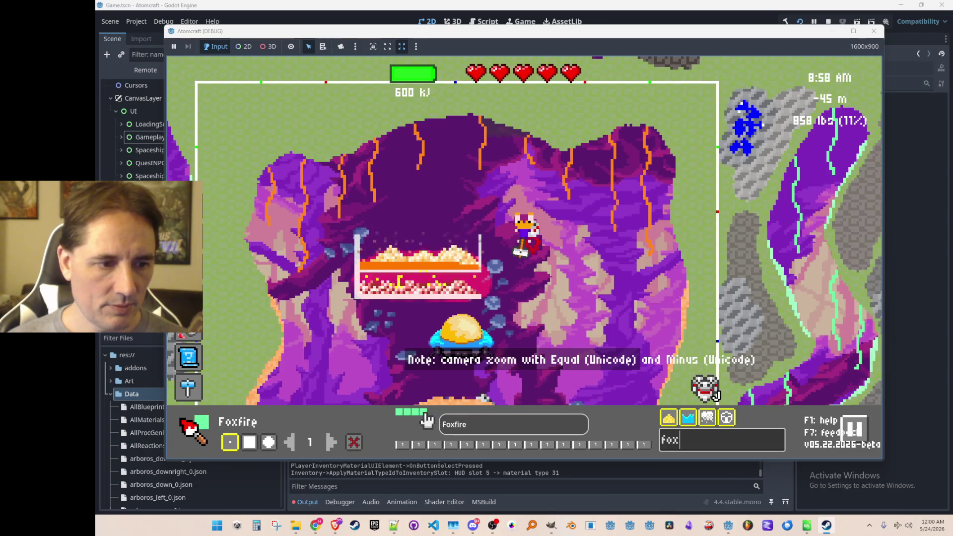
left_click(268, 442)
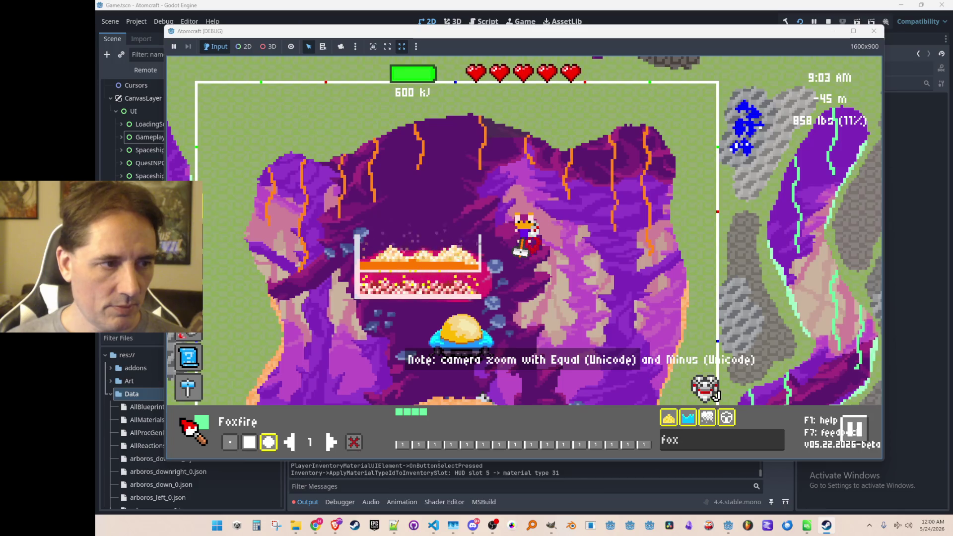
left_click(331, 445)
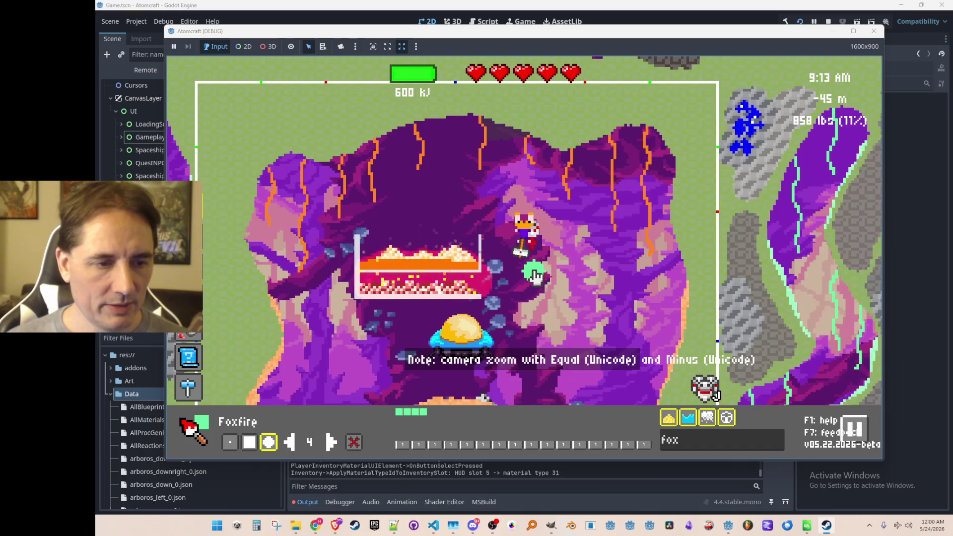
mouse_move(530, 280)
left_mouse_down()
mouse_move(557, 273)
mouse_move(593, 281)
mouse_move(571, 275)
left_mouse_up()
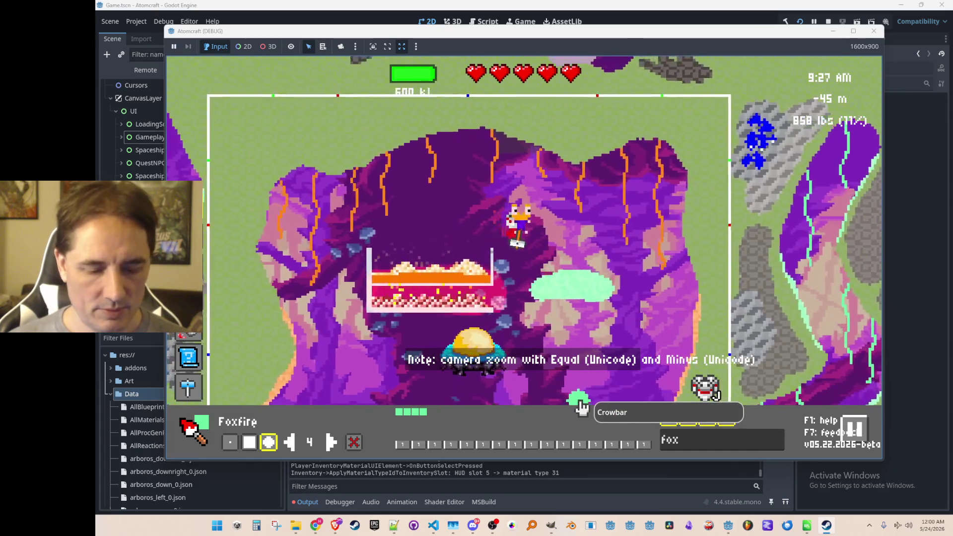
key("3")
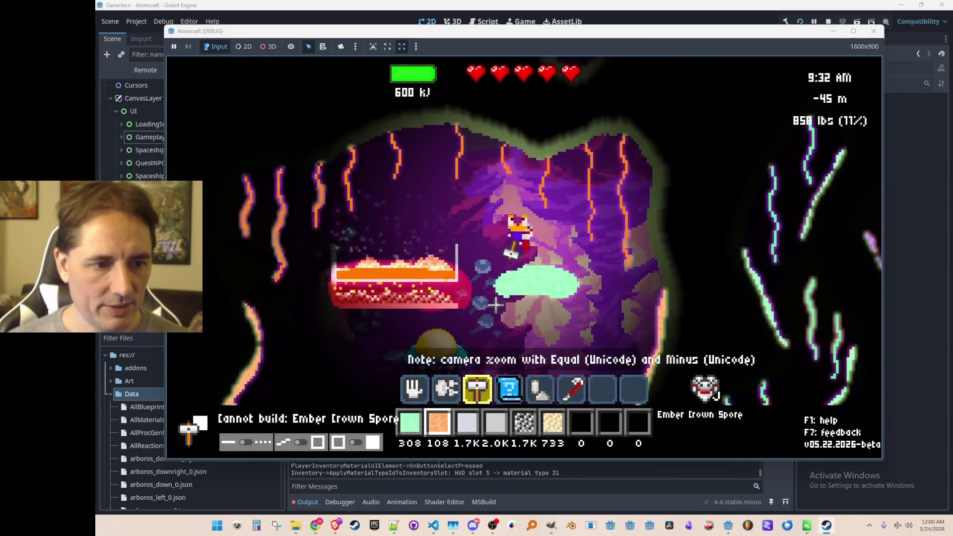
key("Escape")
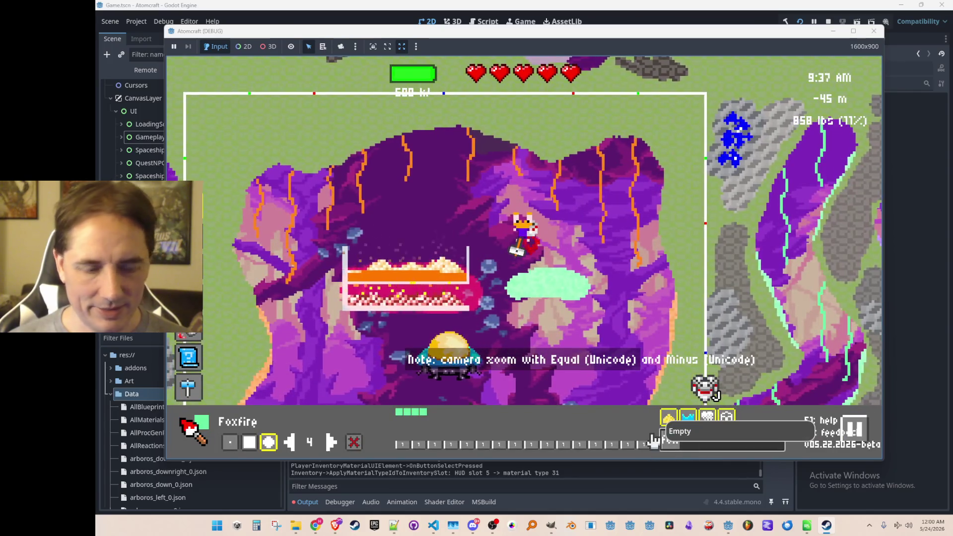
- Paint a square-brush Death Moss Stalk column downward beneath the Foxfire cap
mouse_move(654, 440)
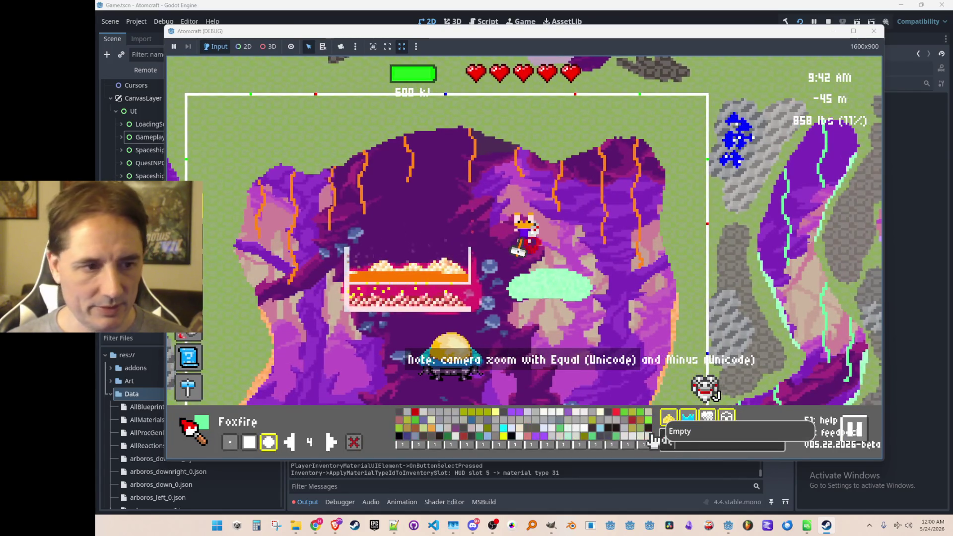
type("deat")
left_click(416, 412)
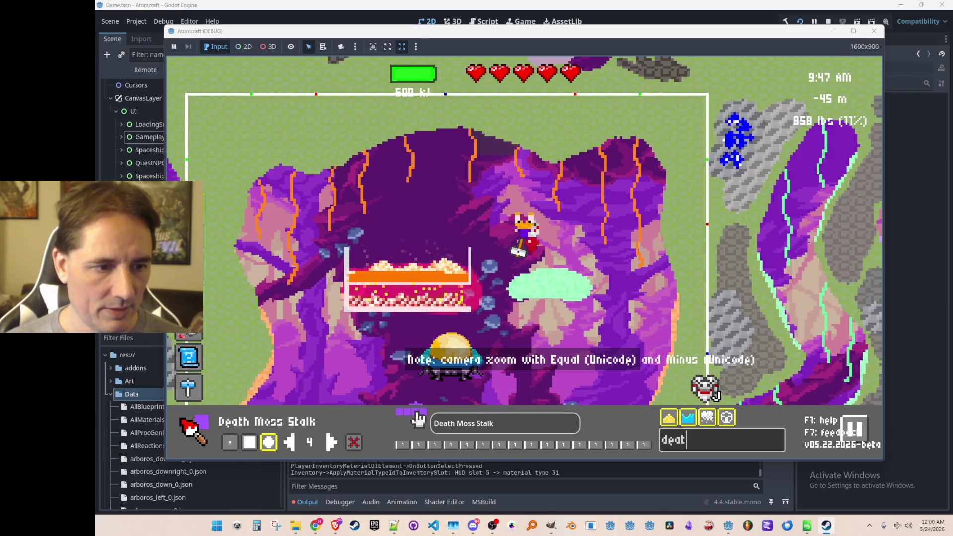
left_click(256, 437)
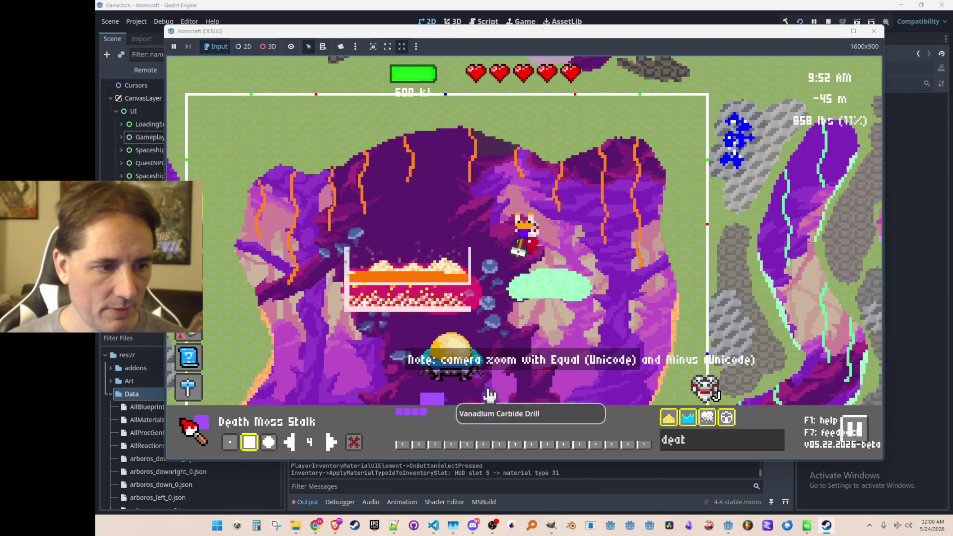
left_click_drag(553, 316, 555, 347)
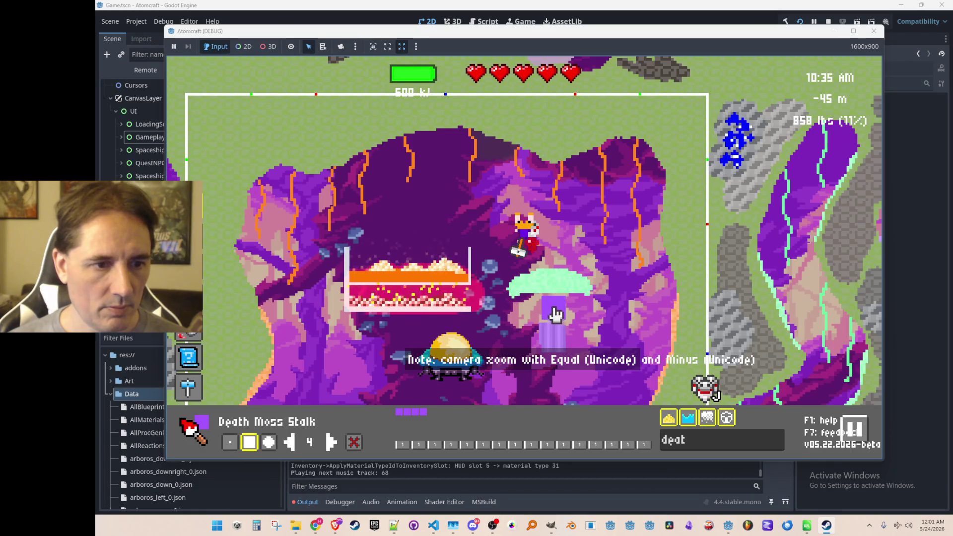
mouse_move(552, 314)
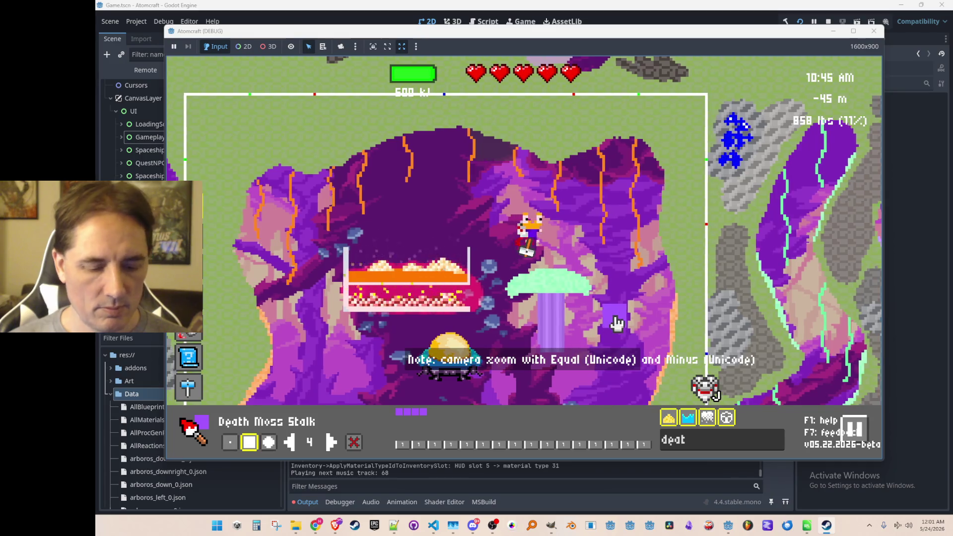
key("Escape")
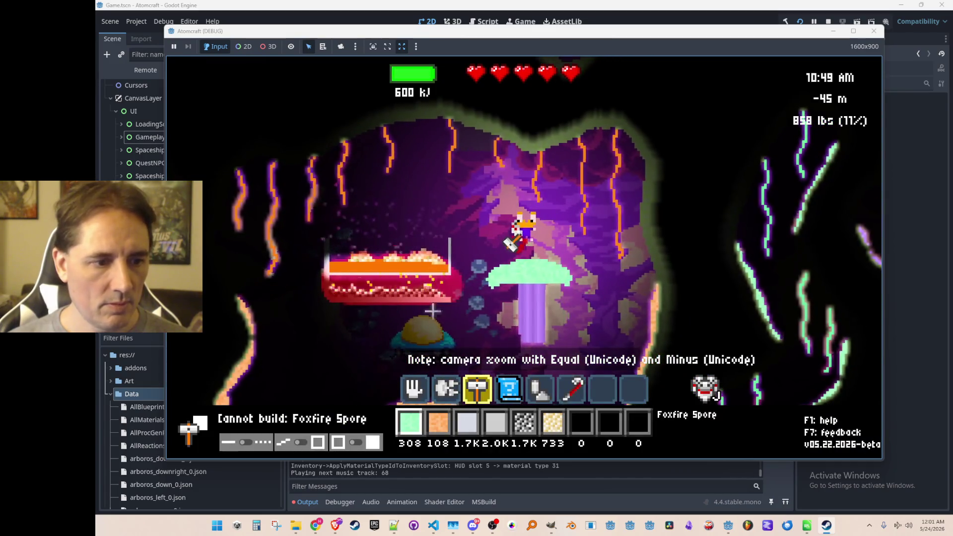
- Reselect Foxfire with the round brush, then return to gameplay holding the material brush
key("Tab")
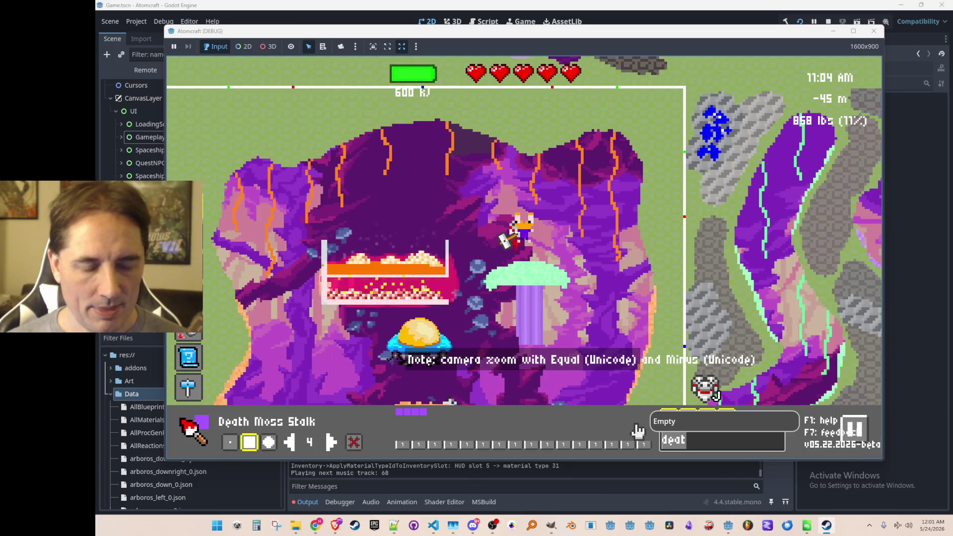
type("foxfi")
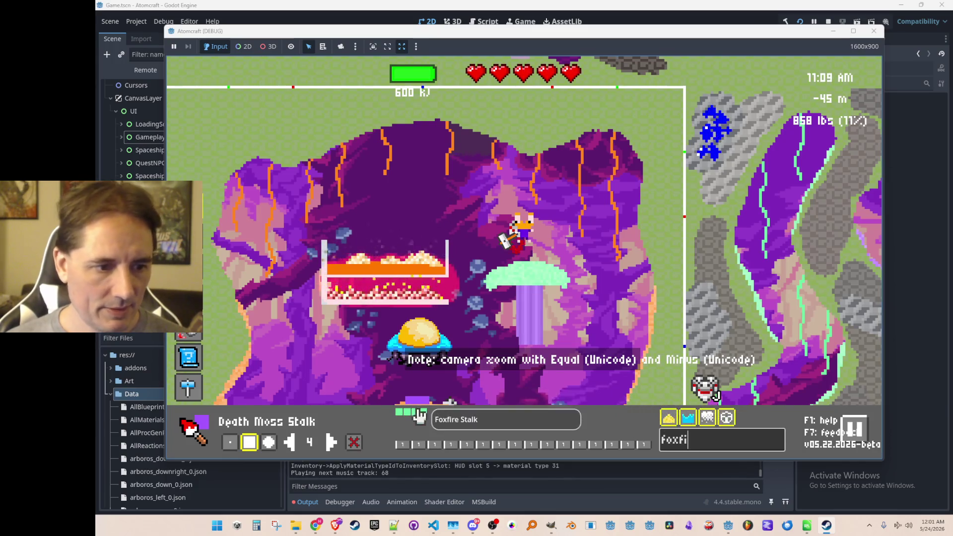
left_click(436, 443)
left_click(269, 443)
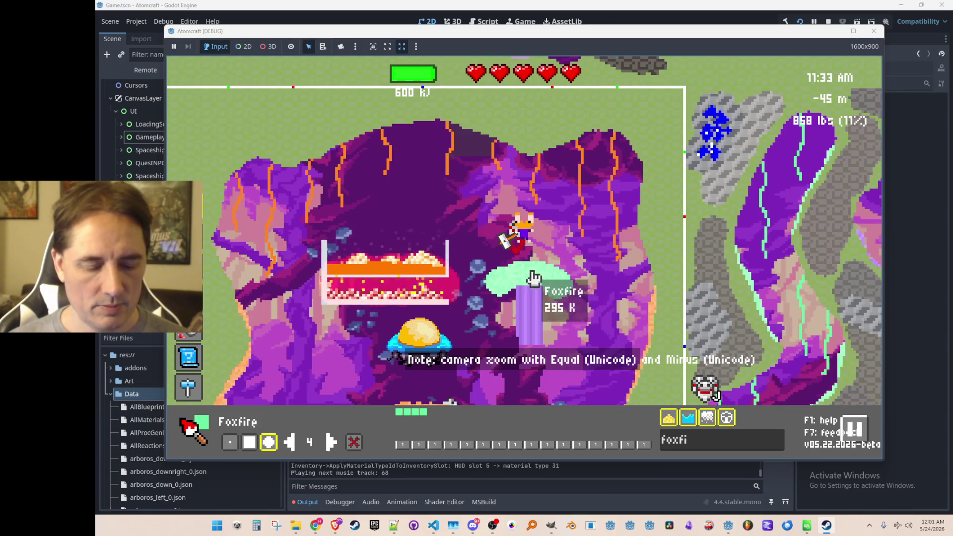
key("4")
key("2")
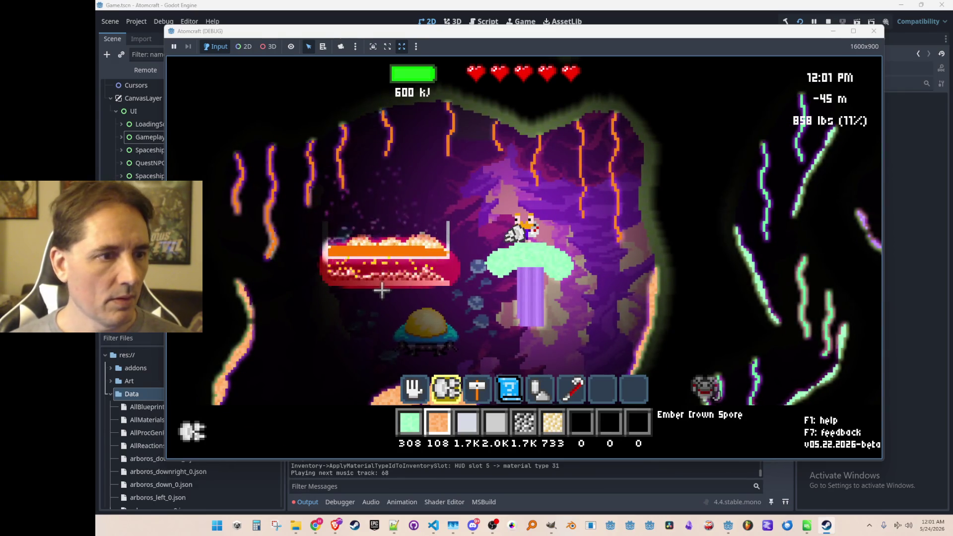
- Land on the mushroom top and collect the gas along the cave ceiling with the hand tool
key("w")
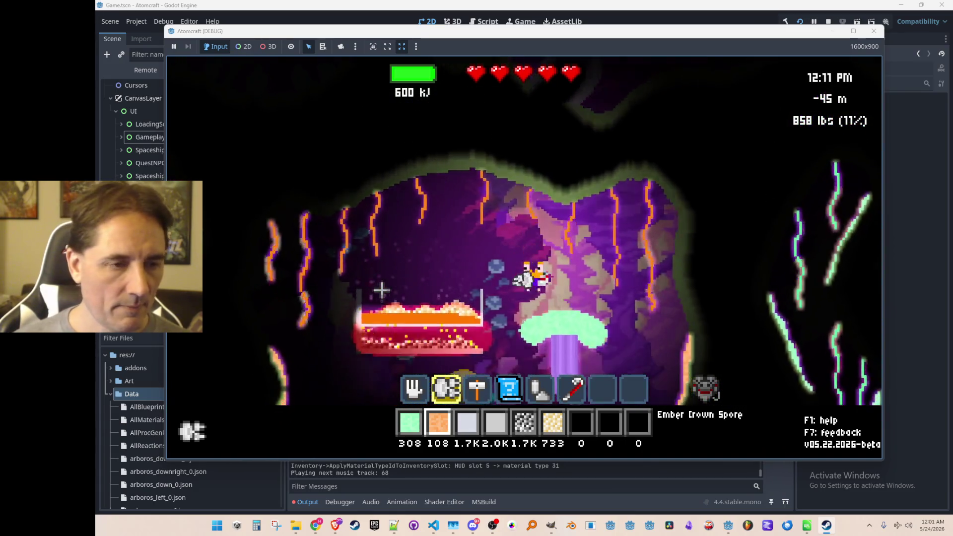
key("d")
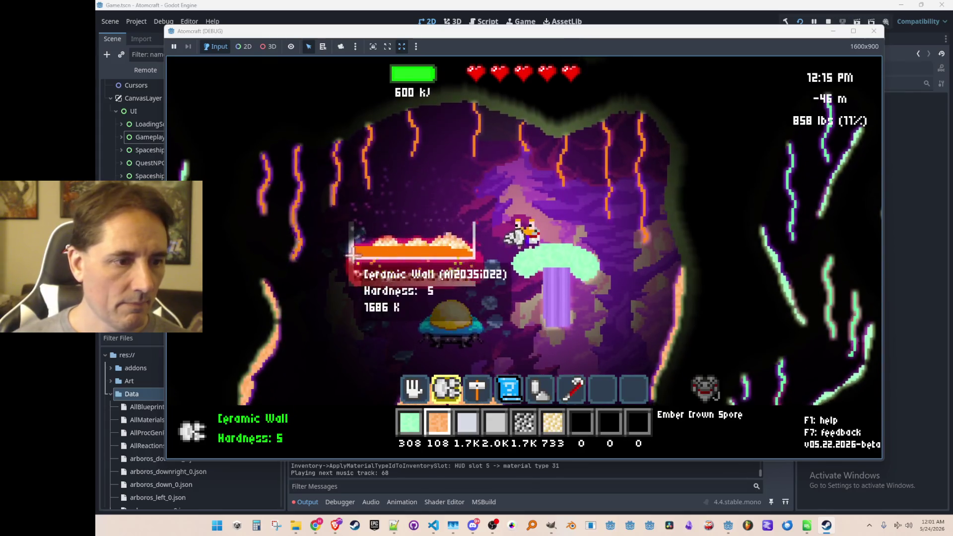
key("1")
scroll(408, 160, "up", 3)
mouse_move(408, 160)
left_mouse_down()
mouse_move(478, 170)
mouse_move(516, 145)
mouse_move(404, 204)
mouse_move(292, 176)
mouse_move(489, 121)
mouse_move(343, 164)
mouse_move(536, 144)
mouse_move(414, 184)
left_mouse_up()
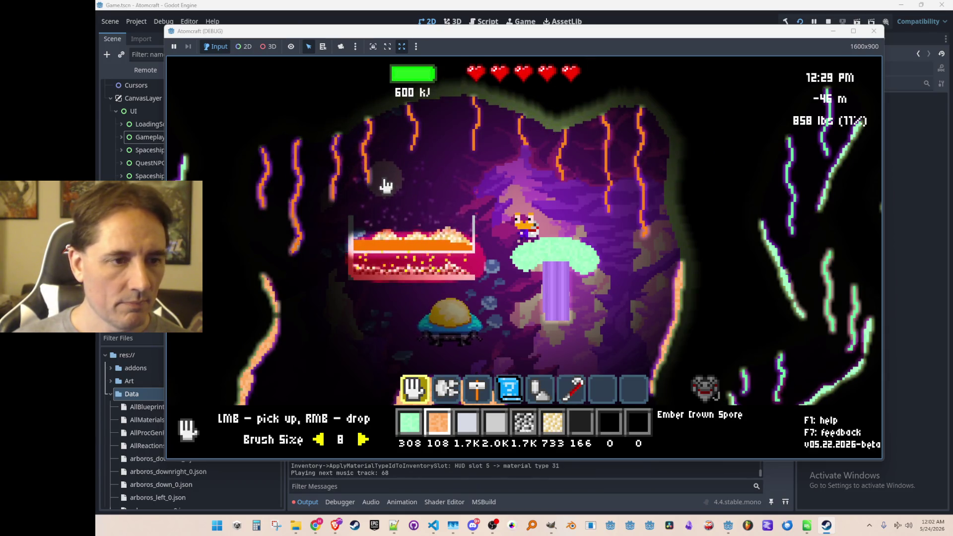
- Start a Snipping Tool capture with Win+Shift+S and bring its window fully on screen
key("2")
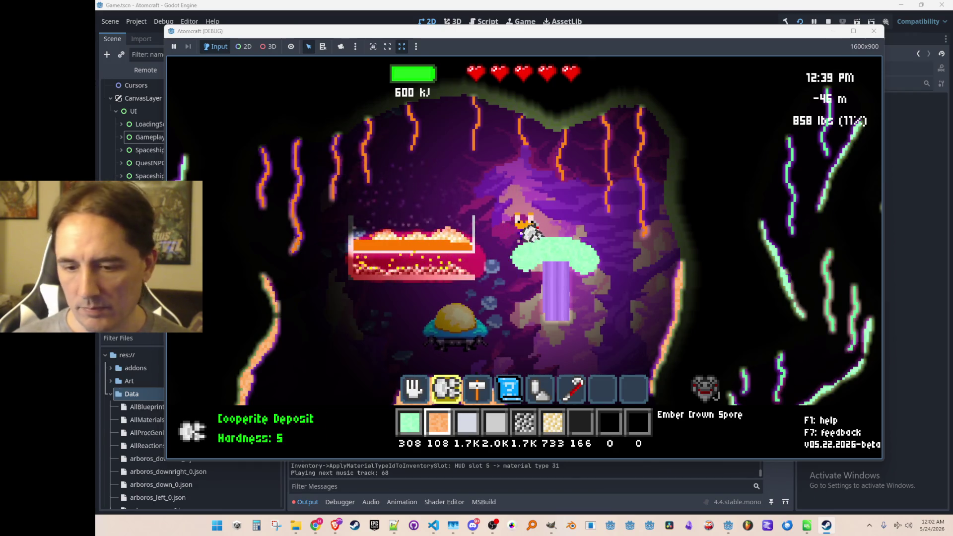
key("super+shift+s")
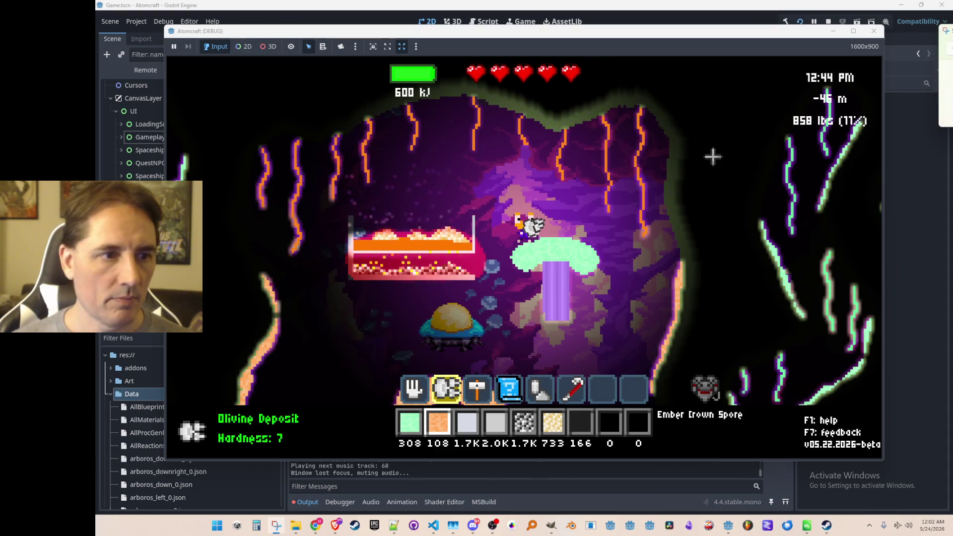
mouse_move(946, 35)
left_mouse_down()
mouse_move(300, 109)
mouse_move(227, 166)
mouse_move(211, 226)
mouse_move(221, 224)
left_mouse_up()
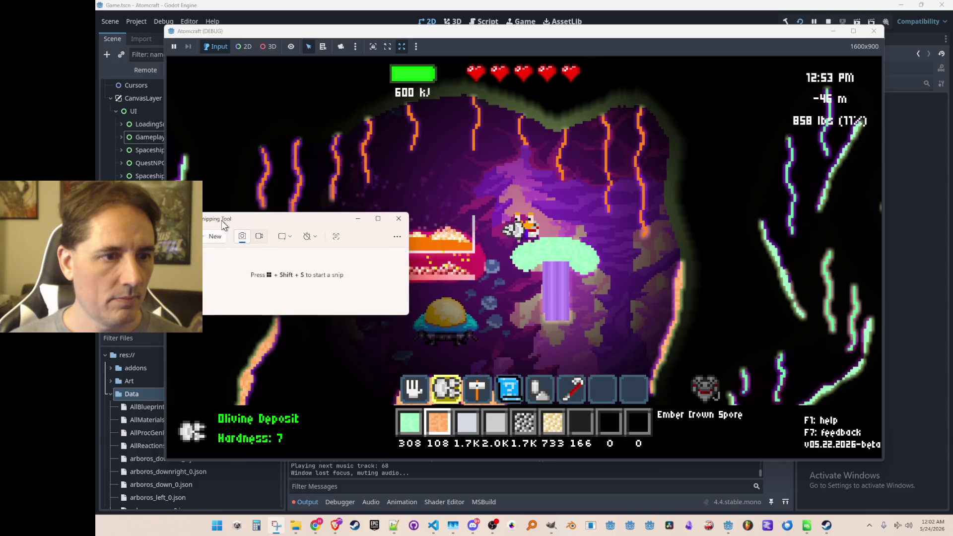
- Snip the cave scene with the mushroom, coal enclosure and spaceship, then stop the game with F8
left_click(215, 236)
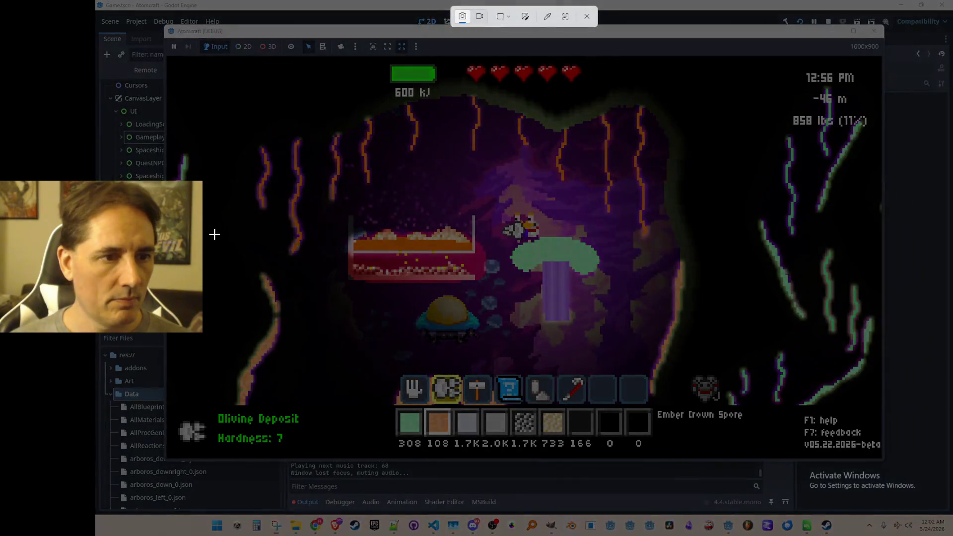
left_click(587, 16)
left_click(404, 208)
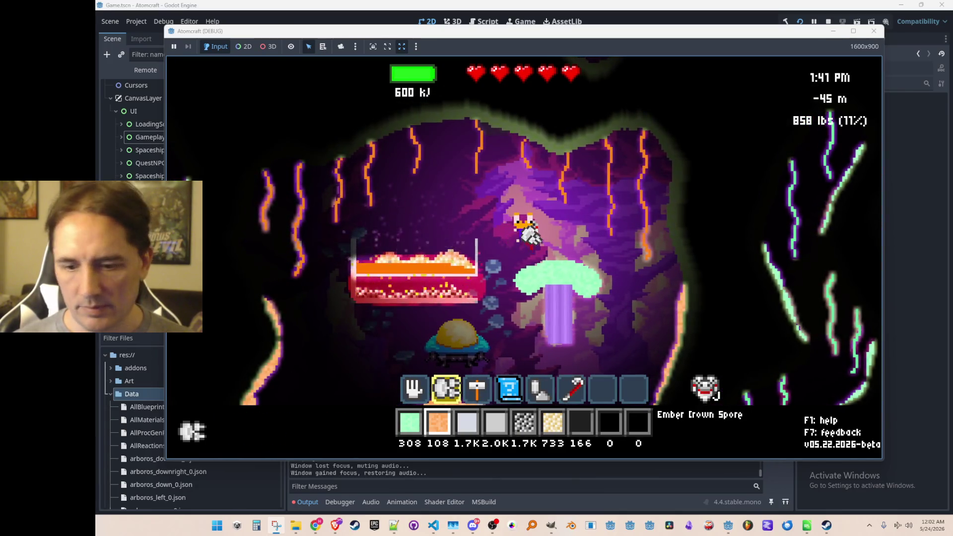
key("Print")
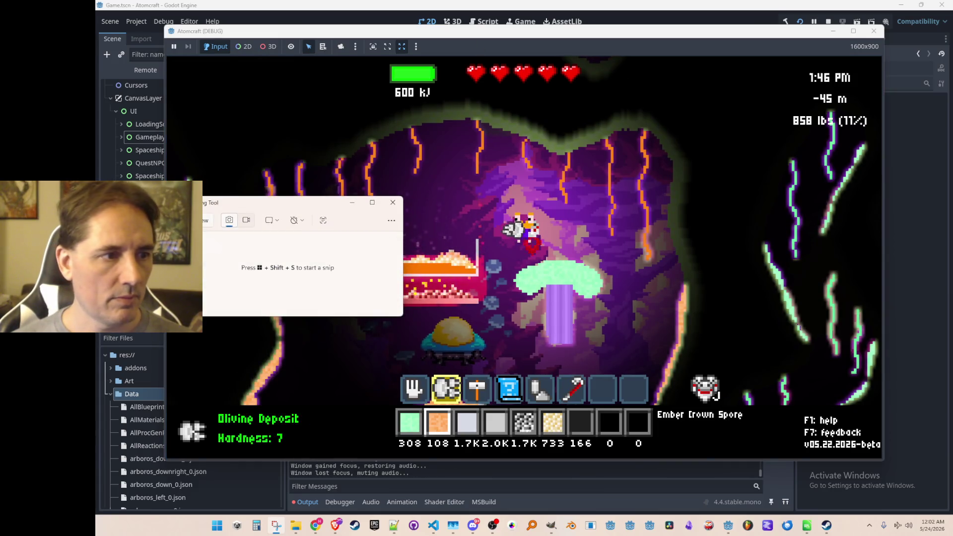
left_click(196, 220)
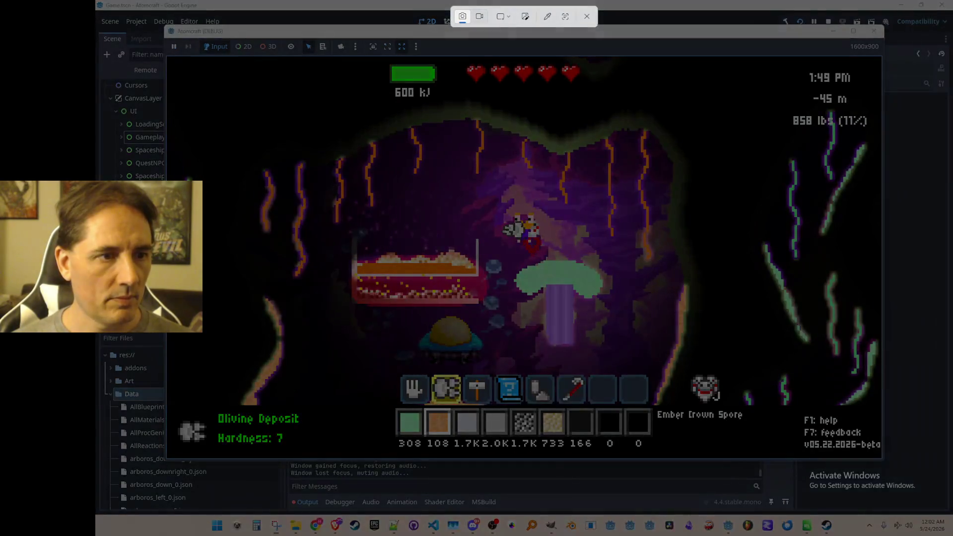
mouse_move(209, 106)
left_mouse_down()
mouse_move(754, 356)
mouse_move(745, 380)
mouse_move(748, 366)
mouse_move(736, 364)
left_mouse_up()
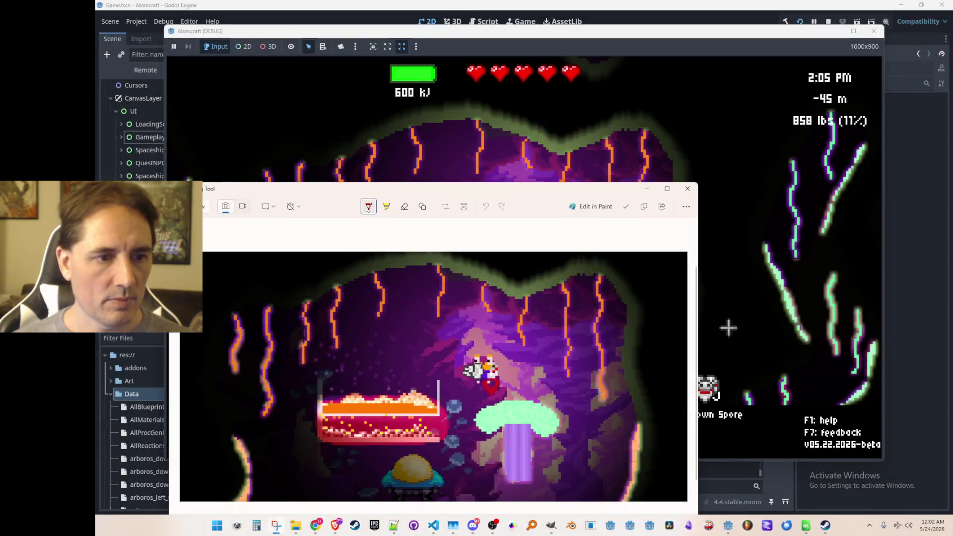
key("super+Right")
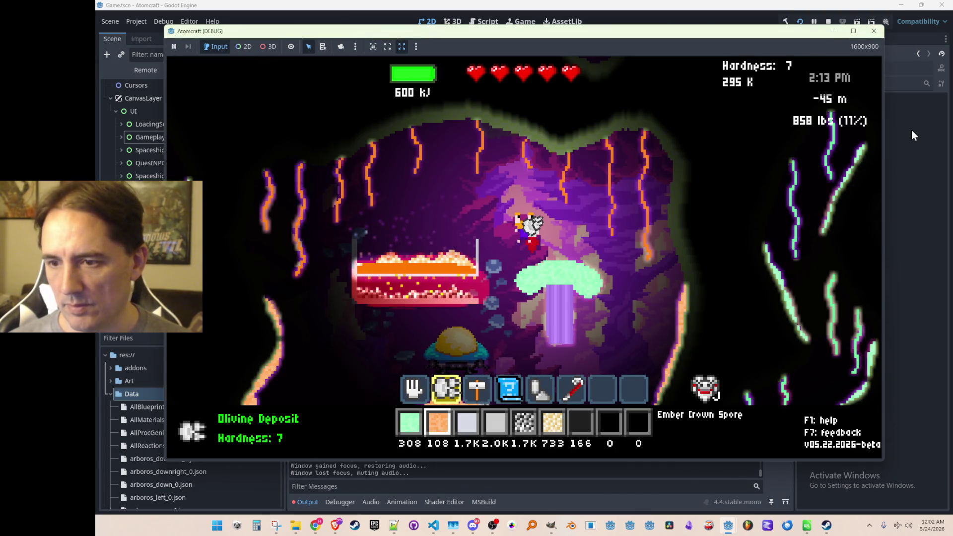
key("F8")
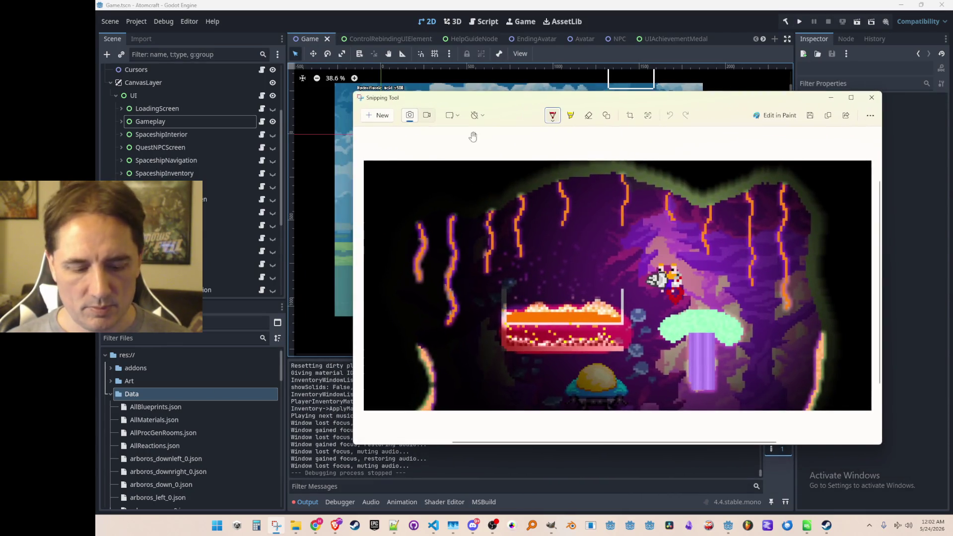
- Dismiss the Ctrl+S save dialog for the cave capture and close the Snipping Tool window
key("ctrl+s")
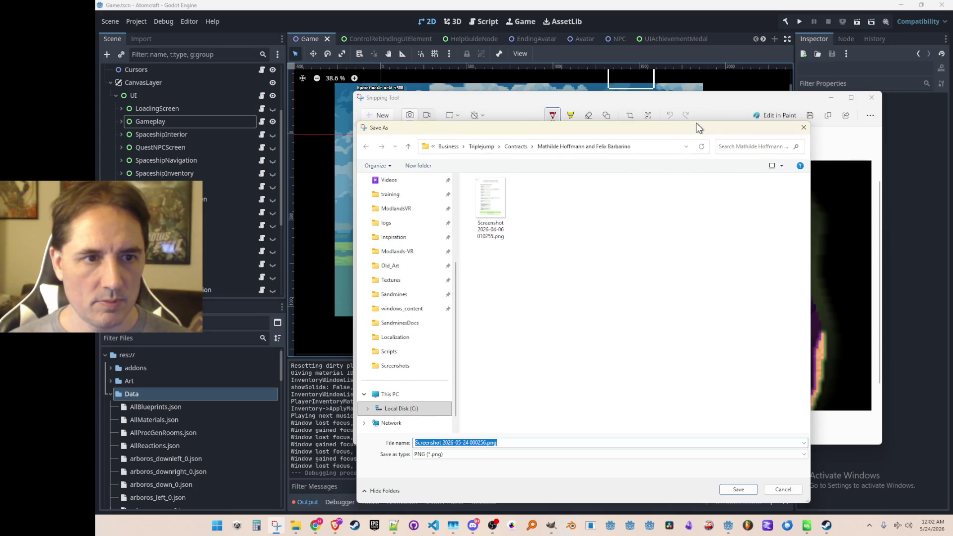
key("Return")
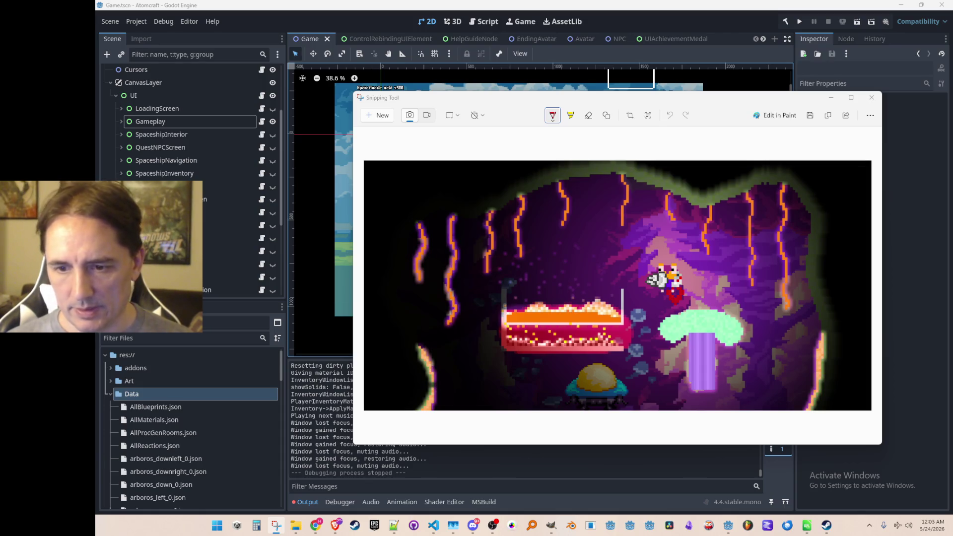
left_click(872, 99)
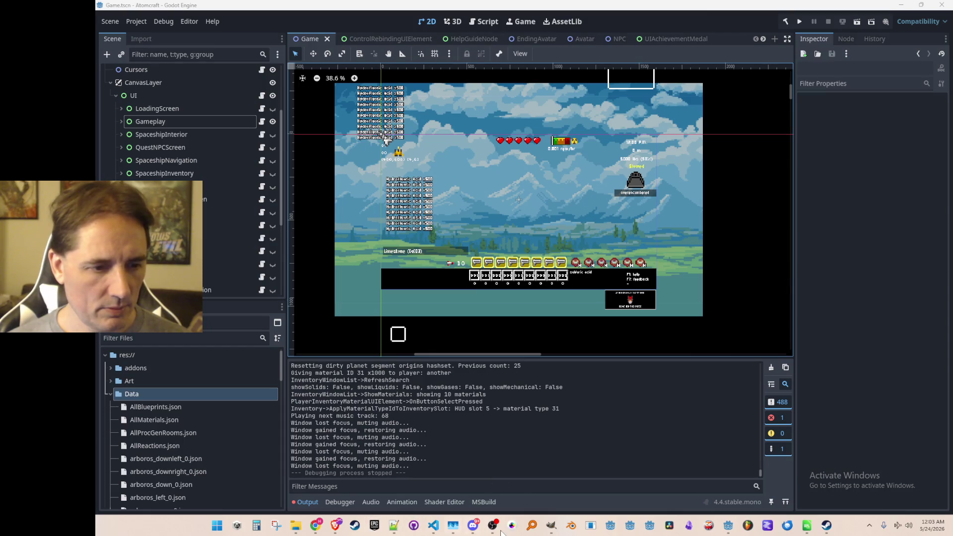
- Import Underground Forge.png from File Explorer as a layer and drag it into the capsule's lower half
left_click(550, 527)
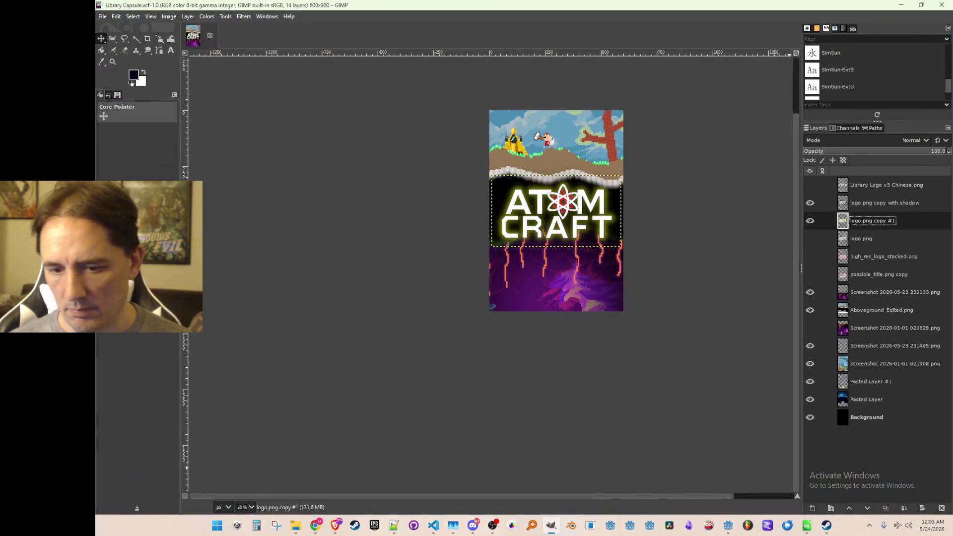
left_click(296, 525)
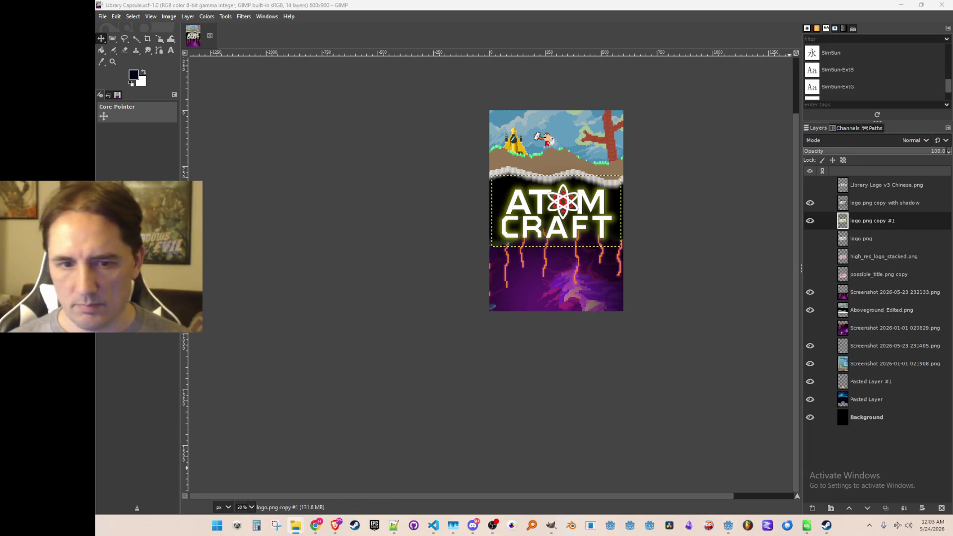
mouse_move(875, 449)
left_mouse_down()
mouse_move(867, 439)
mouse_move(889, 380)
mouse_move(890, 289)
mouse_move(884, 294)
left_mouse_up()
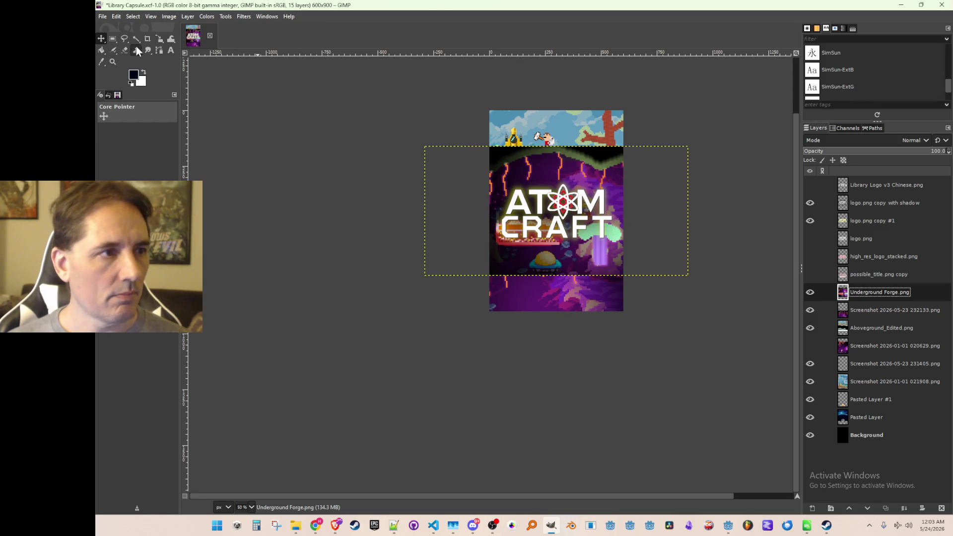
mouse_move(613, 186)
left_mouse_down()
mouse_move(601, 274)
mouse_move(608, 255)
left_mouse_up()
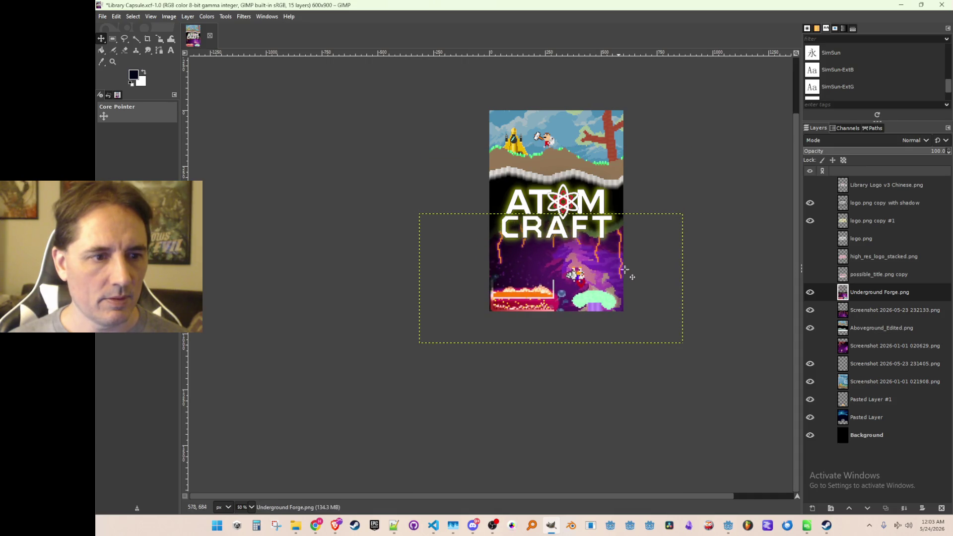
left_click_drag(624, 299, 624, 299)
mouse_move(624, 296)
left_mouse_down()
mouse_move(587, 336)
mouse_move(604, 315)
mouse_move(604, 293)
mouse_move(586, 348)
mouse_move(613, 317)
mouse_move(649, 314)
mouse_move(617, 292)
mouse_move(626, 299)
left_mouse_up()
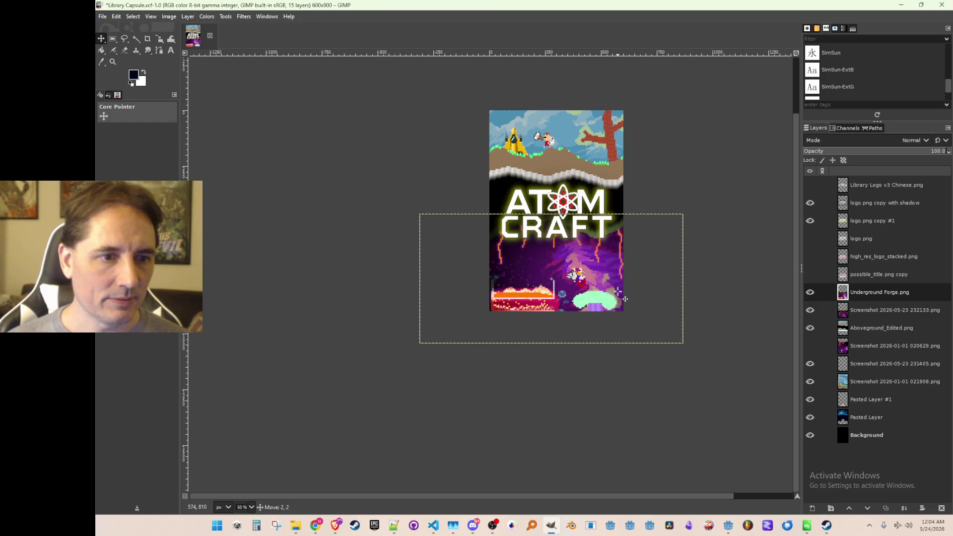
left_click_drag(625, 299, 625, 299)
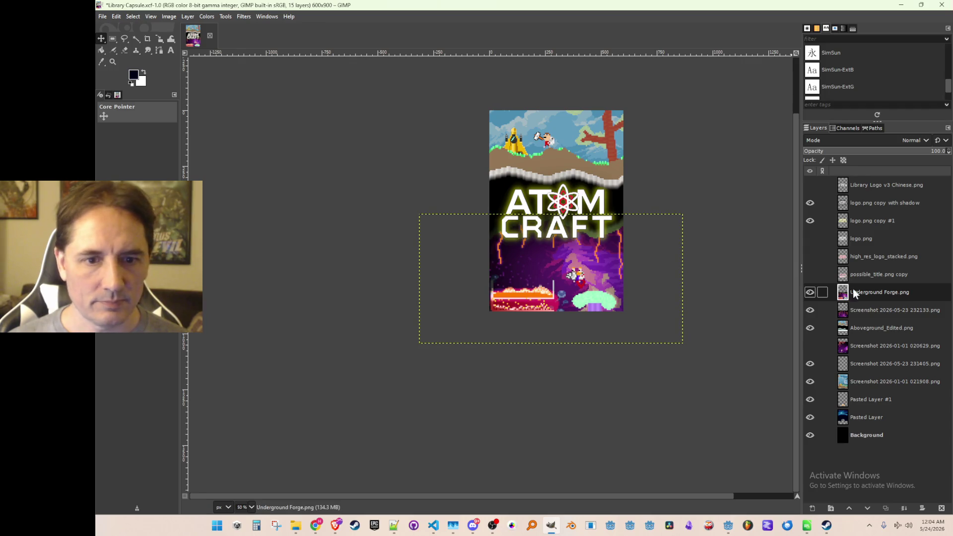
- Check the surrounding layers, reposition the Underground Forge layer, and select the logo.png copy #1 layer
left_click(882, 310)
left_click(875, 327)
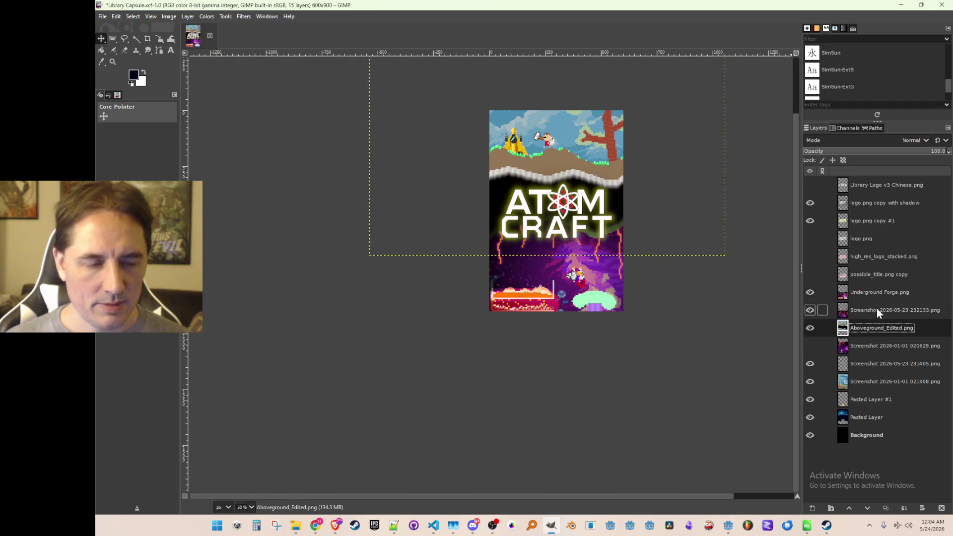
left_click(885, 290)
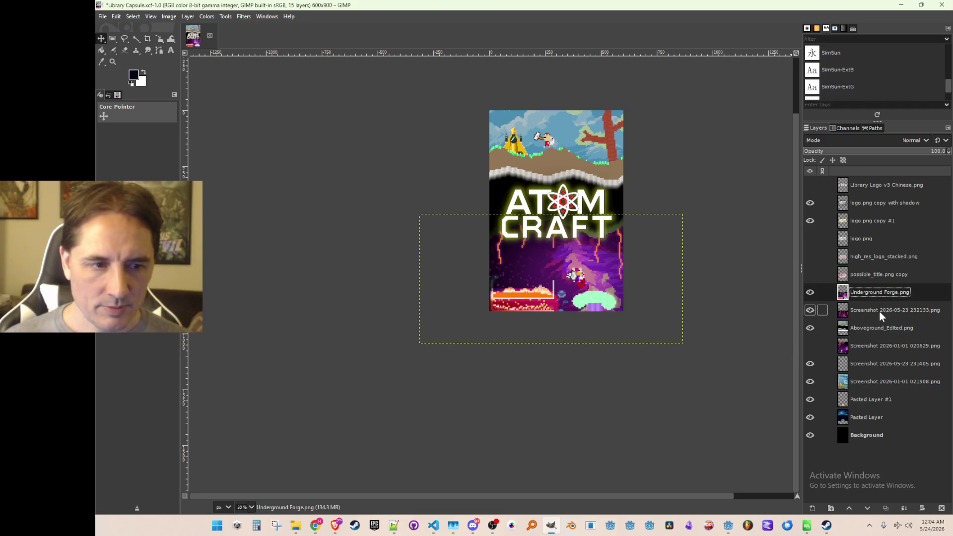
left_click(879, 313)
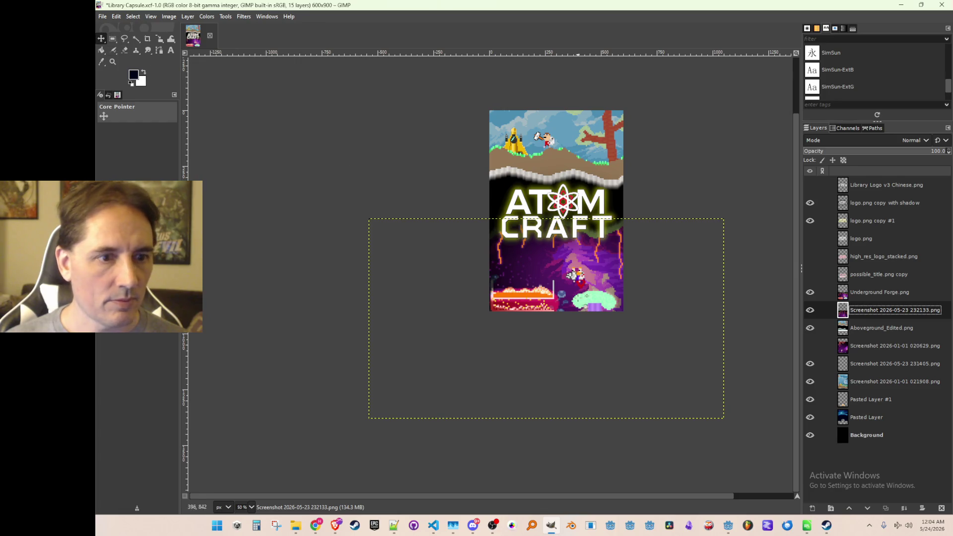
left_click_drag(568, 270, 571, 266)
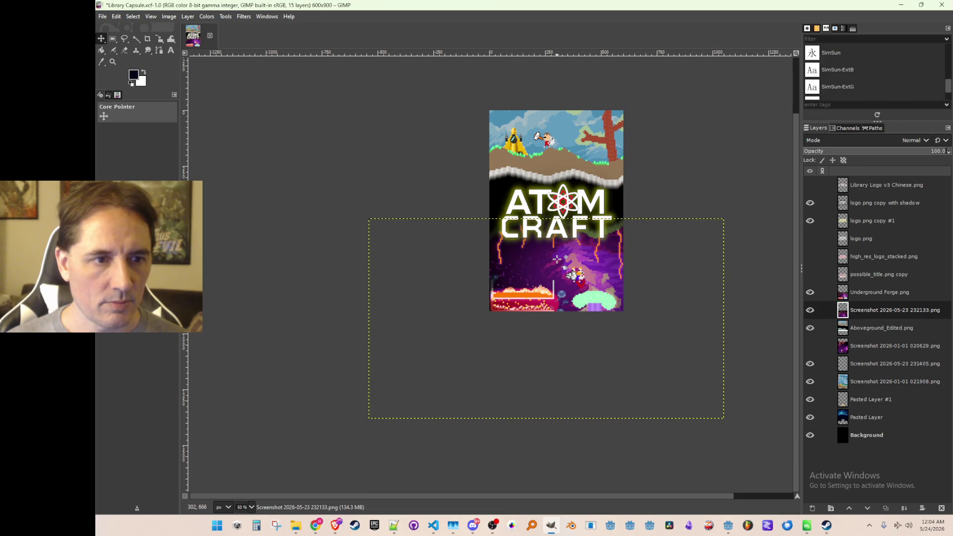
left_click(557, 263)
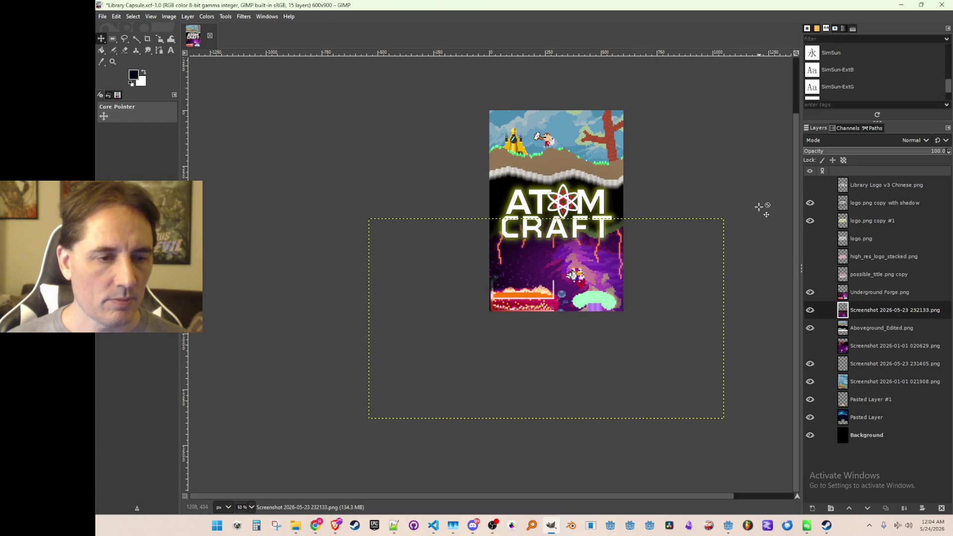
scroll(753, 208, "down", 2)
scroll(752, 208, "up", 2)
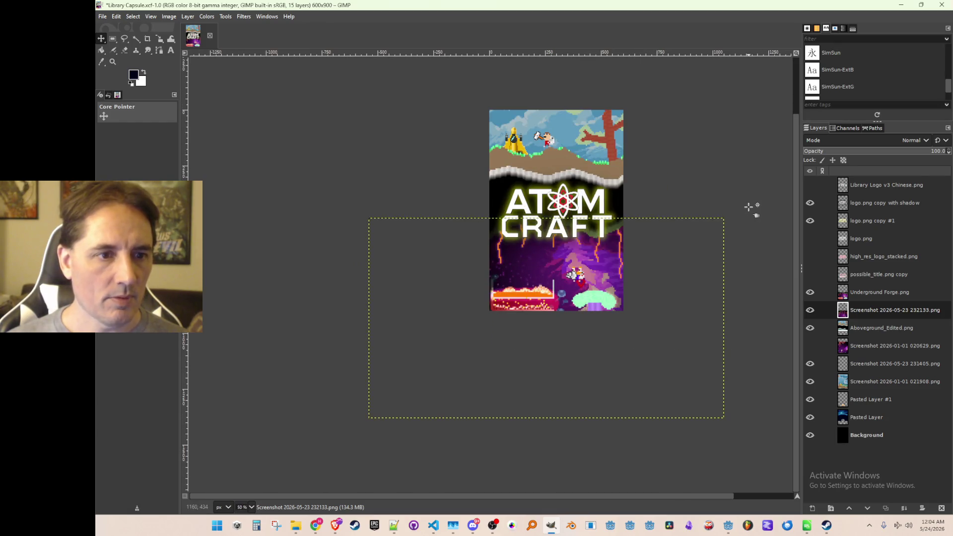
left_click(867, 219)
- Compare the plain logo.png with the glowing copy #1 and the shadowed copy by toggling their visibility
left_click(810, 203)
left_click(810, 220)
left_click(810, 239)
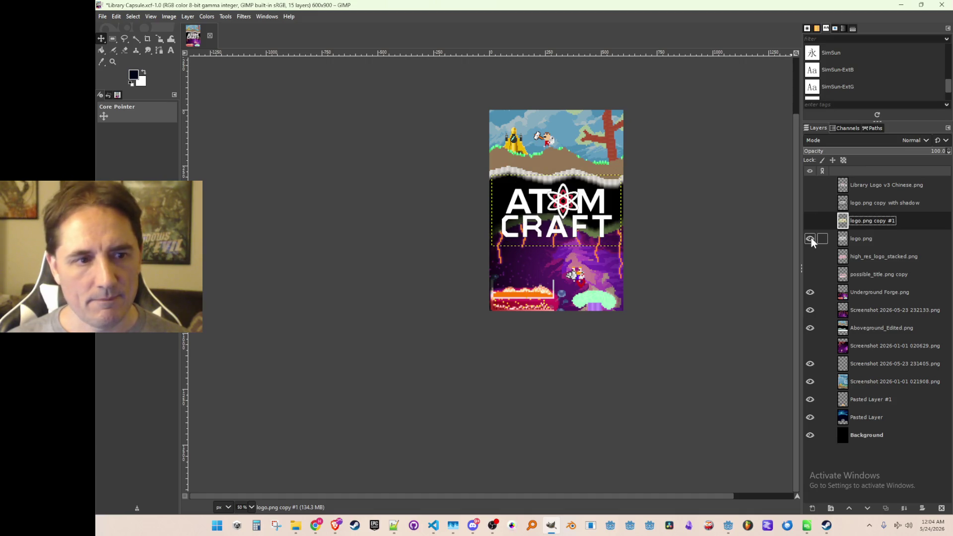
left_click(811, 238)
left_click(809, 220)
left_click(809, 221)
left_click(809, 203)
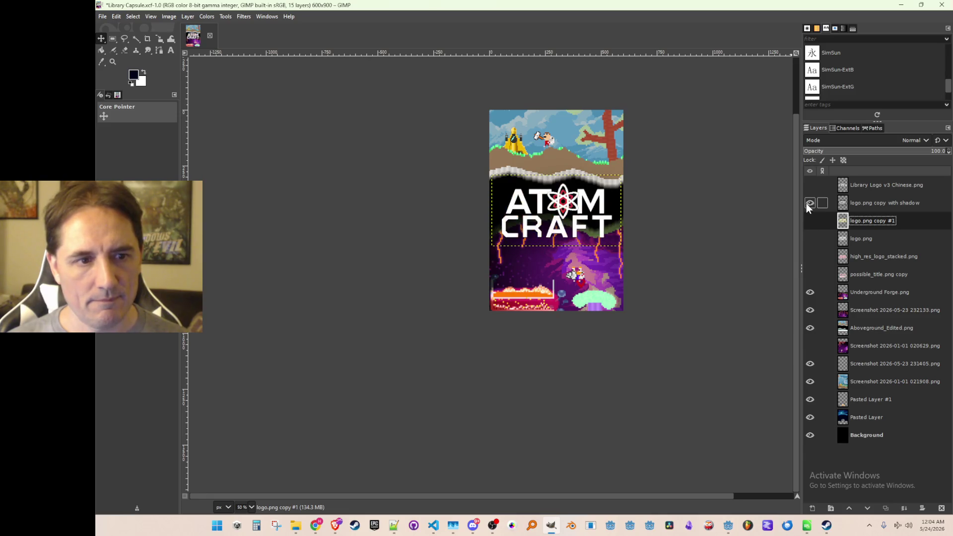
- Compare the shadowed and plain logos again, ending with the shadow copy and copy #1 visible
left_click(809, 202)
left_click(809, 203)
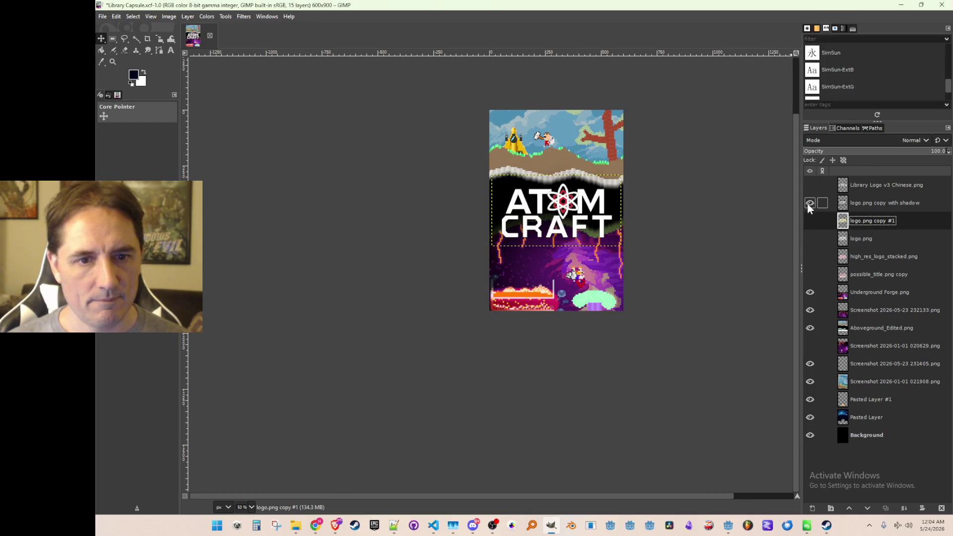
left_click(809, 202)
left_click(810, 238)
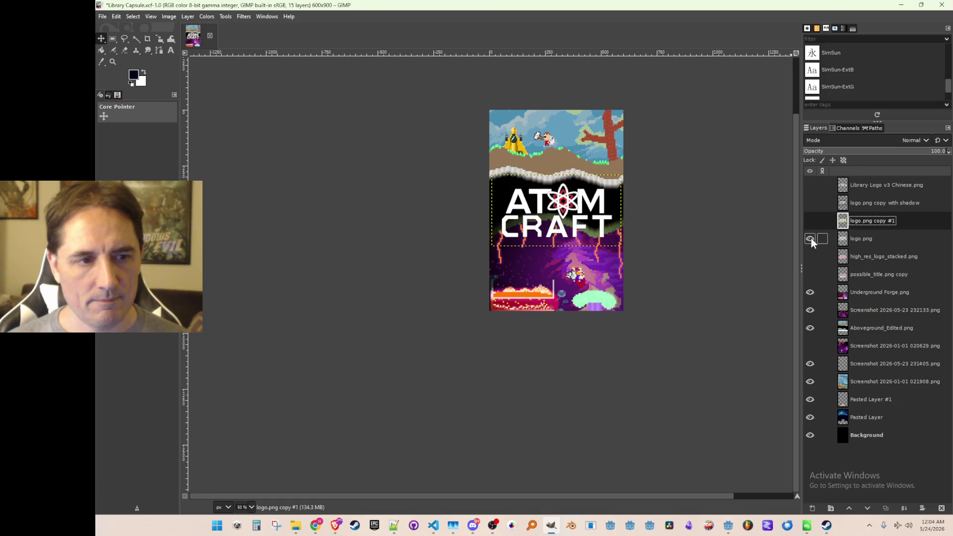
left_click(810, 239)
left_click(809, 203)
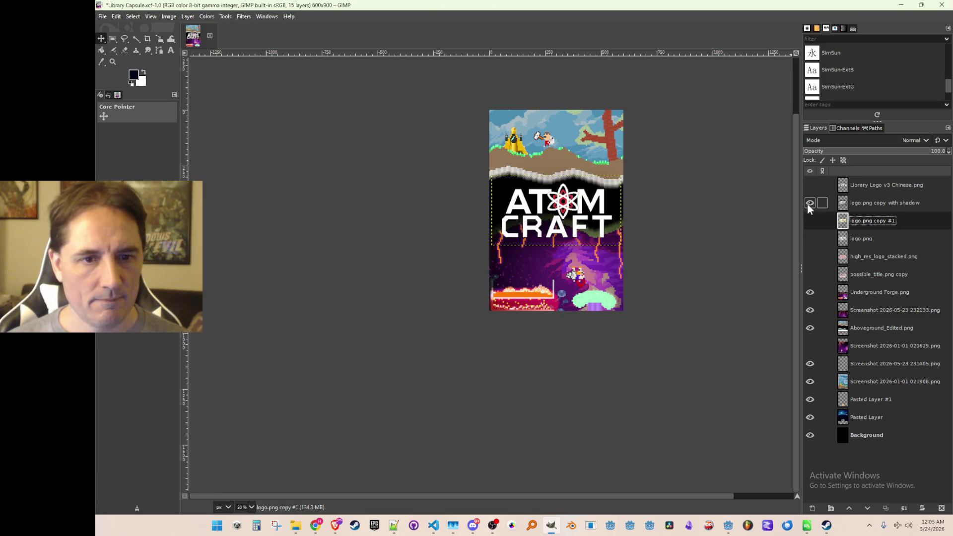
left_click(809, 220)
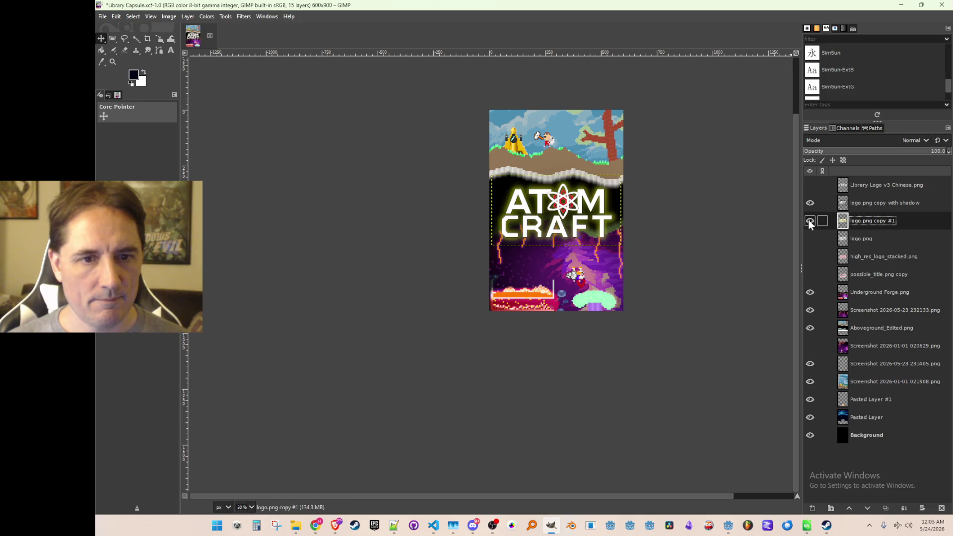
- Make 'logo.png copy with shadow' the active layer, choose the Move tool and recentre the capsule view
left_click(859, 205)
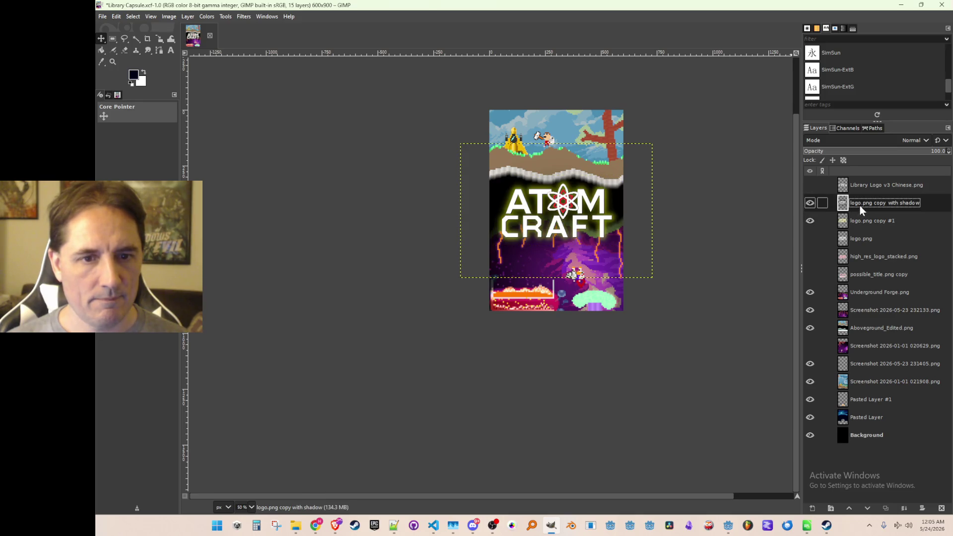
left_click(102, 39)
scroll(562, 255, "up", 2, "ctrl")
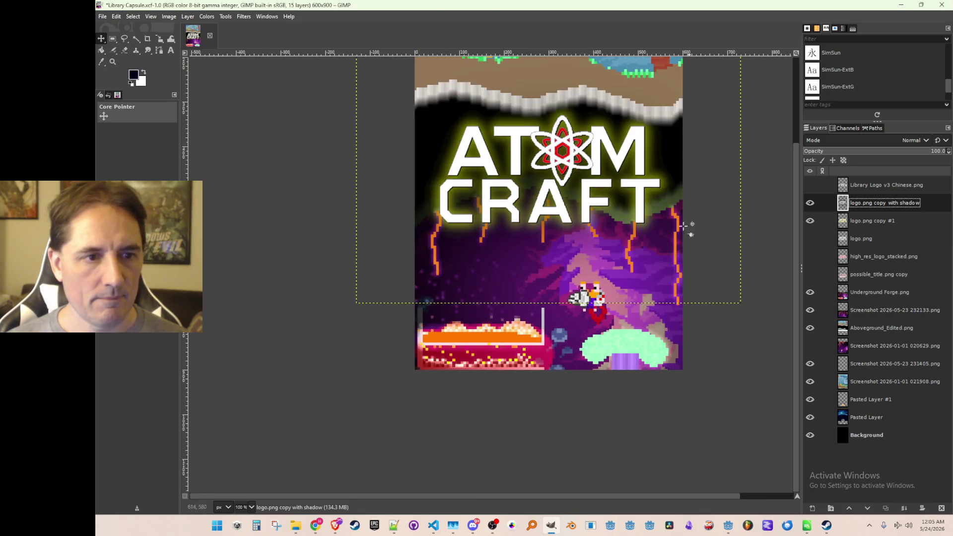
scroll(664, 232, "down", 1, "ctrl")
scroll(662, 229, "up", 2)
scroll(696, 313, "down", 2, "ctrl")
scroll(700, 312, "up", 1, "ctrl")
left_click_drag(700, 312, 674, 283)
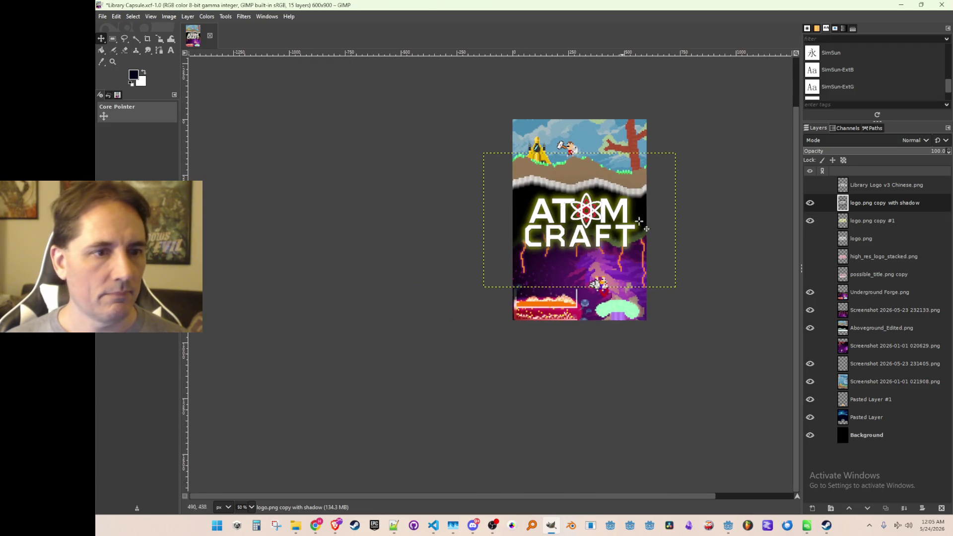
- Recheck the plain versus glowing logo, restore both glow layers, and save Library Capsule.xcf
left_click(809, 203)
left_click(810, 220)
left_click(808, 239)
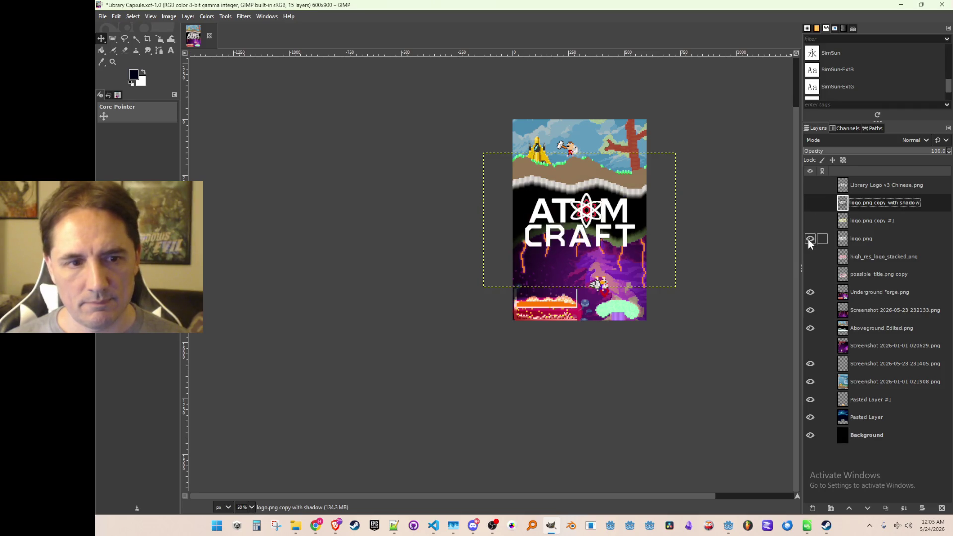
left_click(809, 238)
left_click(809, 202)
left_click(810, 220)
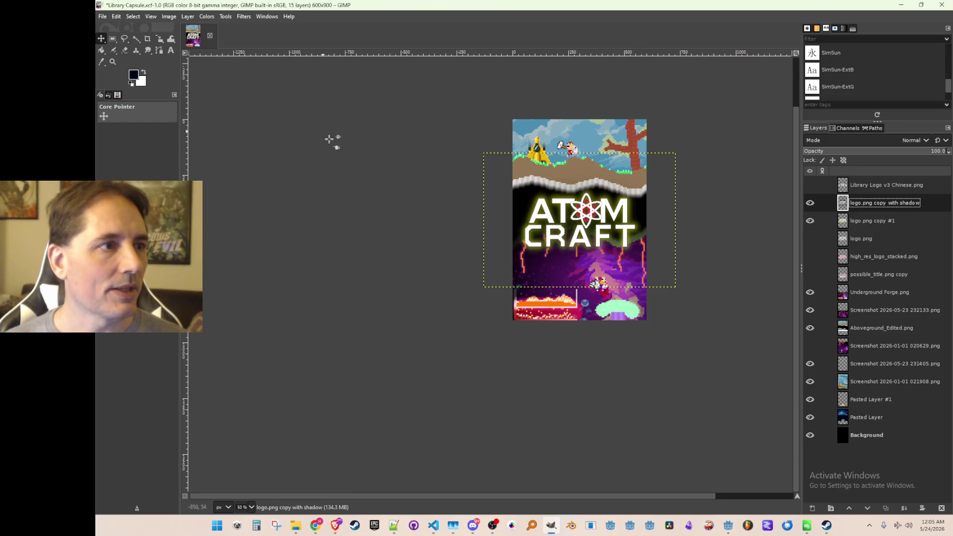
key("ctrl+s")
- Export the capsule art as Library Capsule v6.png with default PNG options, then minimize GIMP
left_click(102, 17)
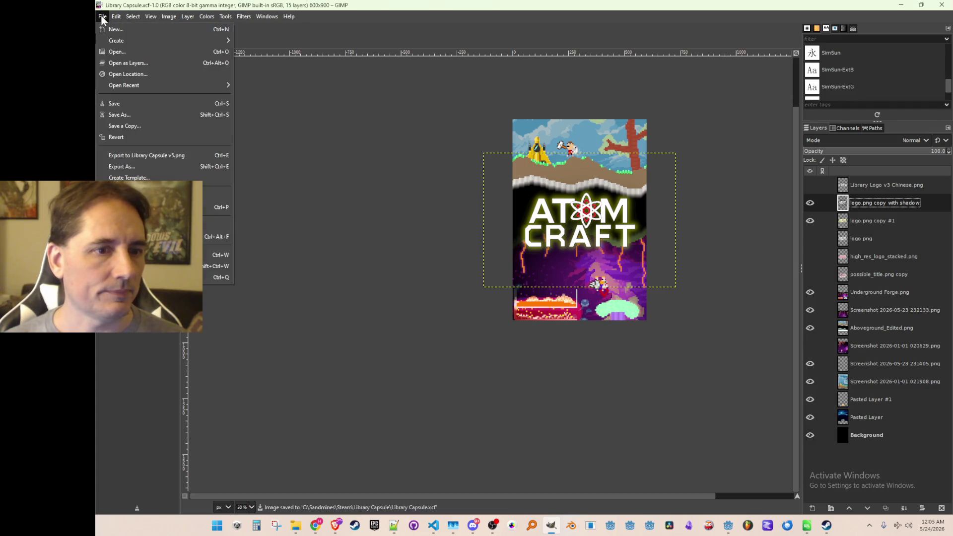
left_click(141, 167)
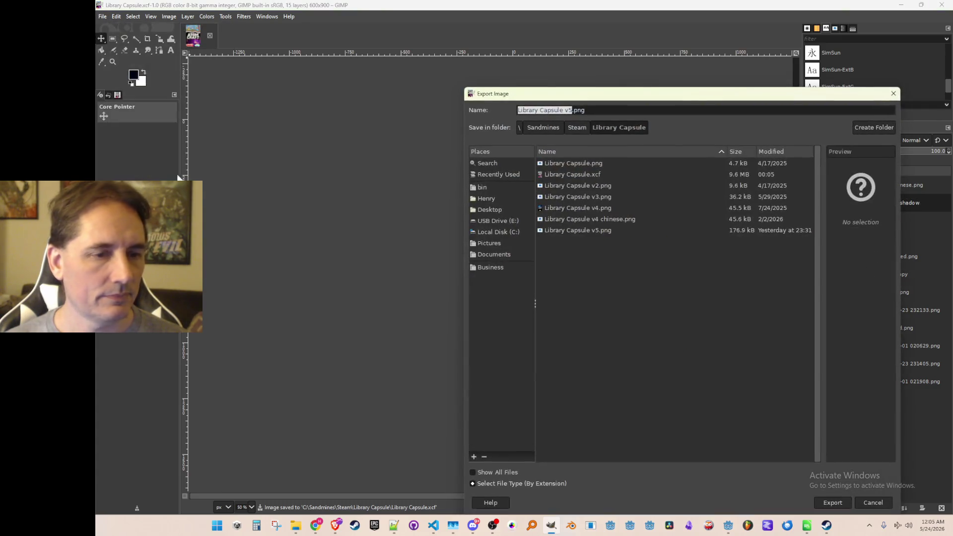
left_click(608, 231)
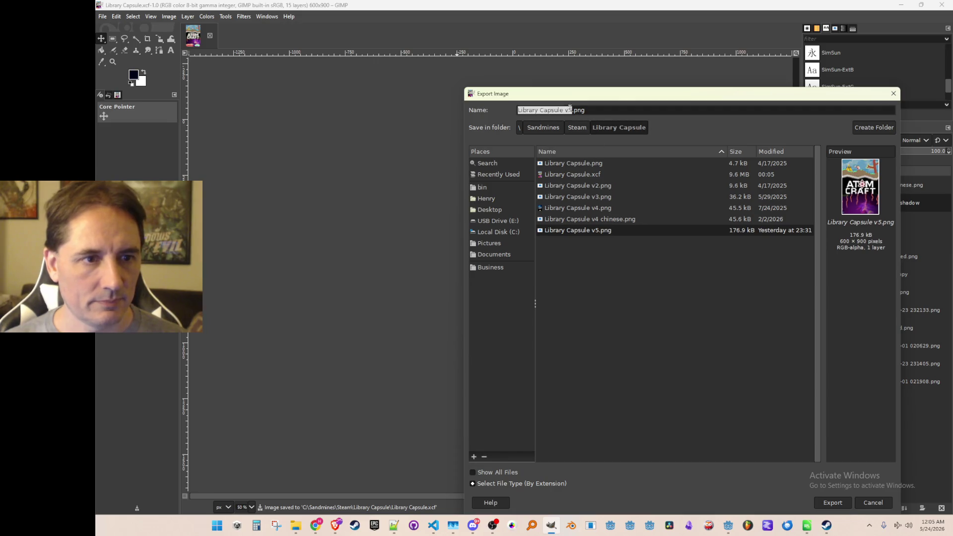
type("6")
key("Return")
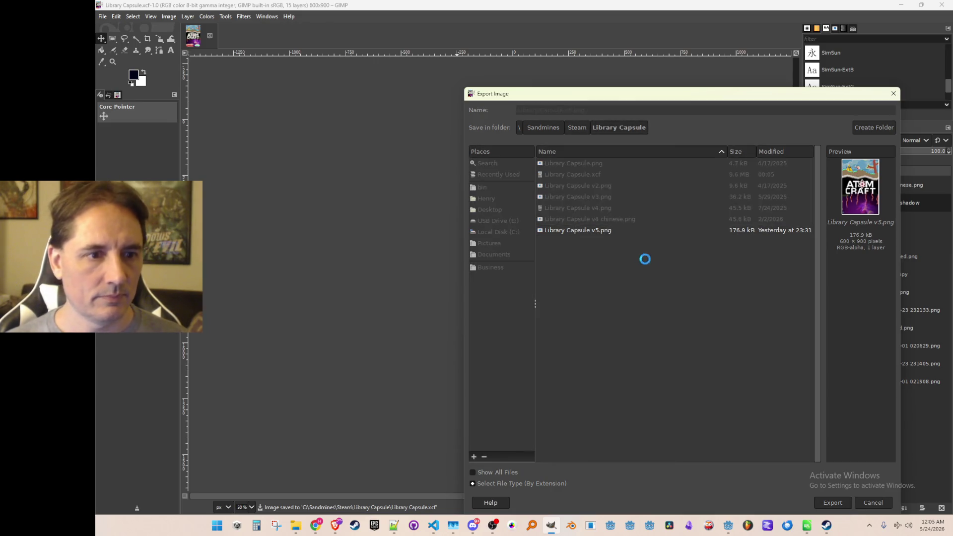
left_click(541, 366)
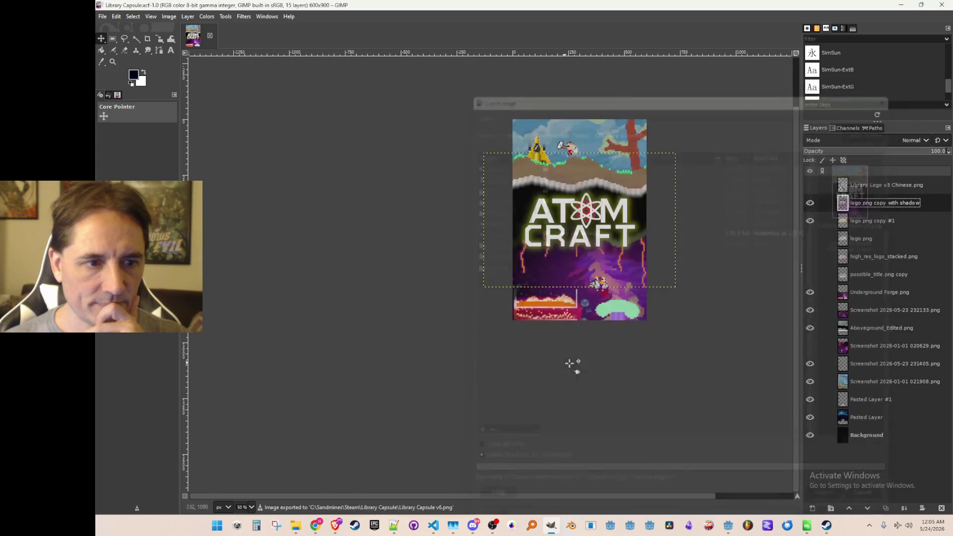
left_click(901, 6)
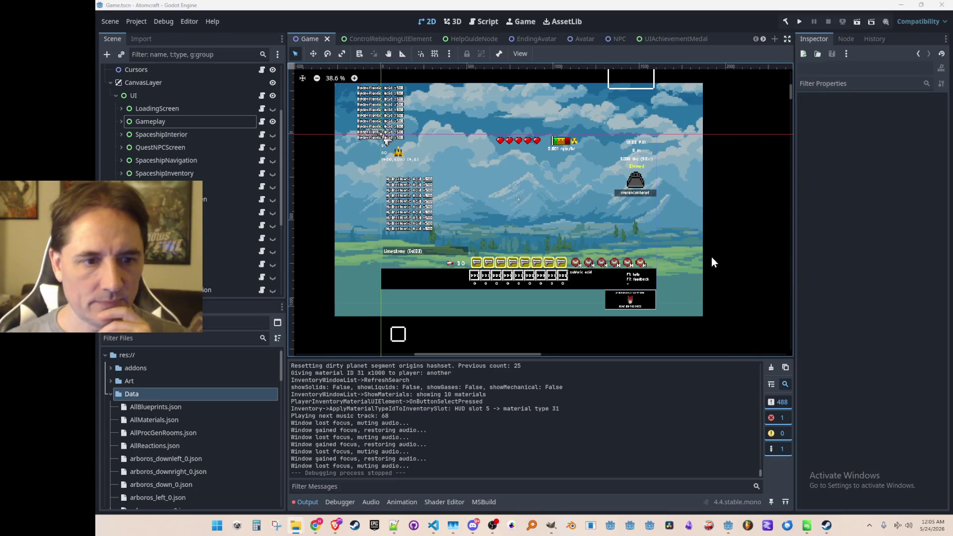
- Bring the Steam library window up from the taskbar over the Godot editor
left_click(825, 525)
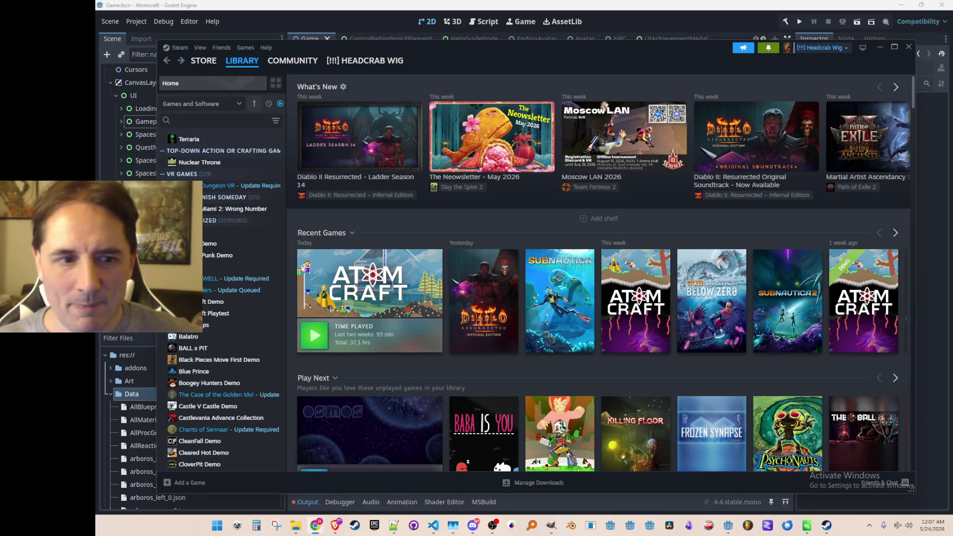
- Bring the Mar-04-2026_All File Explorer window to the front from the taskbar
mouse_move(664, 284)
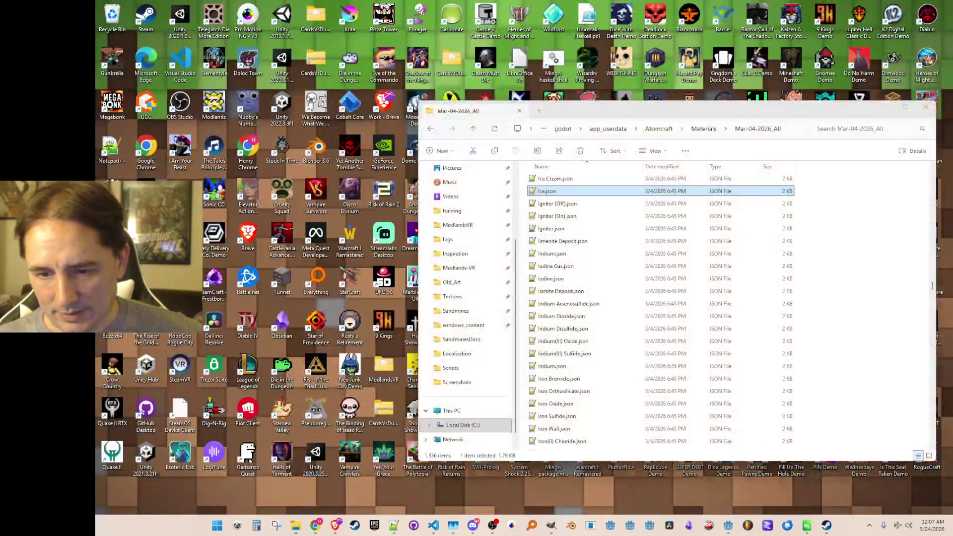
left_click(296, 474)
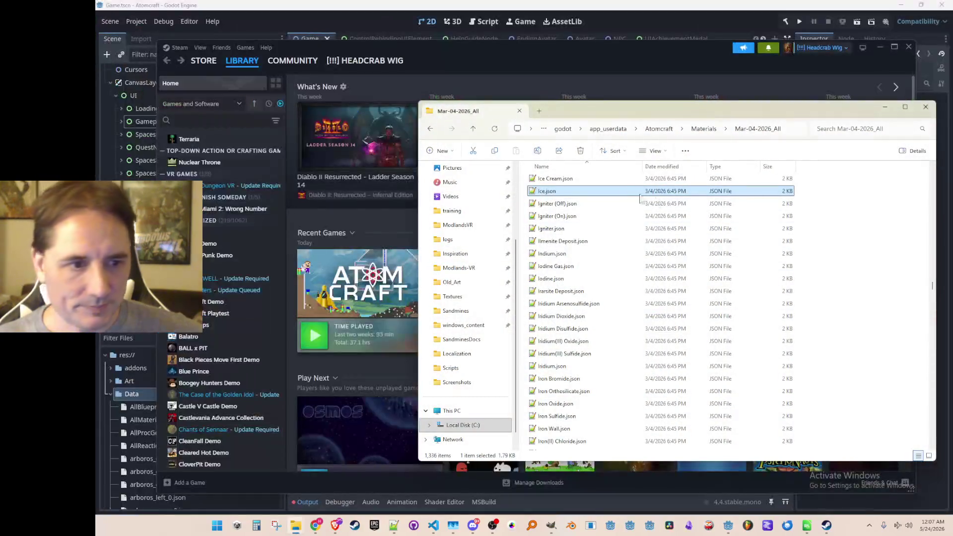
- Select all and then deselect the material JSON files, scroll the list, and minimize File Explorer
left_click(853, 251)
key("ctrl+a")
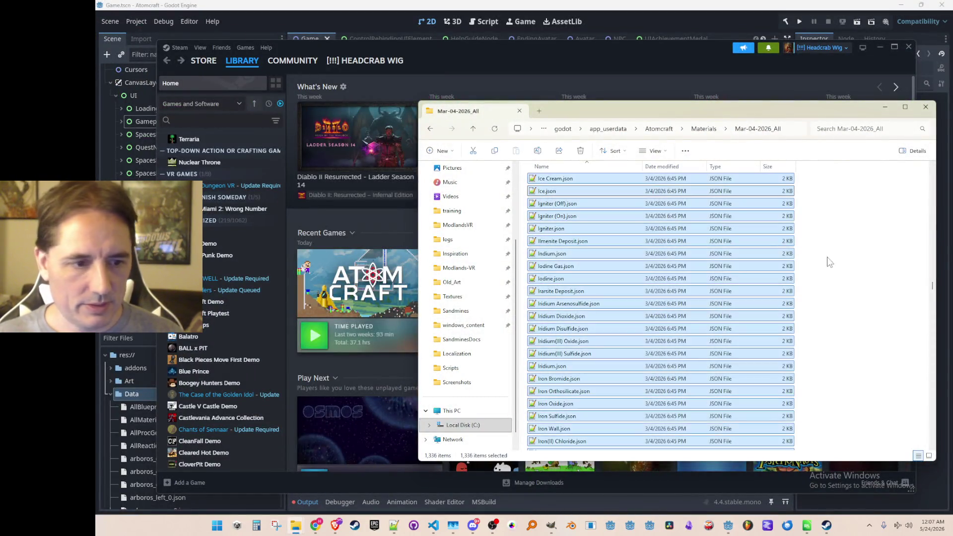
left_click(805, 326)
scroll(819, 330, "up", 10)
left_click_drag(934, 284, 919, 337)
scroll(919, 336, "down", 7)
left_click(885, 107)
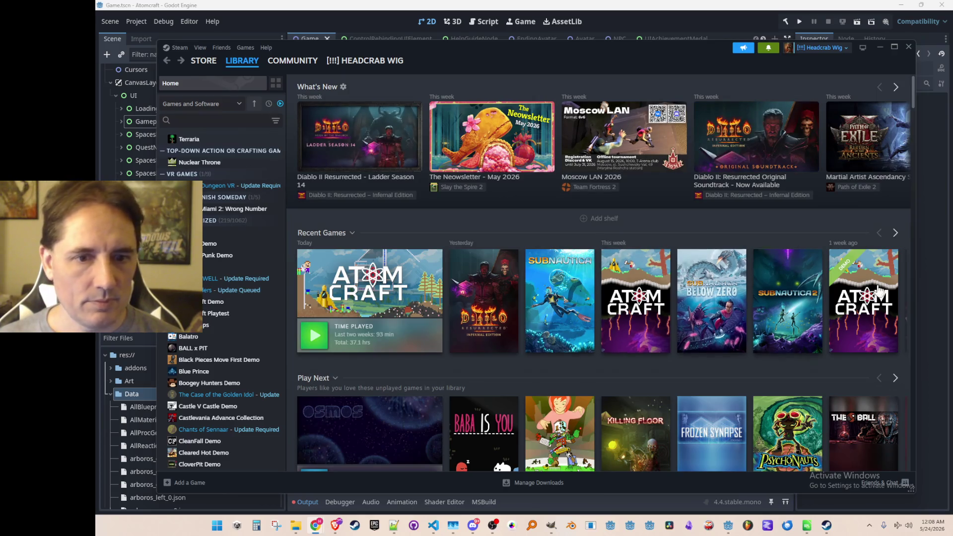
- Page through Recent Games and flip Back/Forward between the library home and Atomcraft's page
left_click(896, 233)
left_click(877, 232)
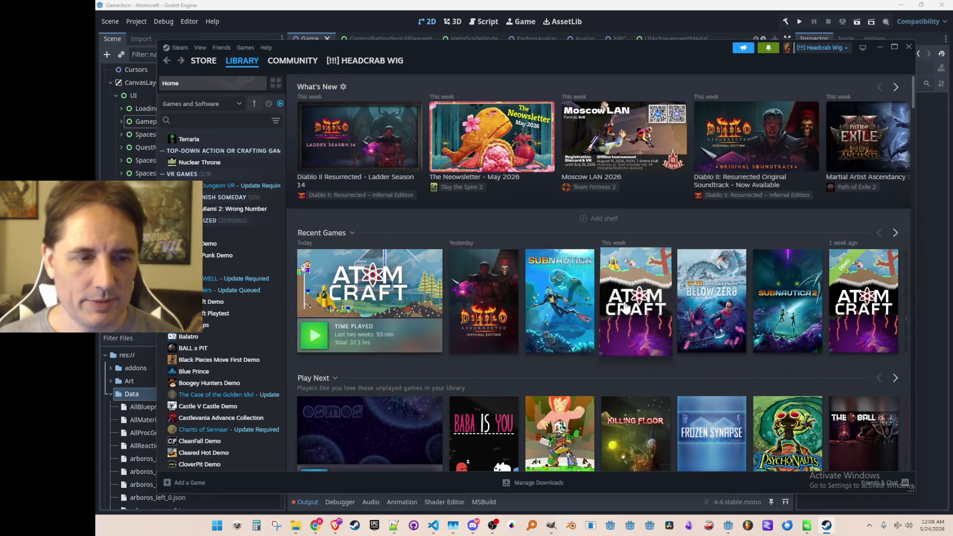
left_click(625, 307)
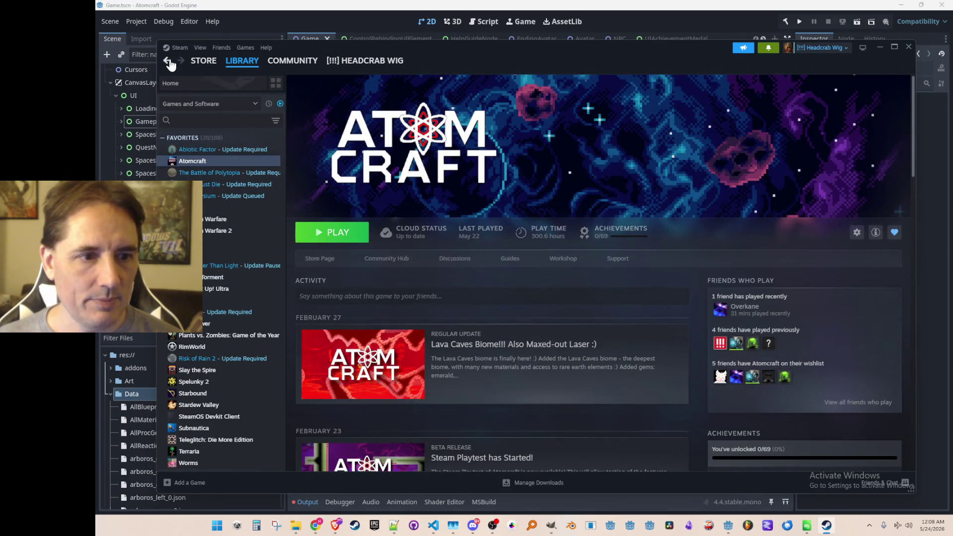
left_click(168, 61)
left_click(180, 60)
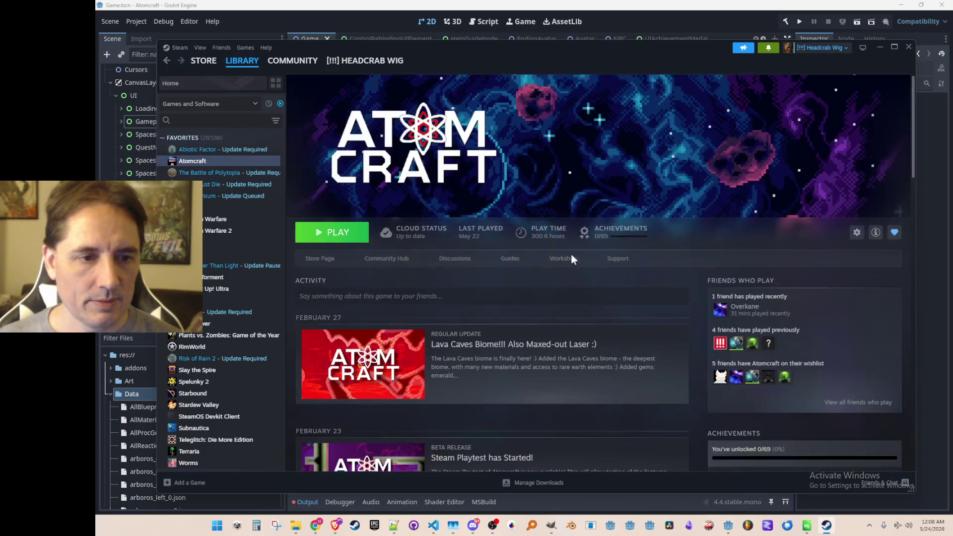
left_click(166, 62)
left_click(180, 61)
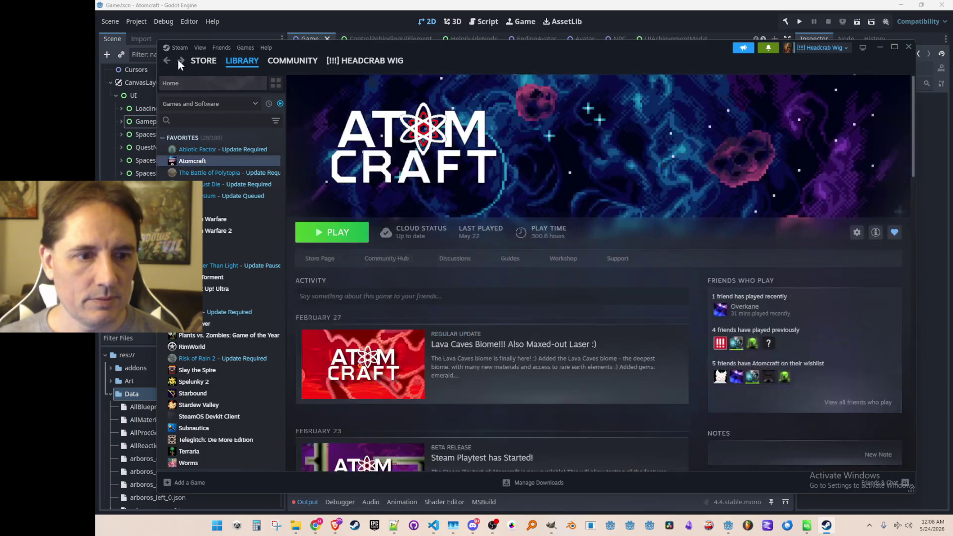
left_click(166, 62)
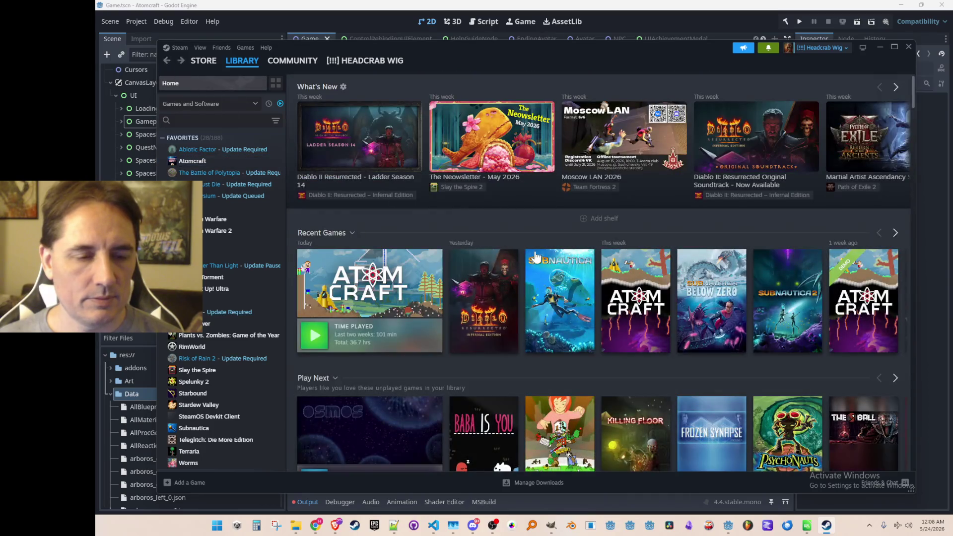
- Visit the Atomcraft library page and the Store, then return to the library home
left_click(659, 296)
left_click(201, 61)
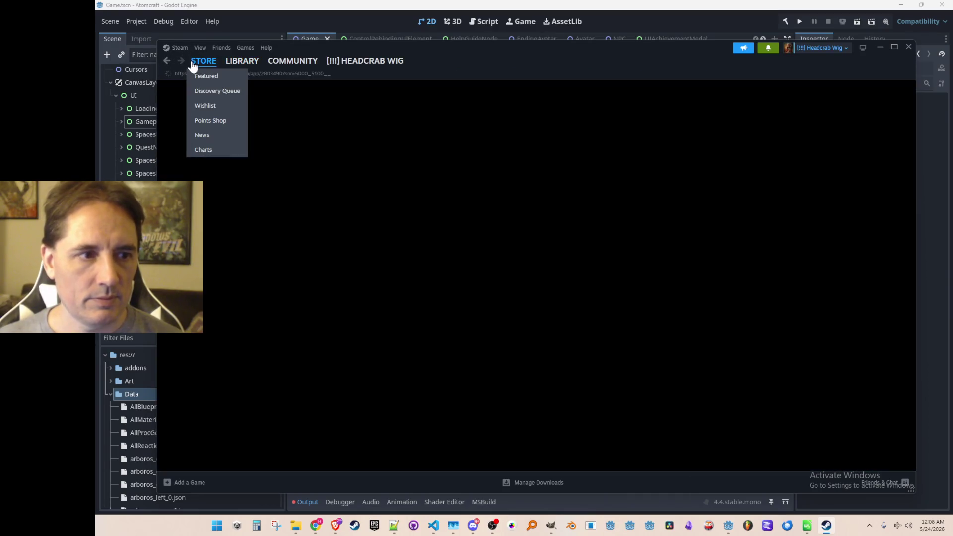
left_click(166, 61)
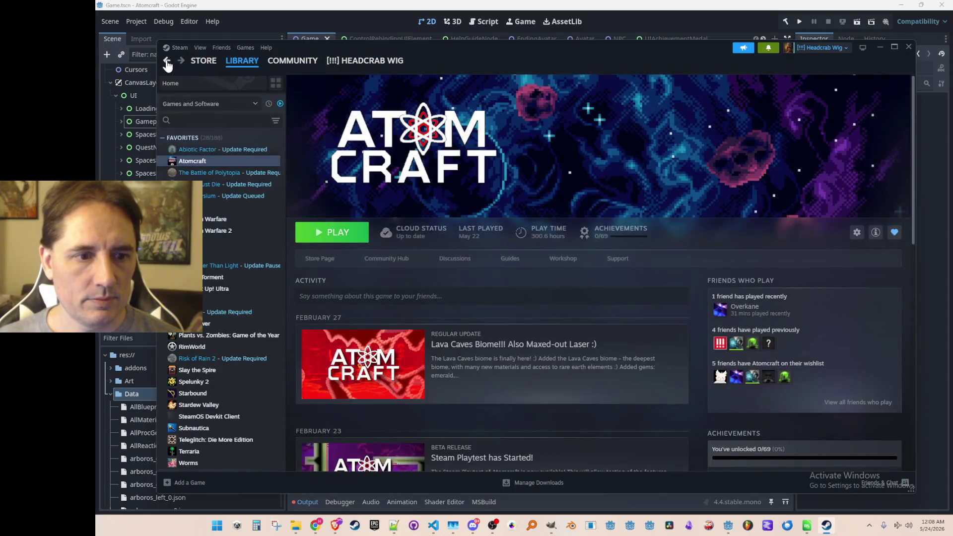
left_click(167, 61)
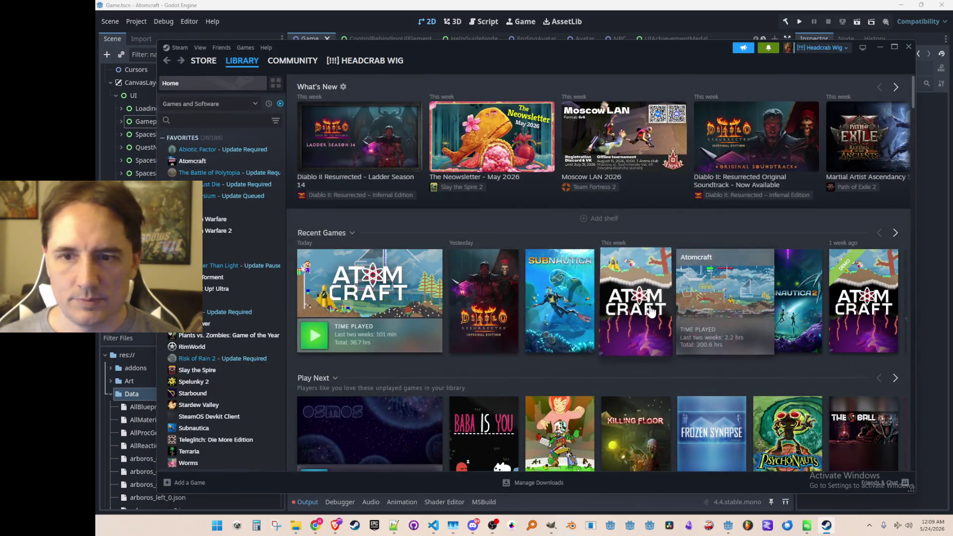
left_click(648, 306)
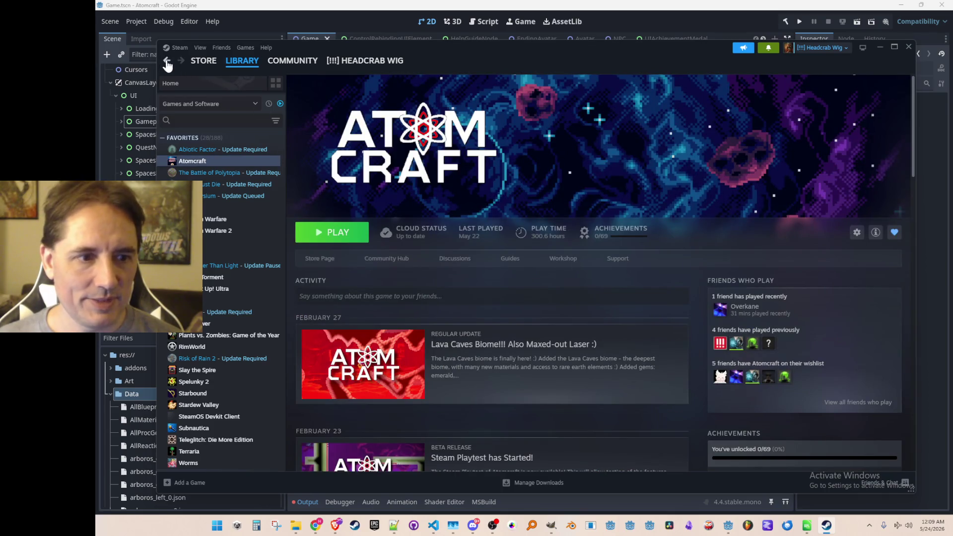
left_click(167, 62)
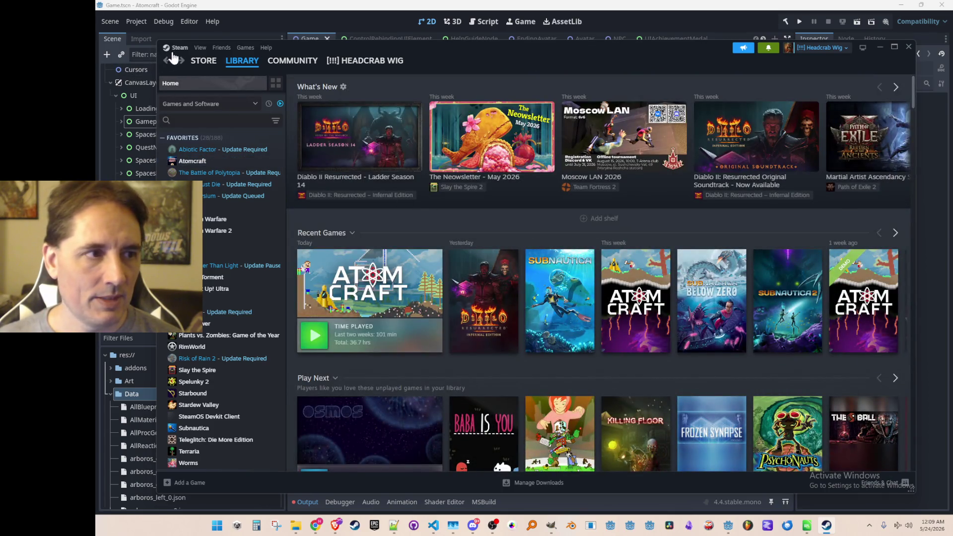
- Exit Steam, dismiss the Ocean Fest promotion after relaunch, and go to LIBRARY
left_click(178, 48)
left_click(196, 152)
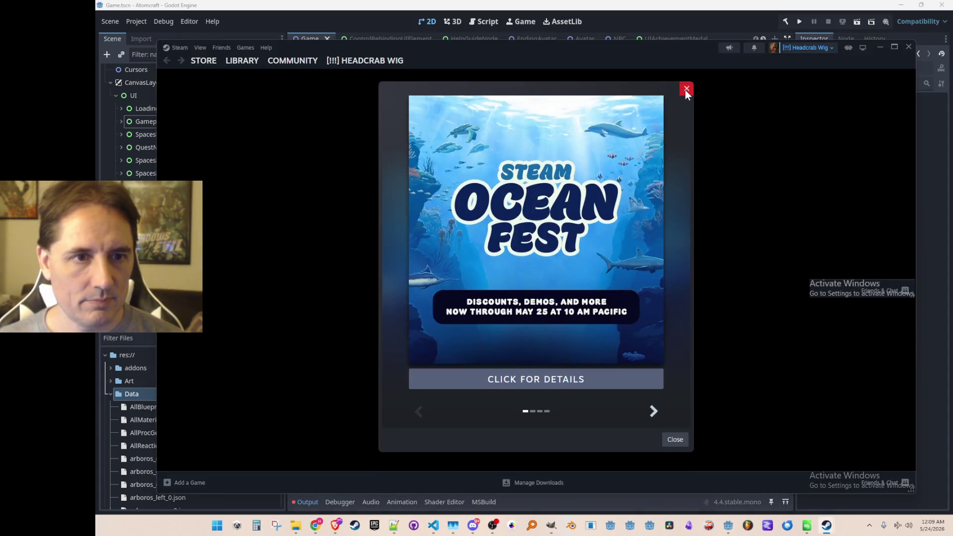
left_click(686, 89)
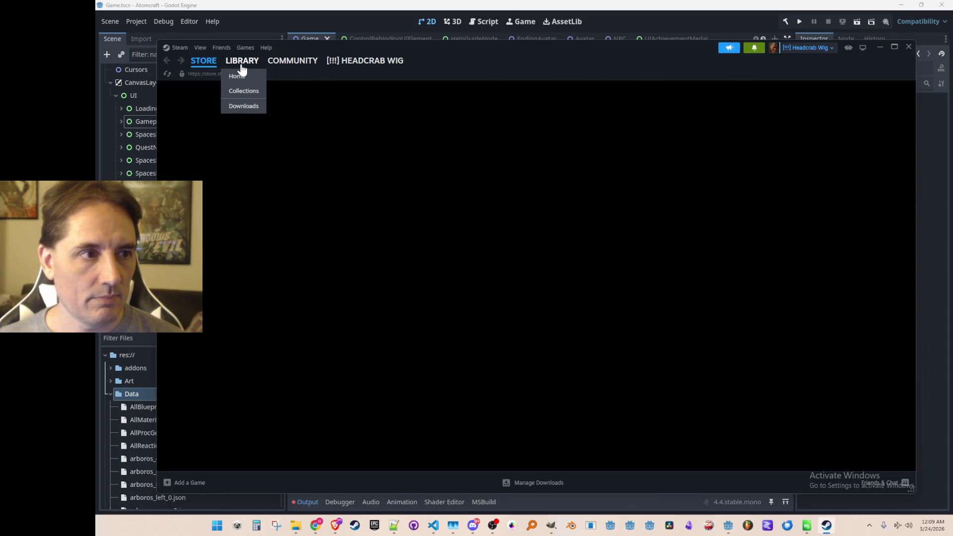
left_click(241, 67)
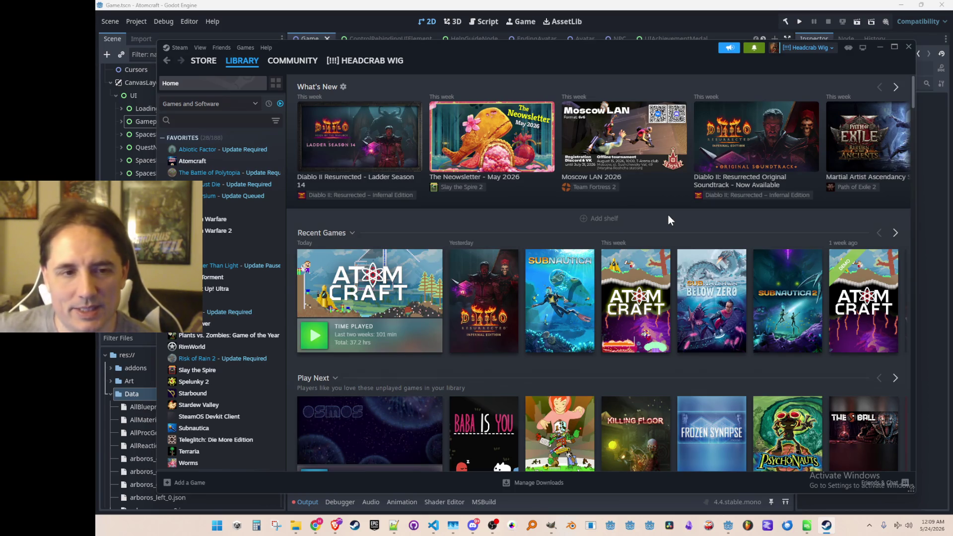
left_click(613, 288)
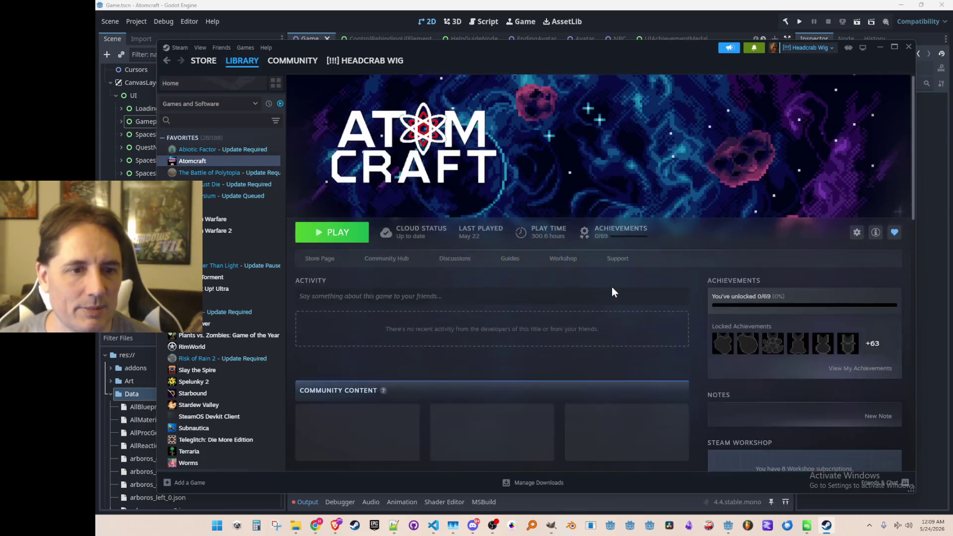
scroll(588, 248, "down", 3)
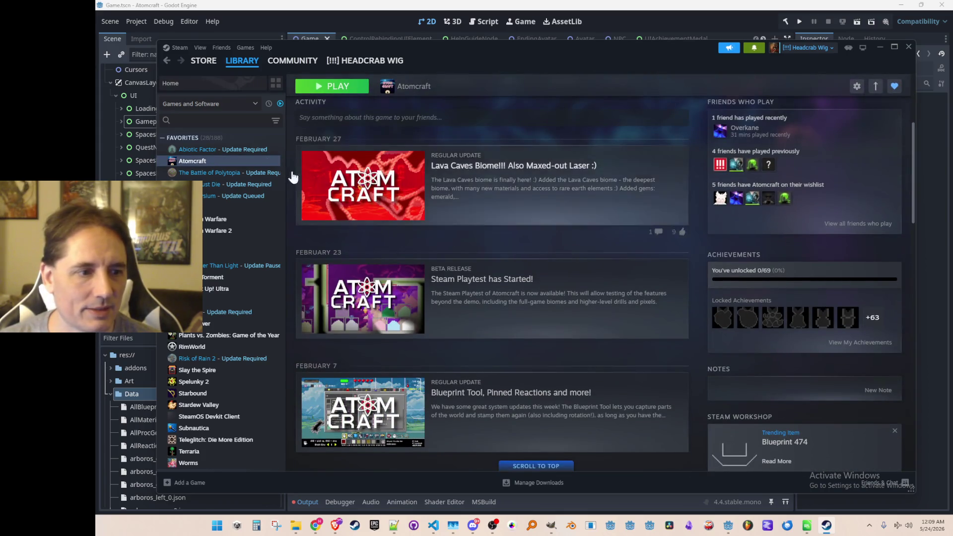
left_click(168, 62)
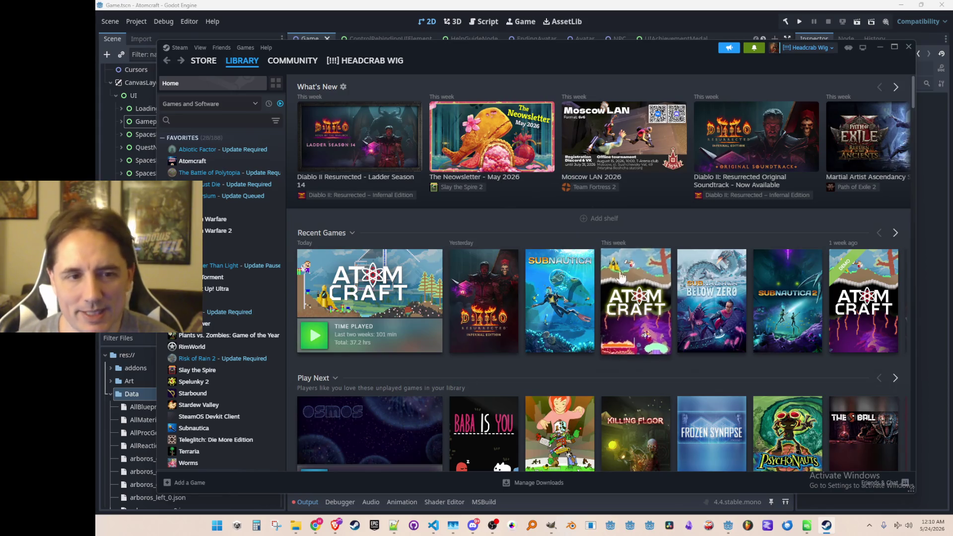
mouse_move(629, 301)
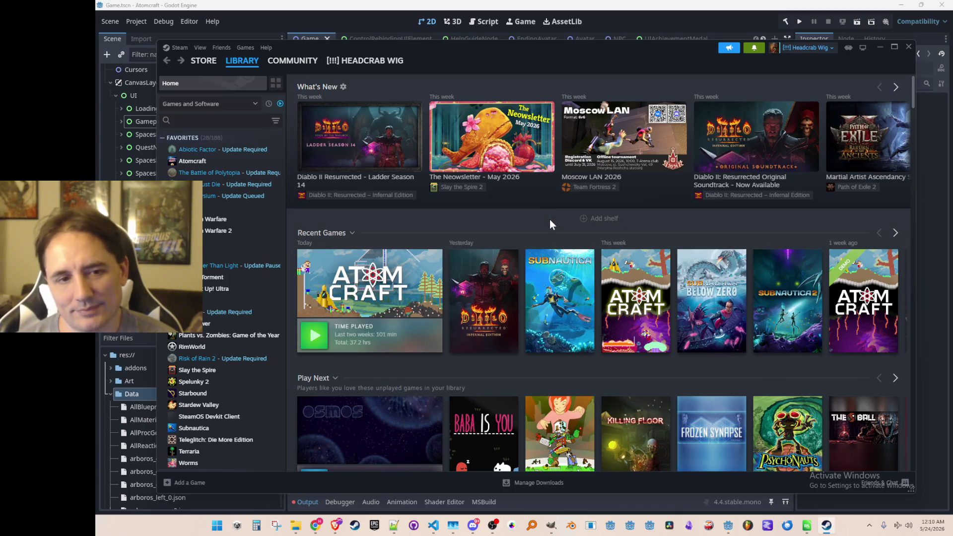
mouse_move(629, 253)
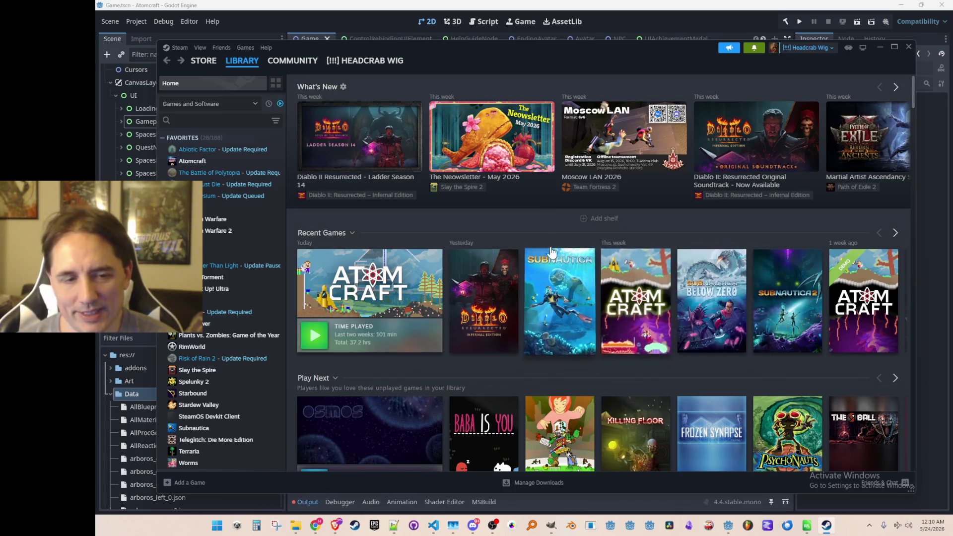